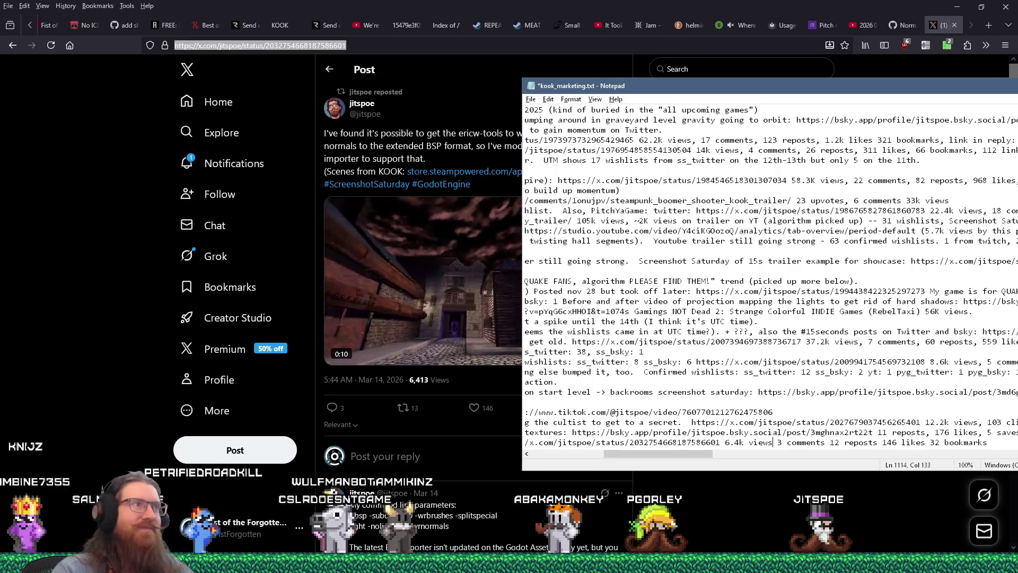
# Step: Append 'link clicks' after 'bookmarks 43' on the X post's stats line in kook_marketing.txt
pyautogui.moveTo(719, 85); pyautogui.dragTo(489, 78)
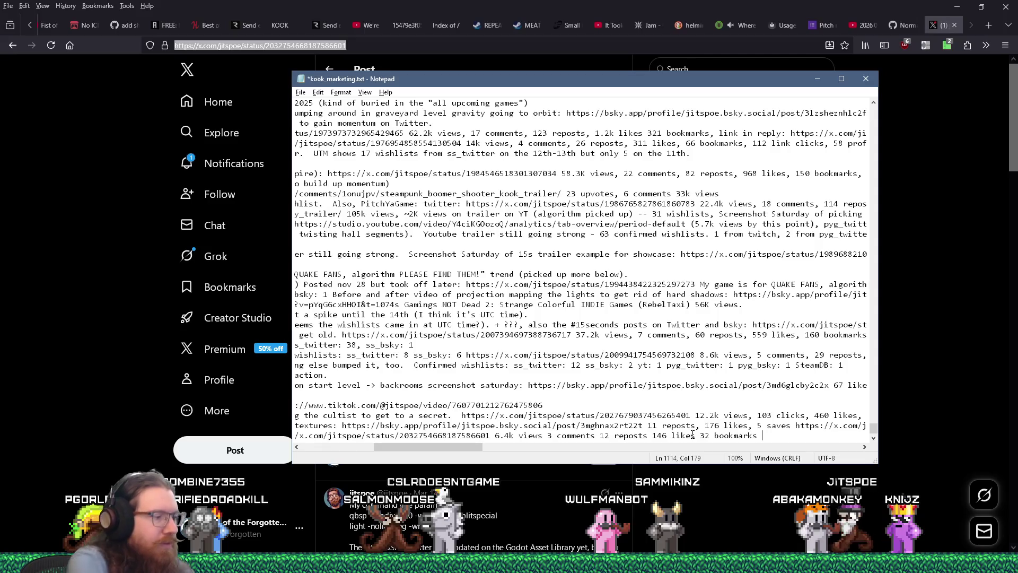
pyautogui.write('43link clicks.')
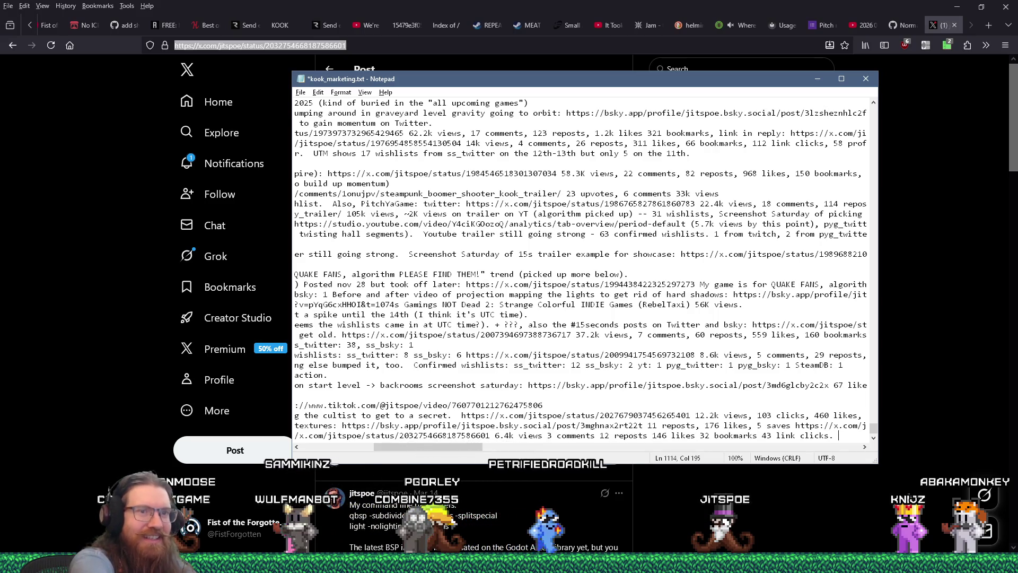
pyautogui.click(260, 45)
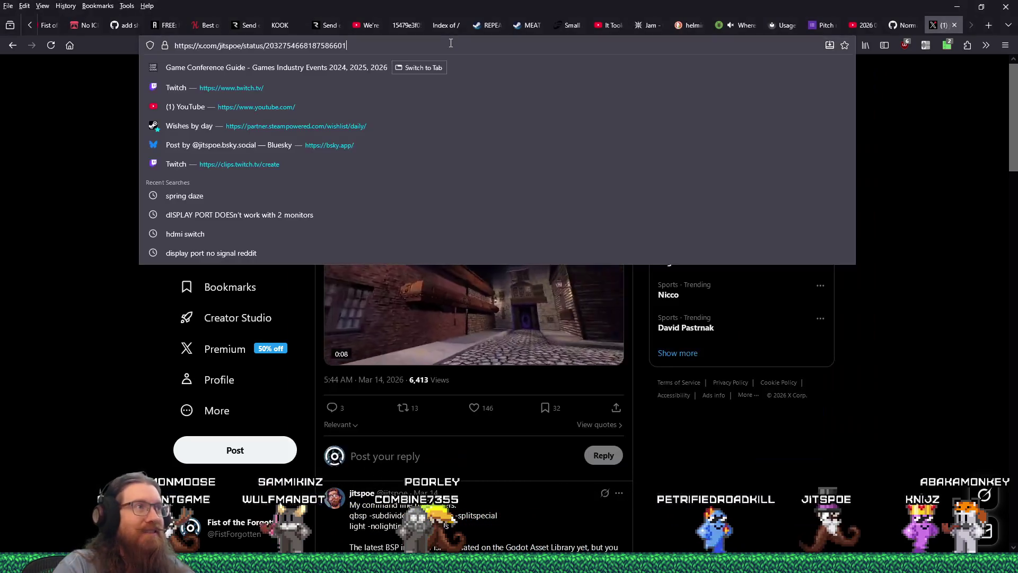
# Step: Load bsky.app/profile/jitspoe.bsky.social and open the ericw-tools phong/smooth normals post
pyautogui.write('bsky.app/profile/jitspoe.bsky.social')
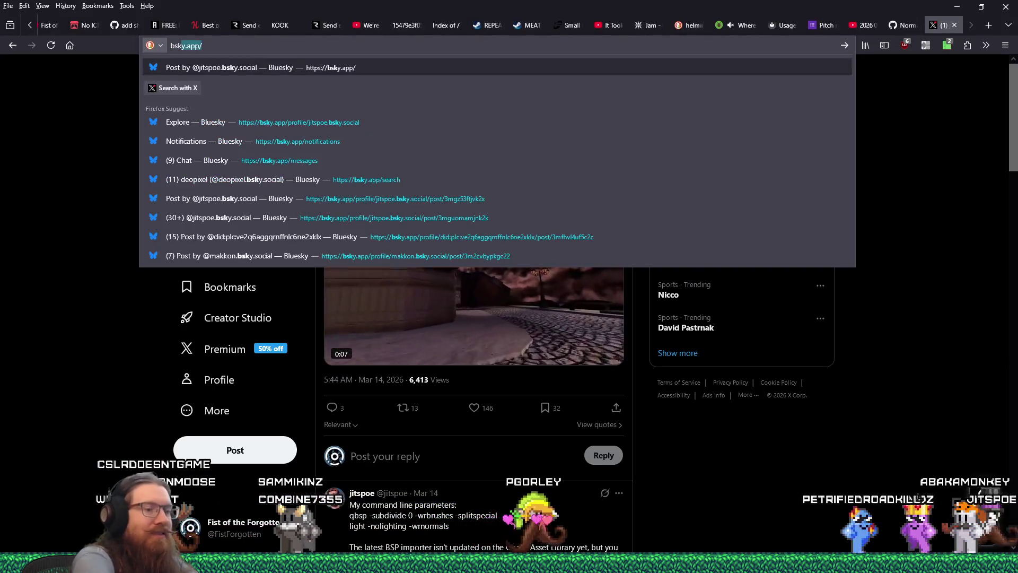
pyautogui.press('Return')
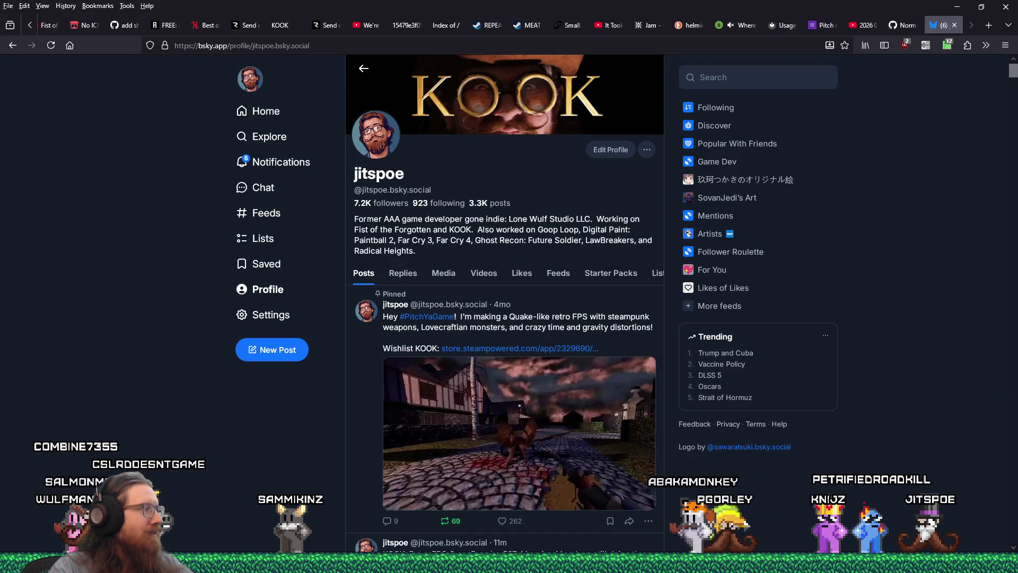
pyautogui.scroll(-10, 500, 410)
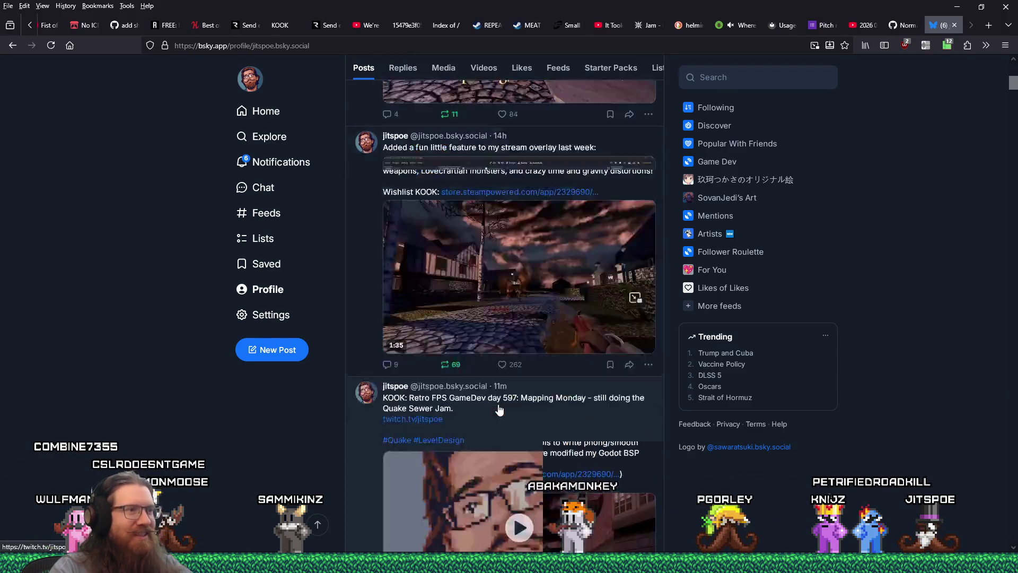
pyautogui.scroll(-3, 500, 410)
pyautogui.scroll(8, 500, 409)
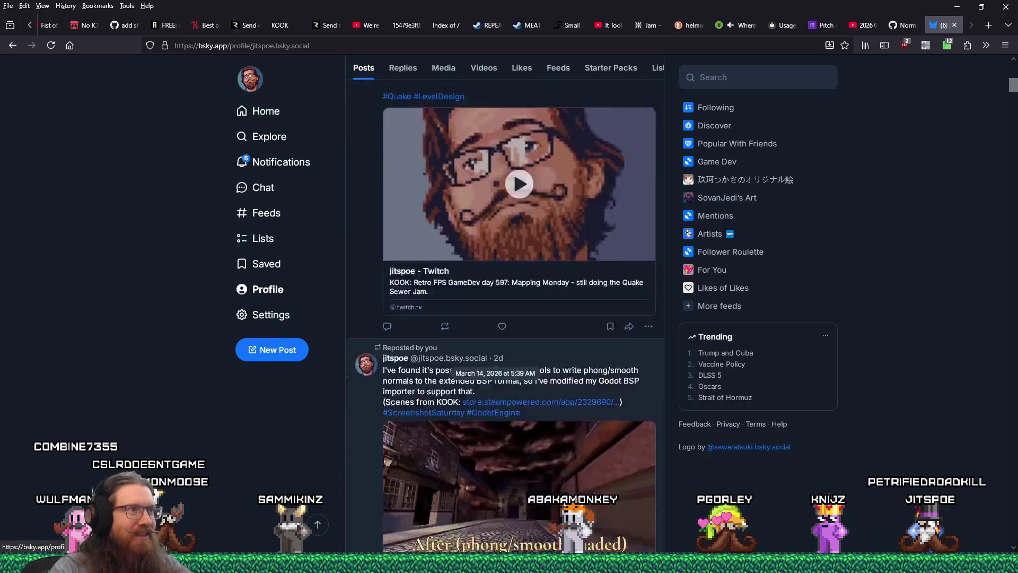
pyautogui.scroll(-3, 500, 409)
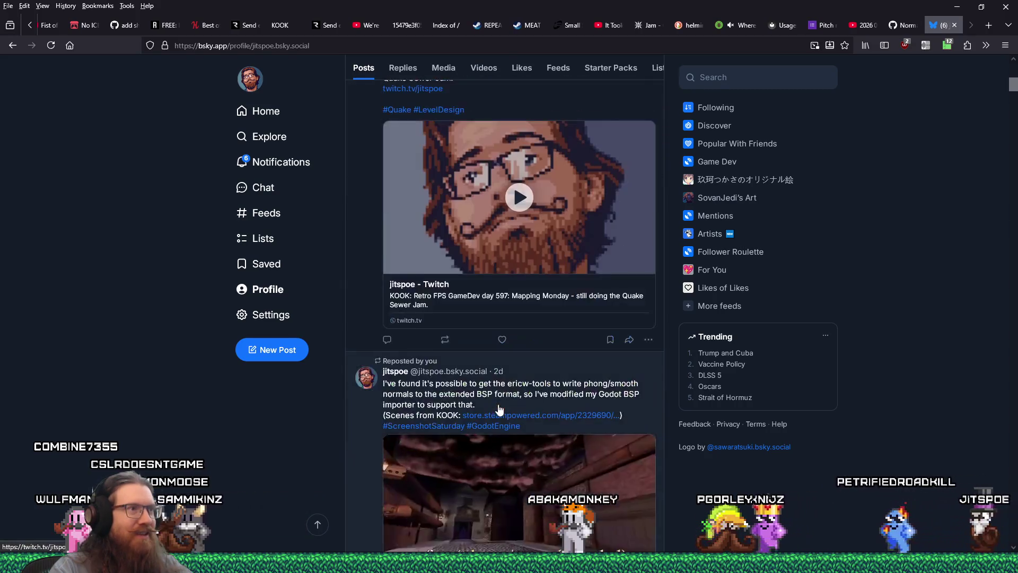
pyautogui.scroll(8, 500, 409)
pyautogui.scroll(-15, 499, 409)
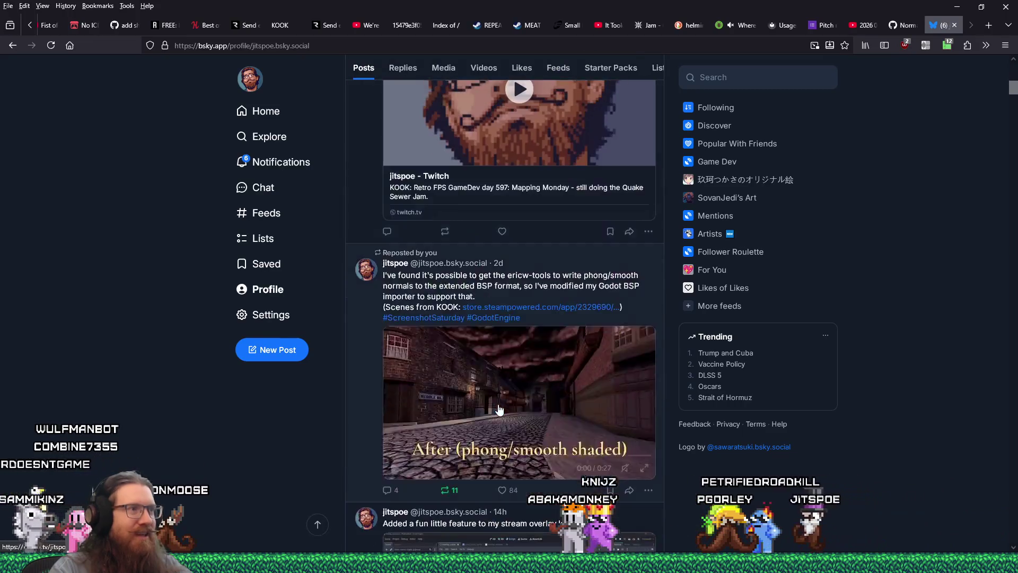
pyautogui.scroll(-5, 500, 409)
pyautogui.scroll(2, 500, 409)
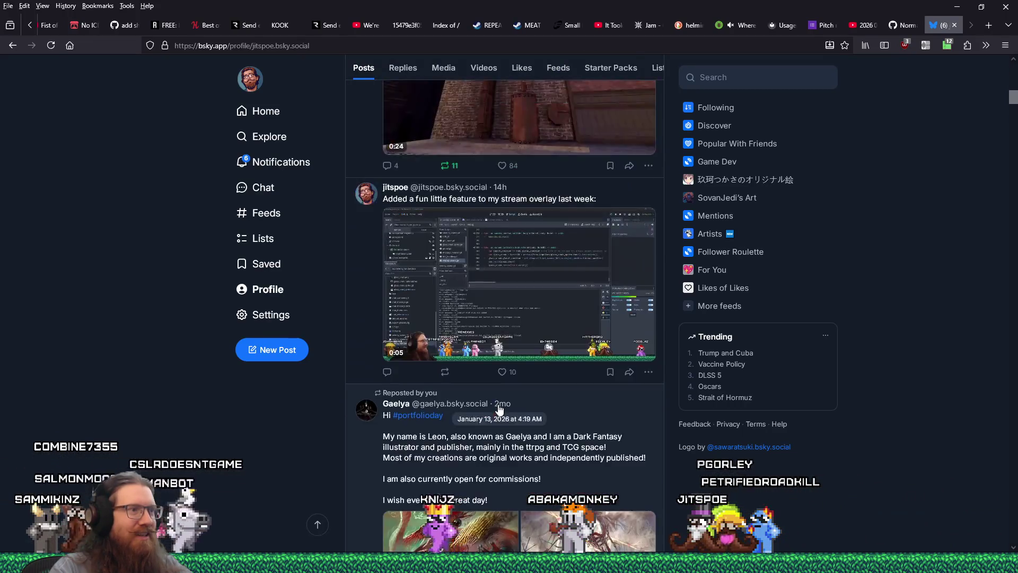
pyautogui.scroll(-2, 500, 409)
pyautogui.scroll(5, 500, 410)
pyautogui.scroll(-4, 500, 409)
pyautogui.scroll(3, 500, 409)
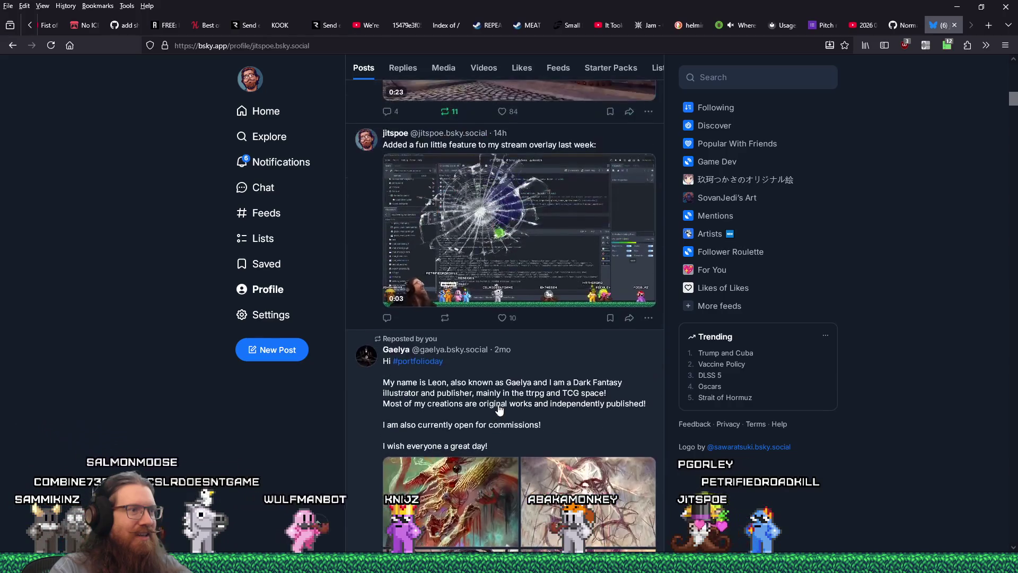
pyautogui.scroll(-1, 499, 410)
pyautogui.scroll(-6, 498, 410)
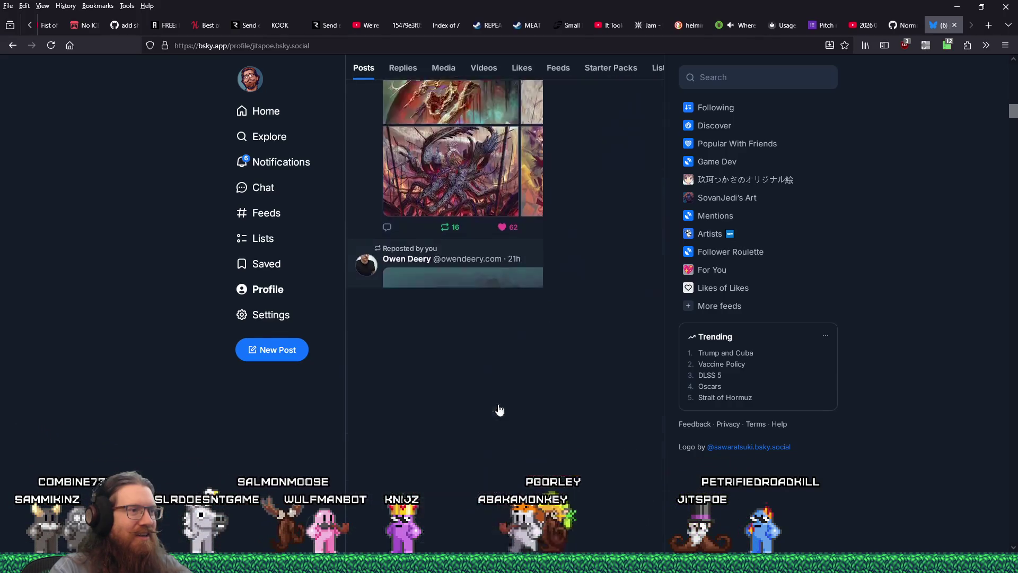
pyautogui.scroll(7, 498, 409)
pyautogui.scroll(8, 500, 409)
pyautogui.scroll(-3, 499, 405)
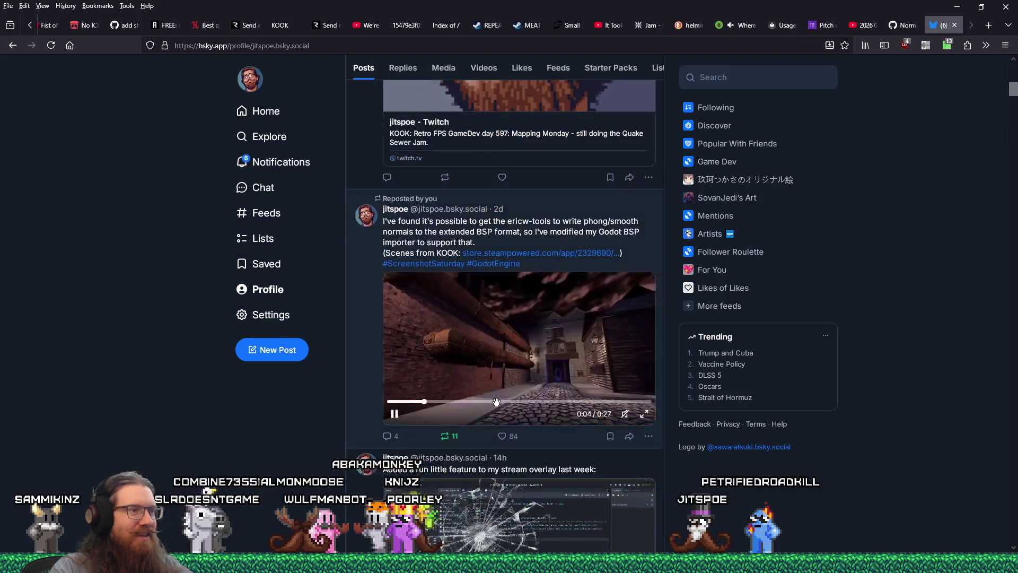
pyautogui.click(362, 331)
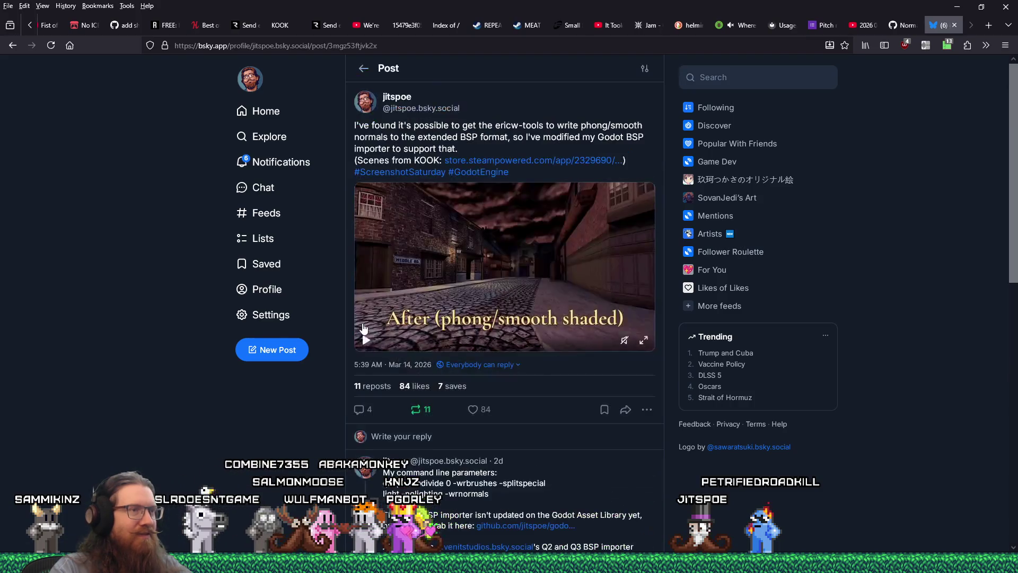
# Step: Copy the Bluesky post's URL and paste it into the marketing log
pyautogui.rightClick(366, 47)
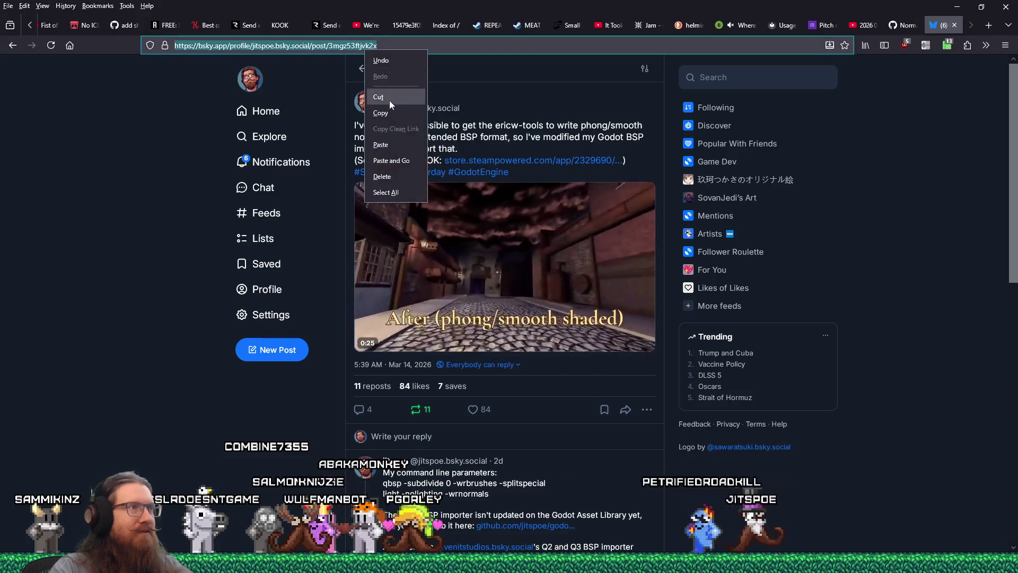
pyautogui.click(391, 108)
pyautogui.hotkey('alt', 'Tab')
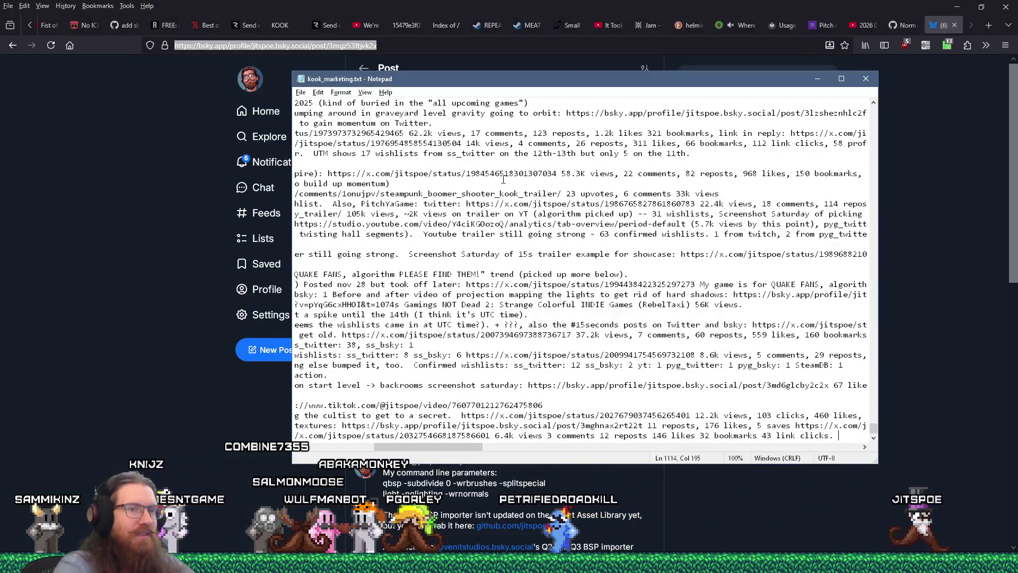
pyautogui.write('https://bsky.app/profile/jitspoe.bsky.social/post/3mgz53ftjvk2x')
# Step: Log the post's 10 reposts, 4 comments, 84 likes and 7 saves in Notepad
pyautogui.hotkey('alt', 'Tab')
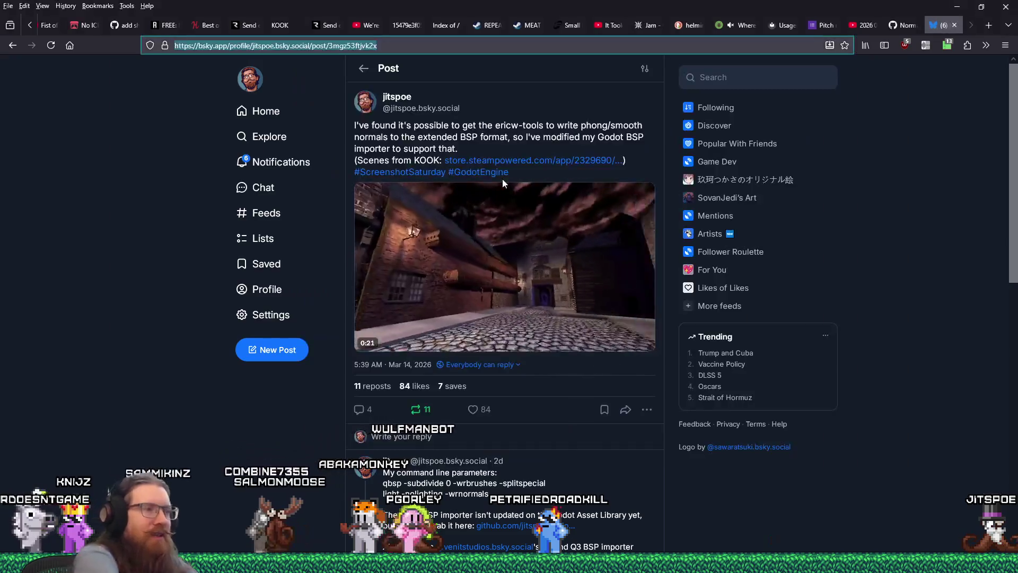
pyautogui.hotkey('alt', 'Tab')
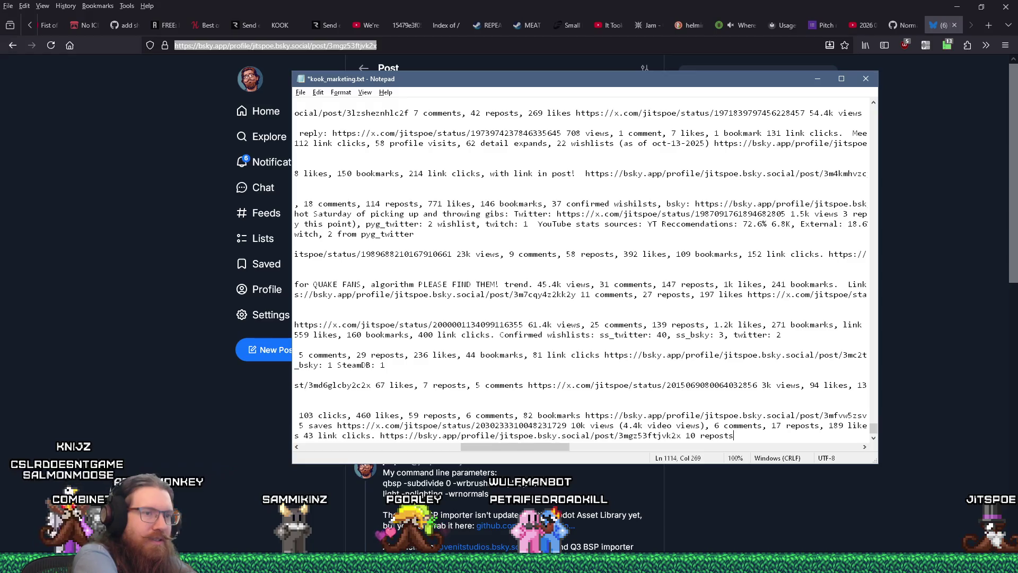
pyautogui.hotkey('alt', 'Tab')
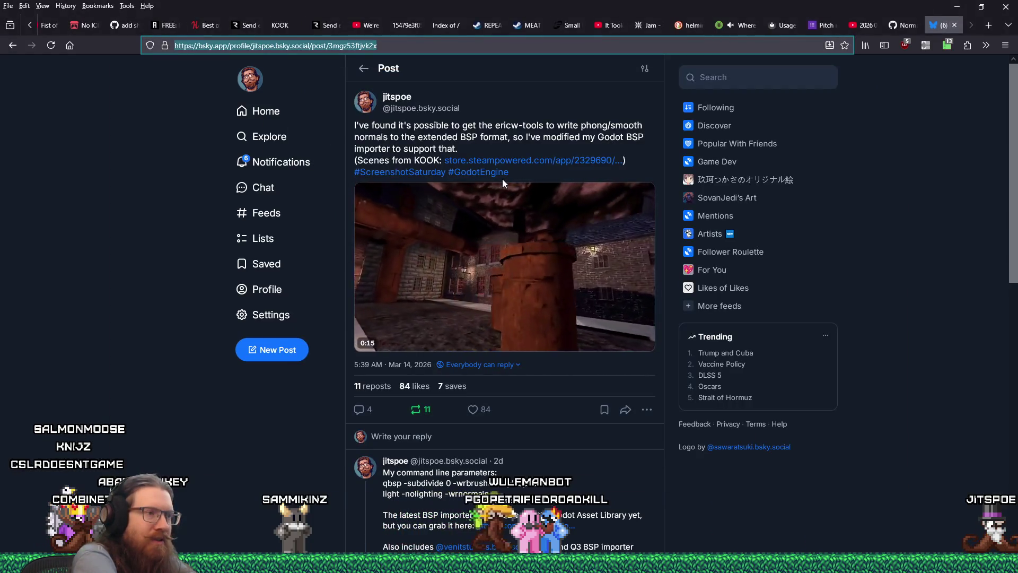
pyautogui.hotkey('alt', 'Tab')
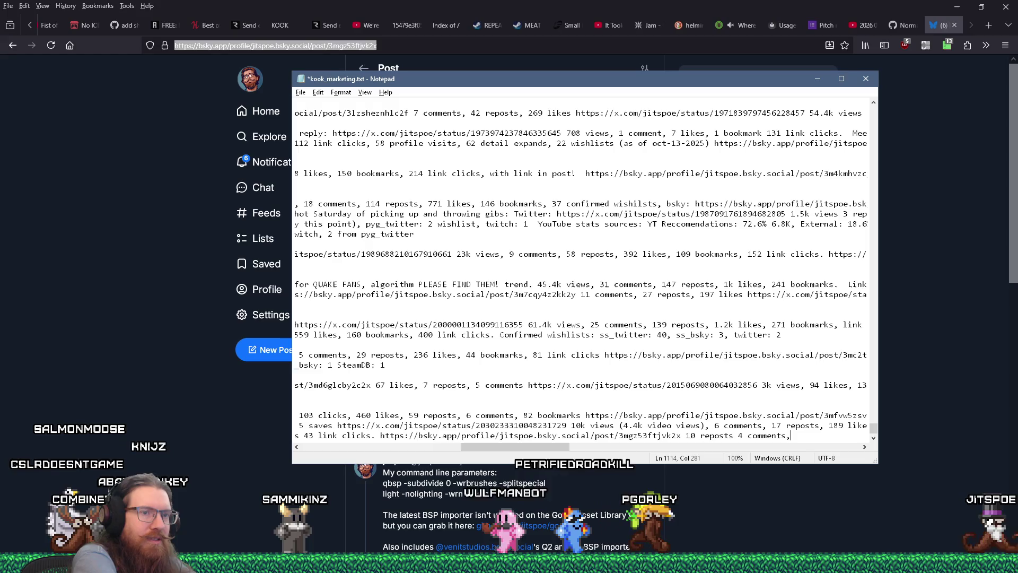
pyautogui.hotkey('alt', 'Tab')
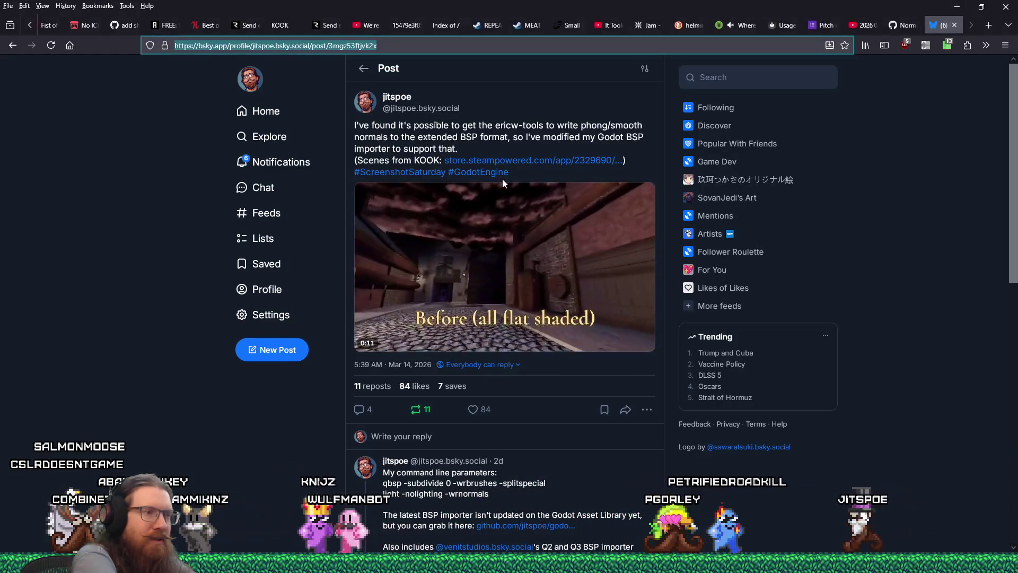
pyautogui.hotkey('alt', 'Tab')
pyautogui.write('comments')
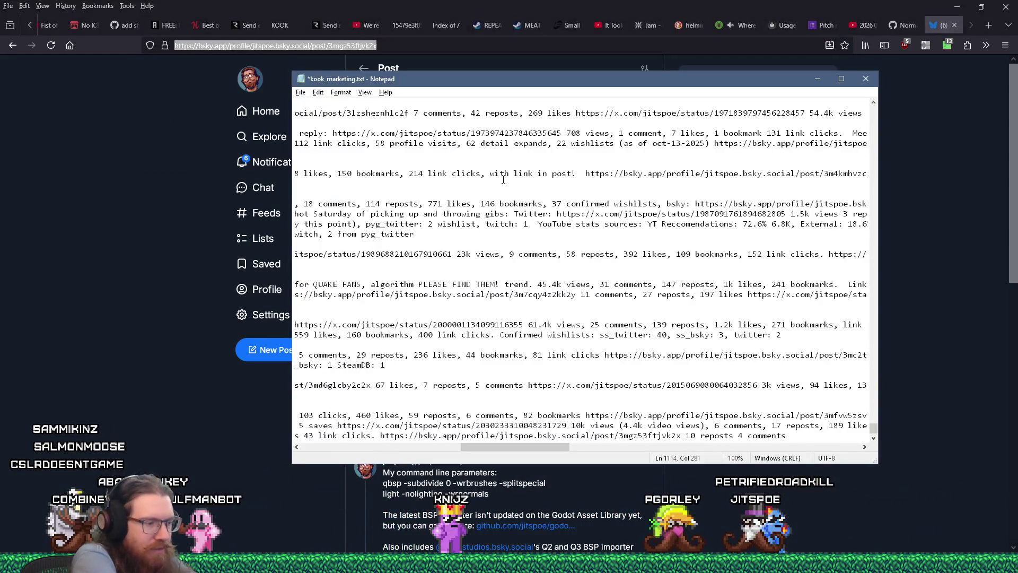
pyautogui.hotkey('alt', 'Tab')
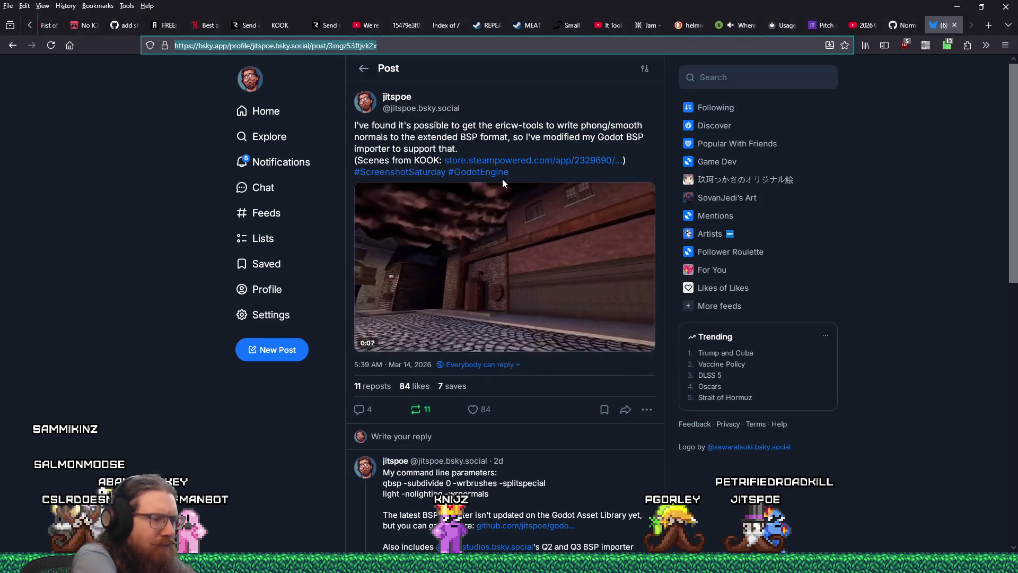
pyautogui.hotkey('alt', 'Tab')
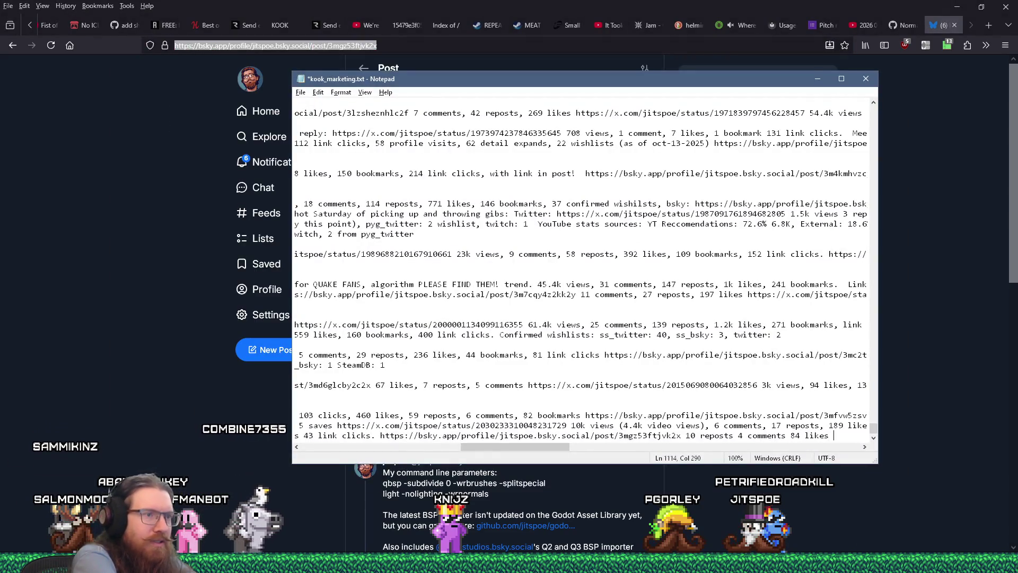
pyautogui.hotkey('alt', 'Tab')
pyautogui.hotkey('alt', 'Tab')
pyautogui.write('7 save')
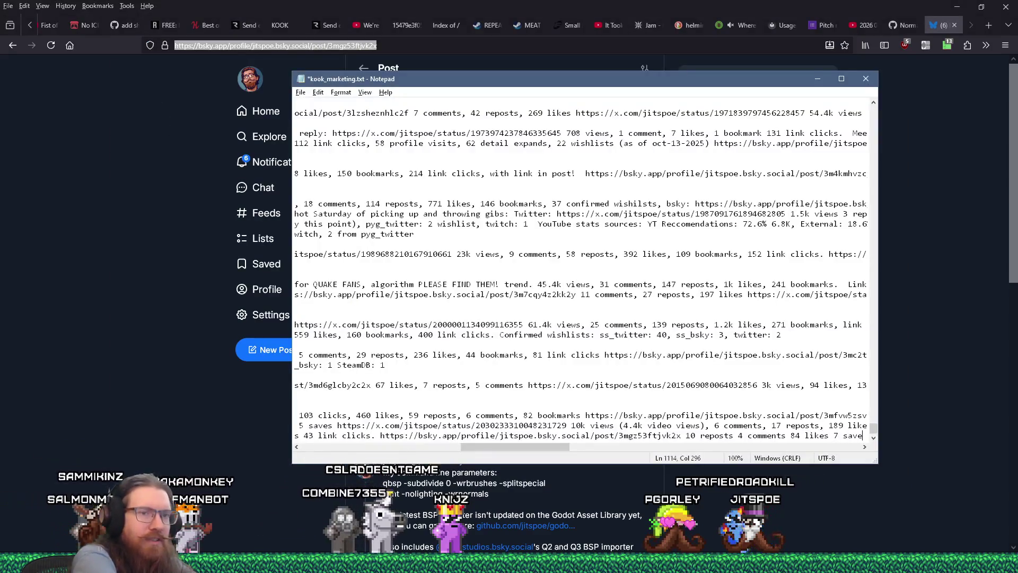
pyautogui.hotkey('alt', 'Tab')
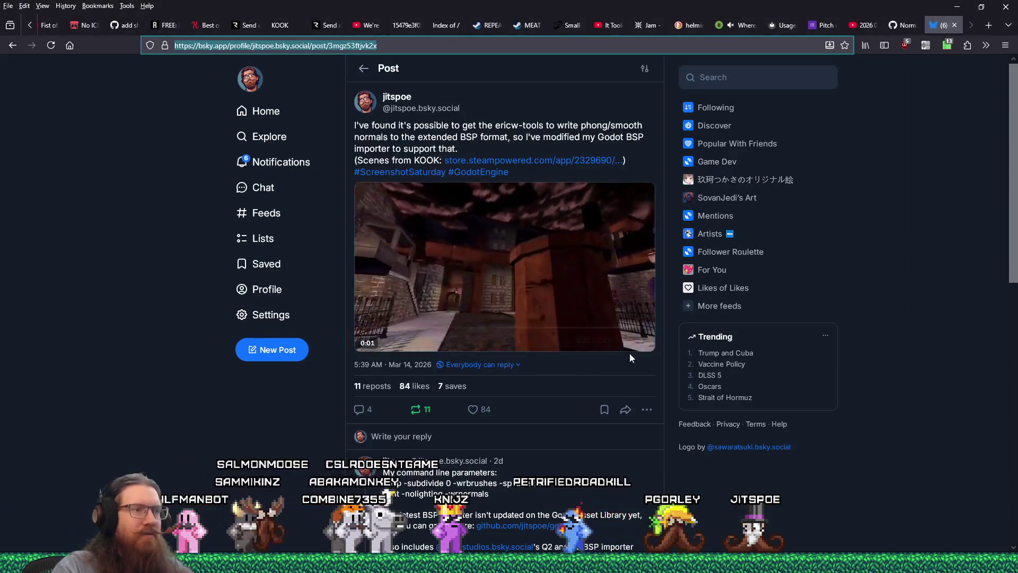
pyautogui.hotkey('alt', 'Tab')
pyautogui.moveTo(529, 447)
pyautogui.mouseDown()
pyautogui.moveTo(480, 448)
pyautogui.moveTo(509, 449)
pyautogui.mouseUp()
# Step: Close the Bluesky post's browser tab and return to the marketing notes
pyautogui.hotkey('alt', 'Tab')
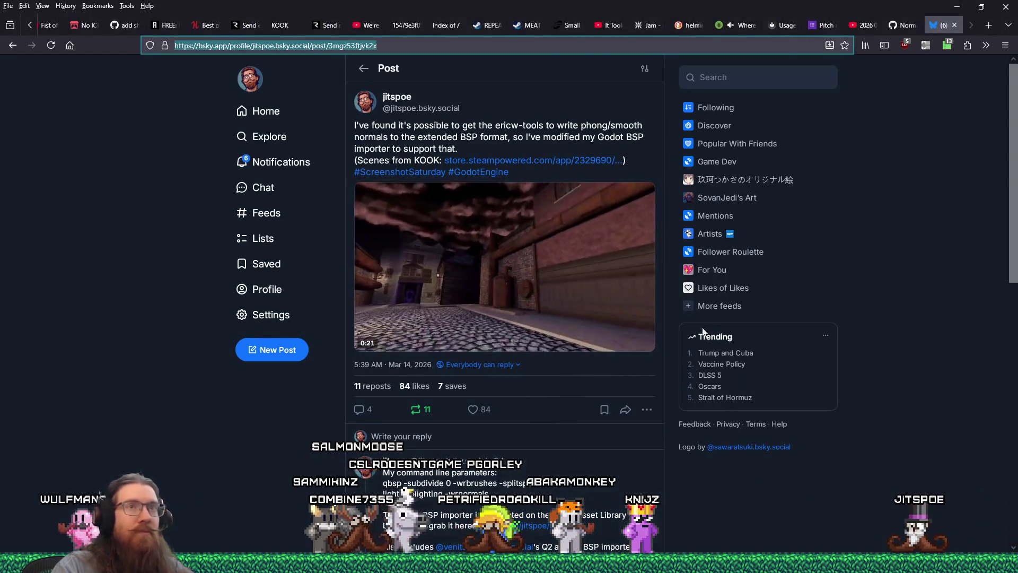
pyautogui.click(954, 25)
pyautogui.hotkey('alt', 'Tab')
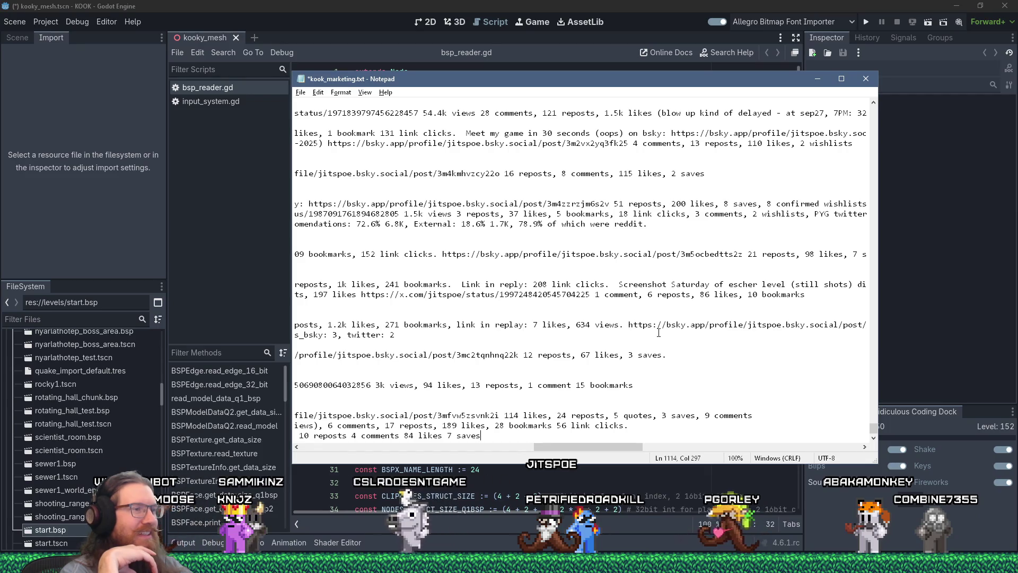
# Step: Add a new line to kook_marketing.txt, save it, and minimize Notepad
pyautogui.press('Return')
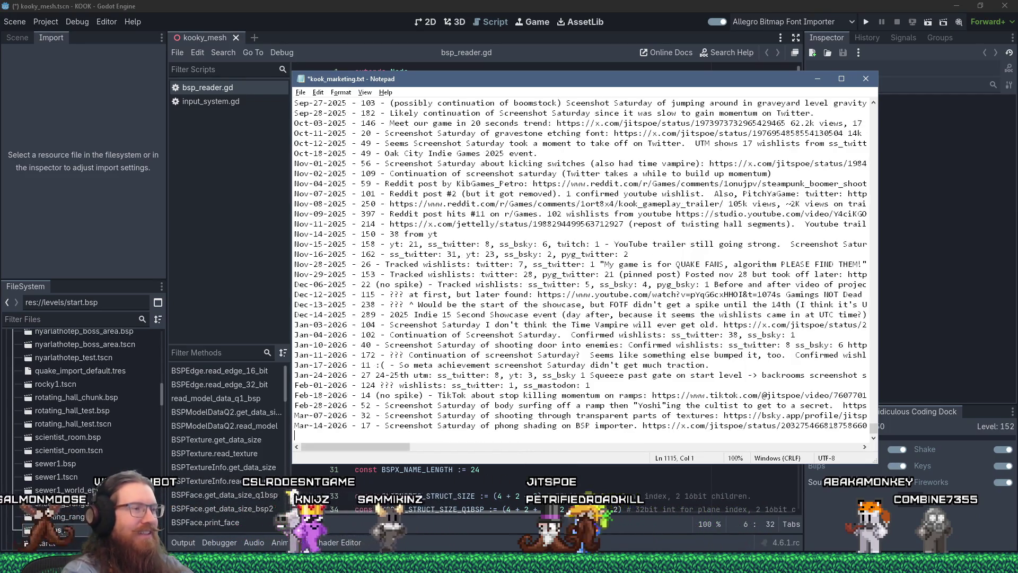
pyautogui.click(300, 92)
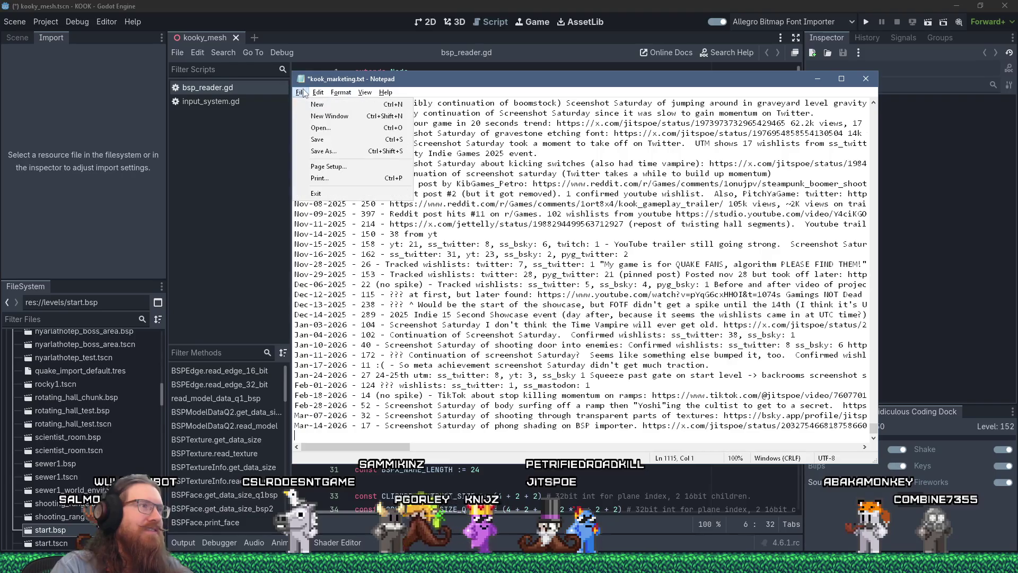
pyautogui.click(323, 133)
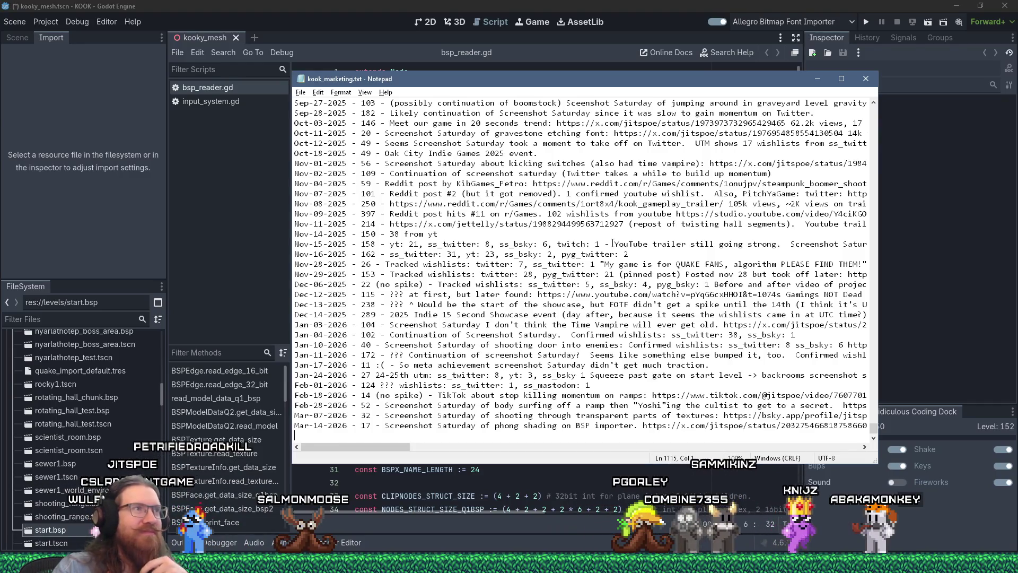
pyautogui.click(817, 80)
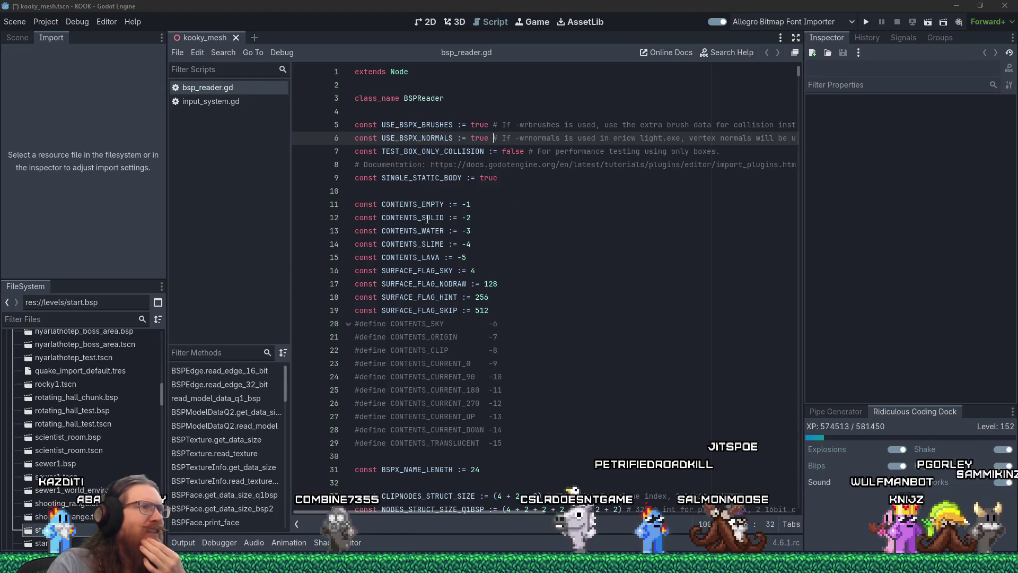
# Step: Select the CONTENTS_EMPTY constant name in bsp_reader.gd
pyautogui.doubleClick(419, 204)
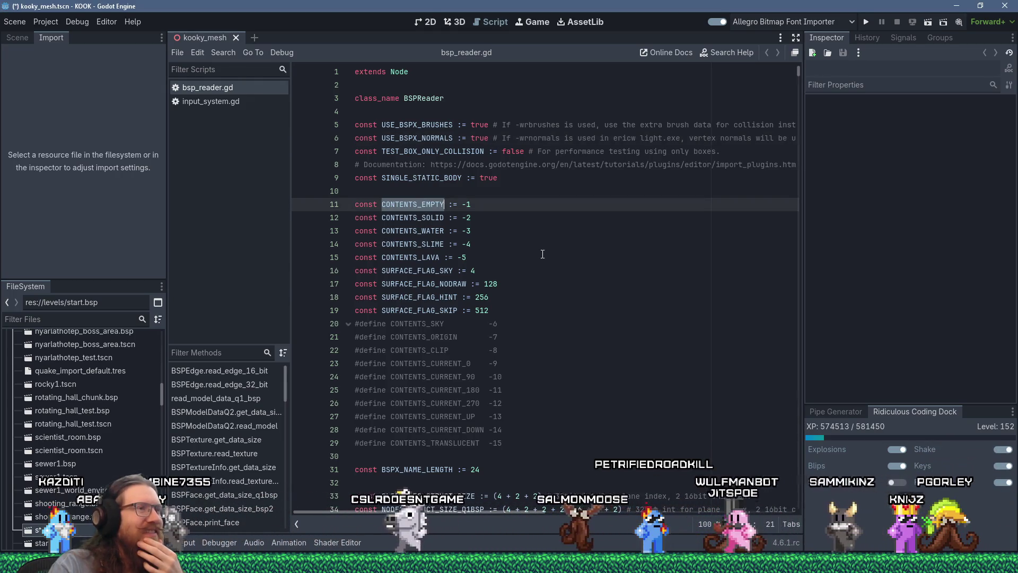
pyautogui.click(469, 207)
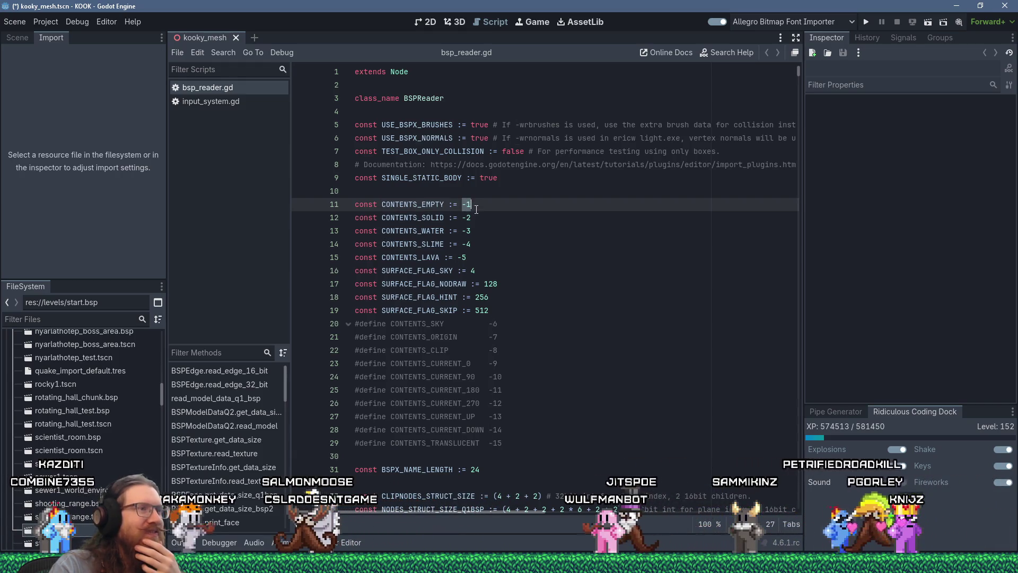
pyautogui.click(470, 218)
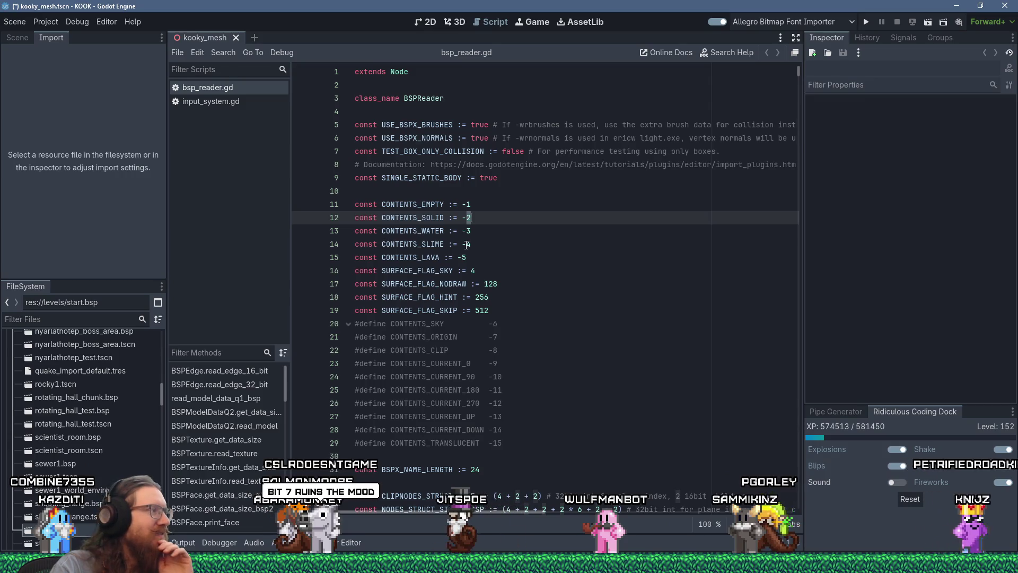
pyautogui.click(537, 265)
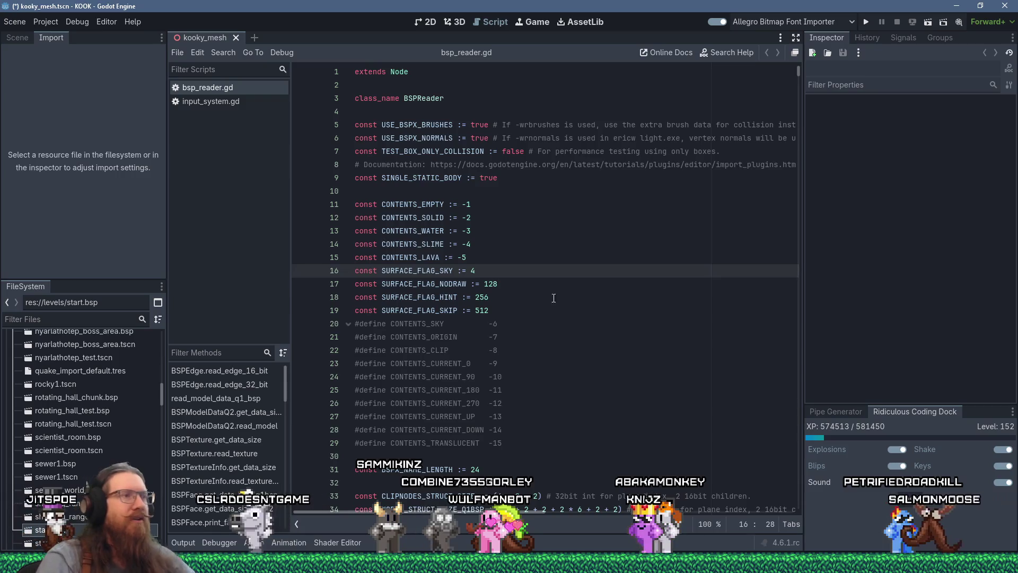
pyautogui.doubleClick(415, 203)
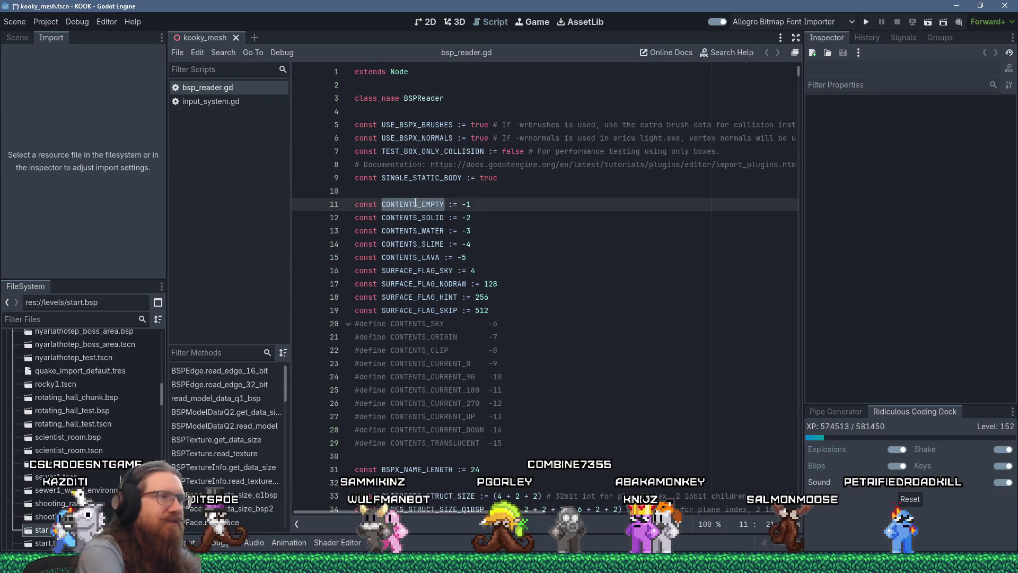
# Step: Search bsp_reader.gd for CONTENTS_SOLID, then 'contents', reaching the handle_node_child matches
pyautogui.hotkey('ctrl', 'f')
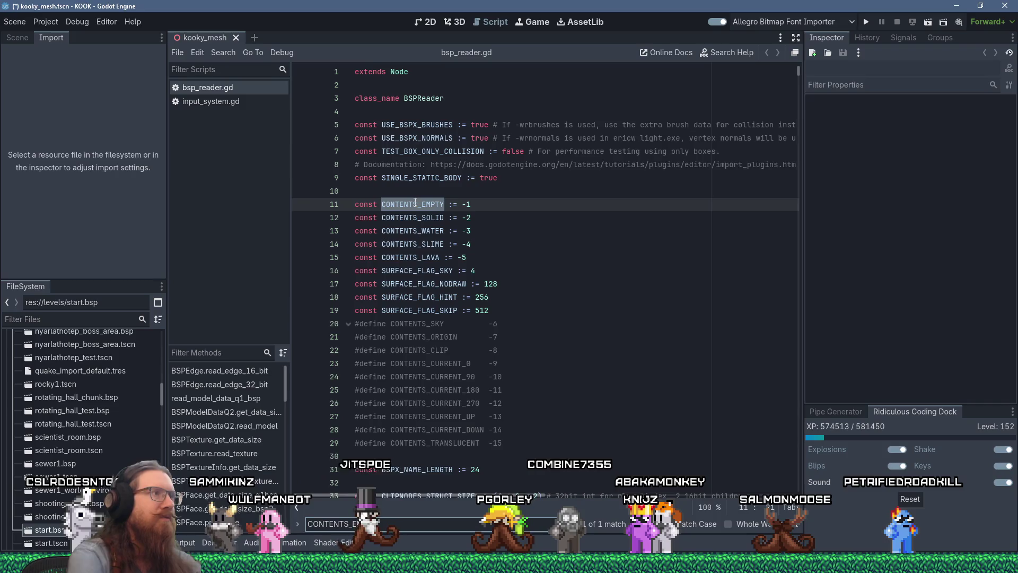
pyautogui.click(433, 217)
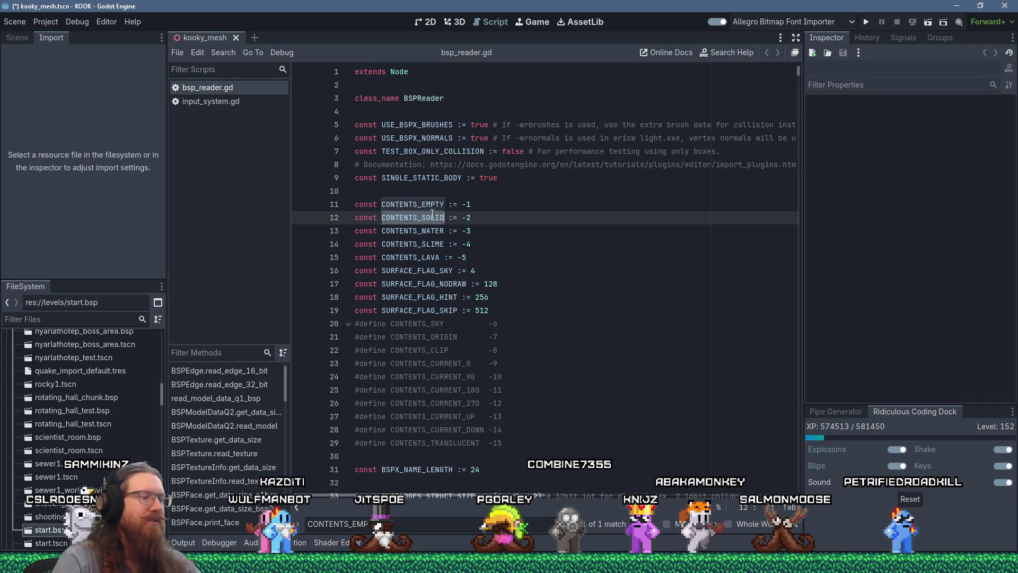
pyautogui.hotkey('ctrl', 'f')
pyautogui.press('Return')
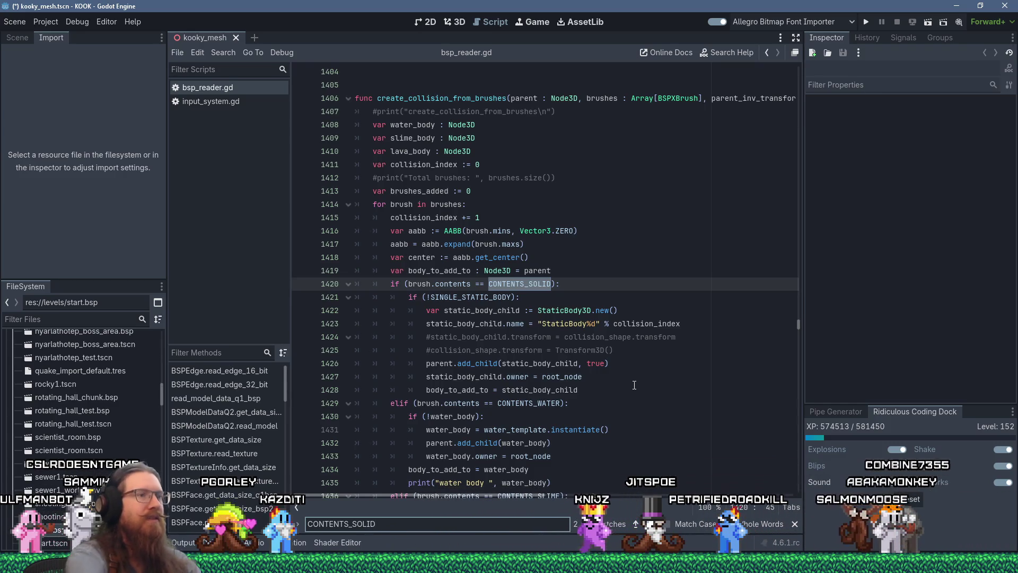
pyautogui.write('contents')
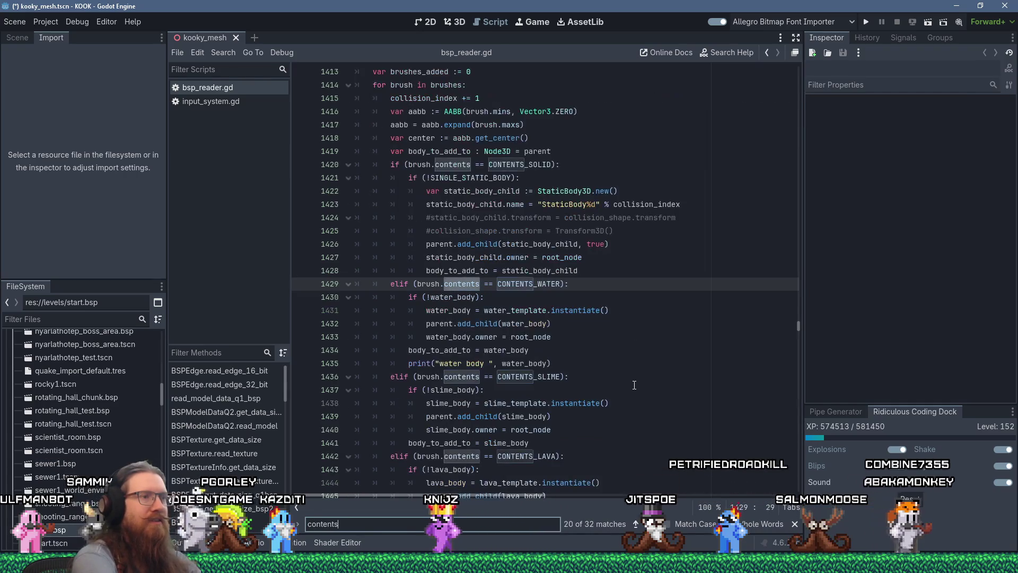
pyautogui.press('Return')
pyautogui.press('Return')
pyautogui.press('Return')
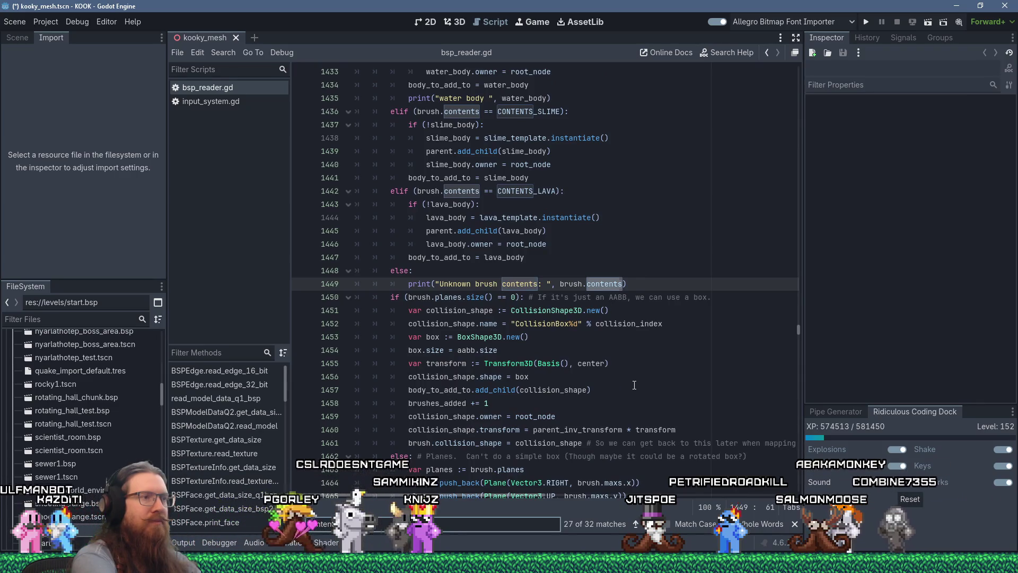
pyautogui.press('Return')
pyautogui.press('Return')
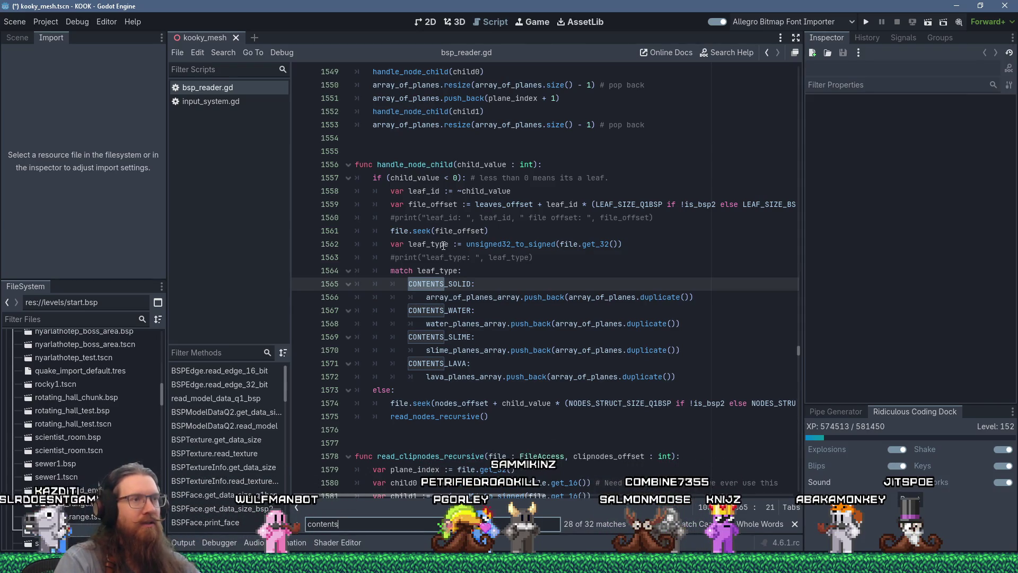
pyautogui.moveTo(600, 248)
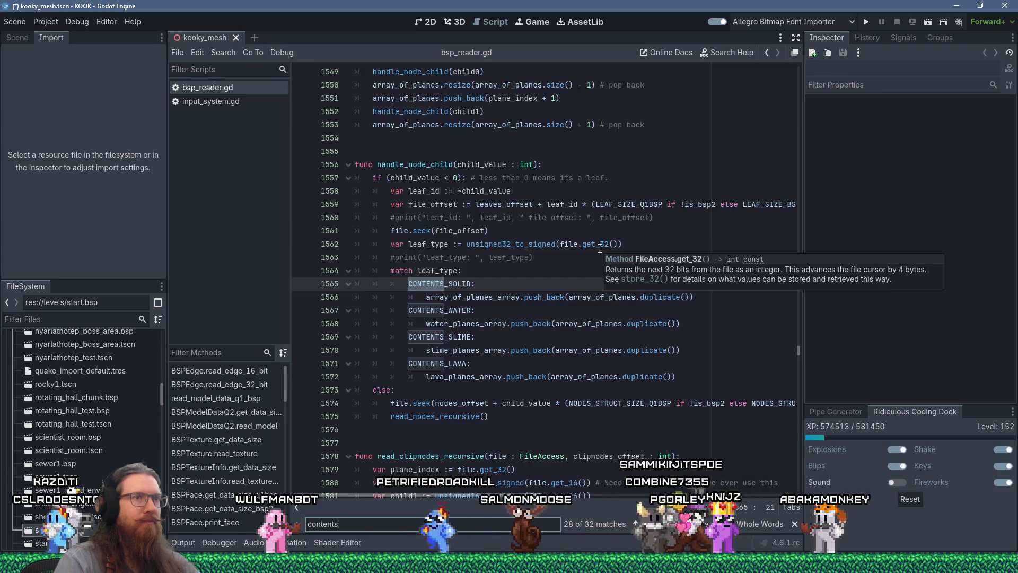
pyautogui.moveTo(527, 496)
pyautogui.mouseDown()
pyautogui.moveTo(571, 496)
pyautogui.moveTo(444, 486)
pyautogui.mouseUp()
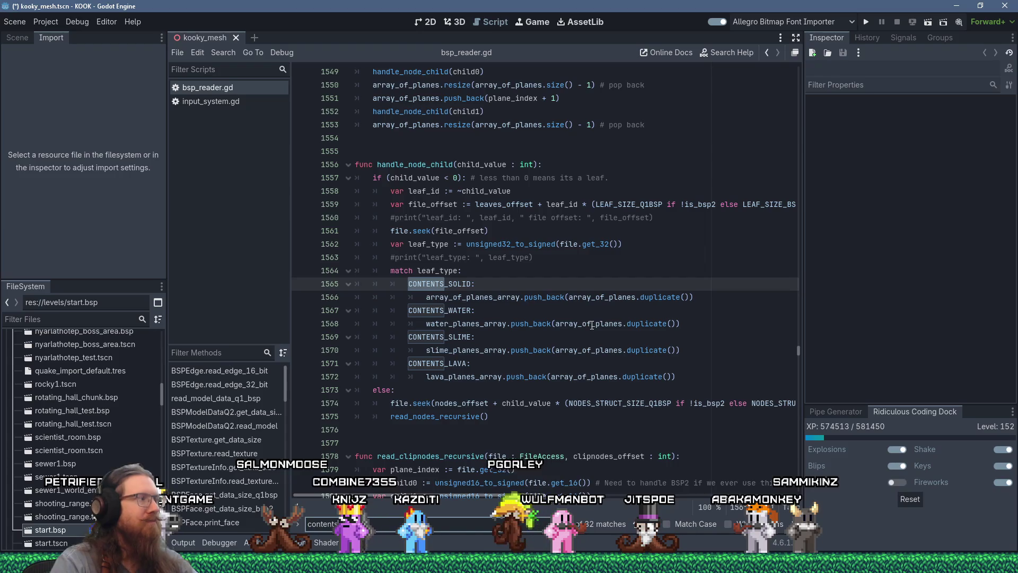
pyautogui.moveTo(592, 326)
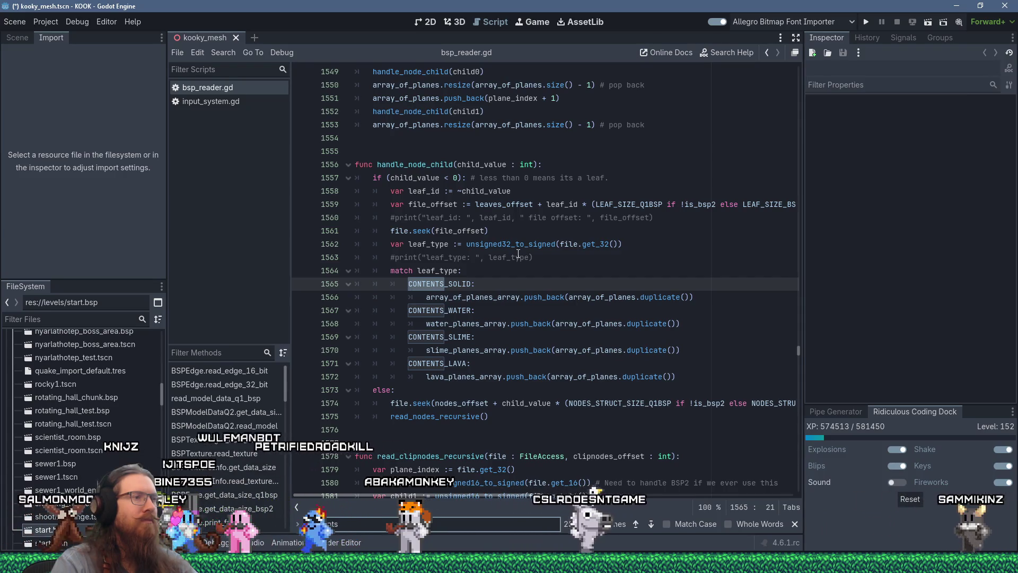
pyautogui.click(413, 178)
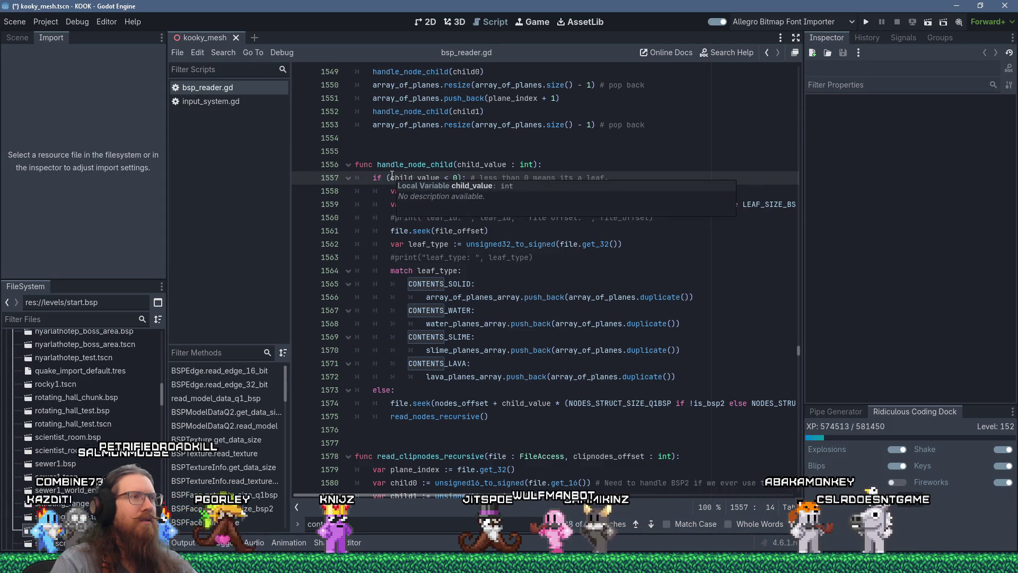
pyautogui.moveTo(392, 178); pyautogui.dragTo(441, 178)
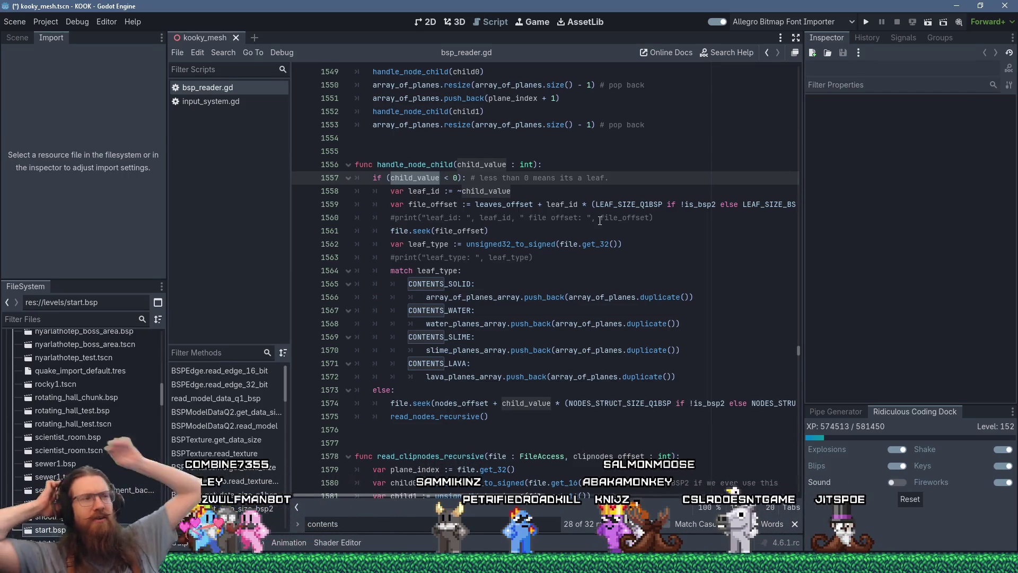
pyautogui.moveTo(498, 269); pyautogui.dragTo(562, 362)
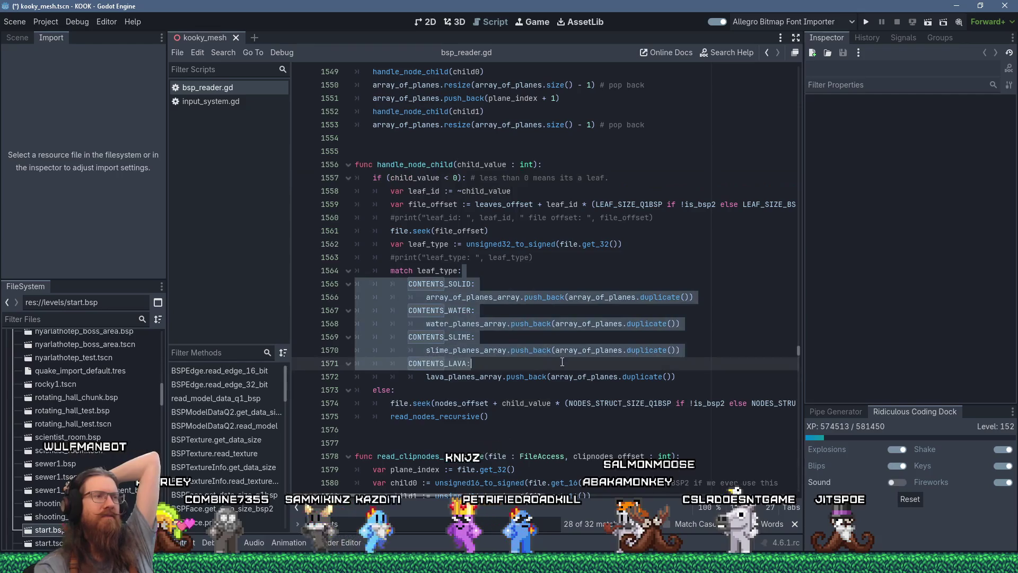
# Step: Highlight the child_value uses, then select unsigned32_to_signed on line 1562
pyautogui.click(596, 231)
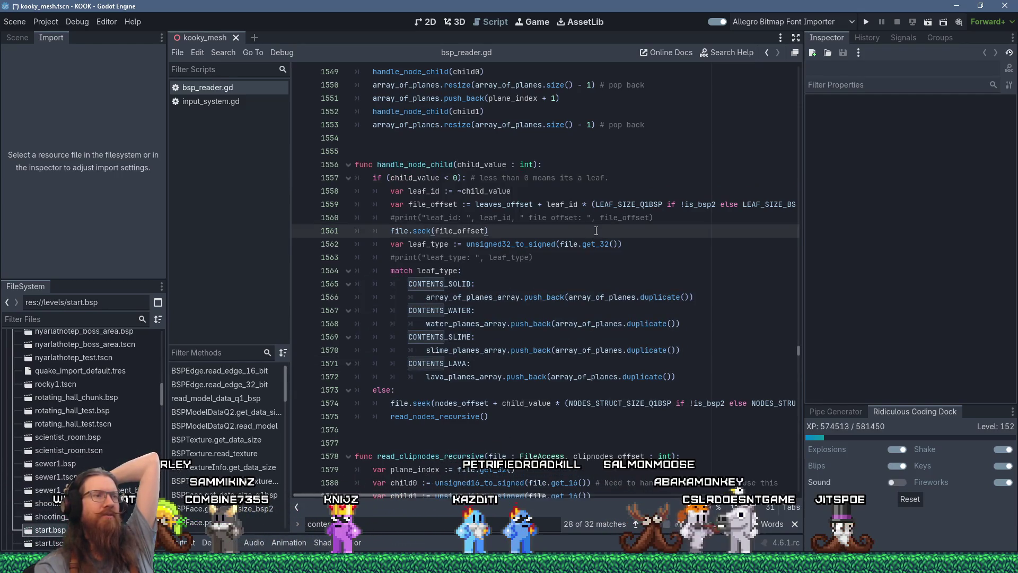
pyautogui.doubleClick(415, 178)
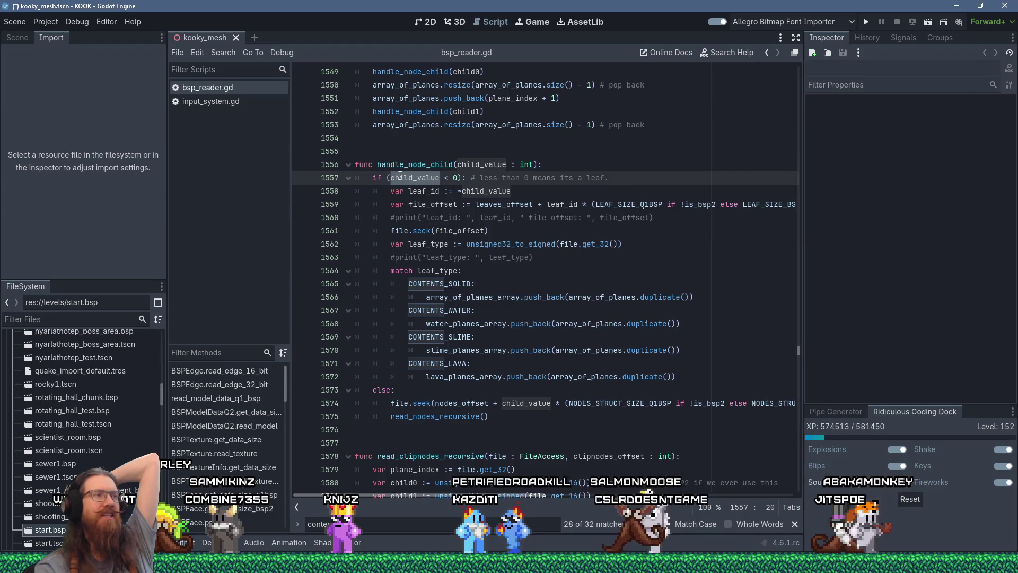
pyautogui.moveTo(563, 247)
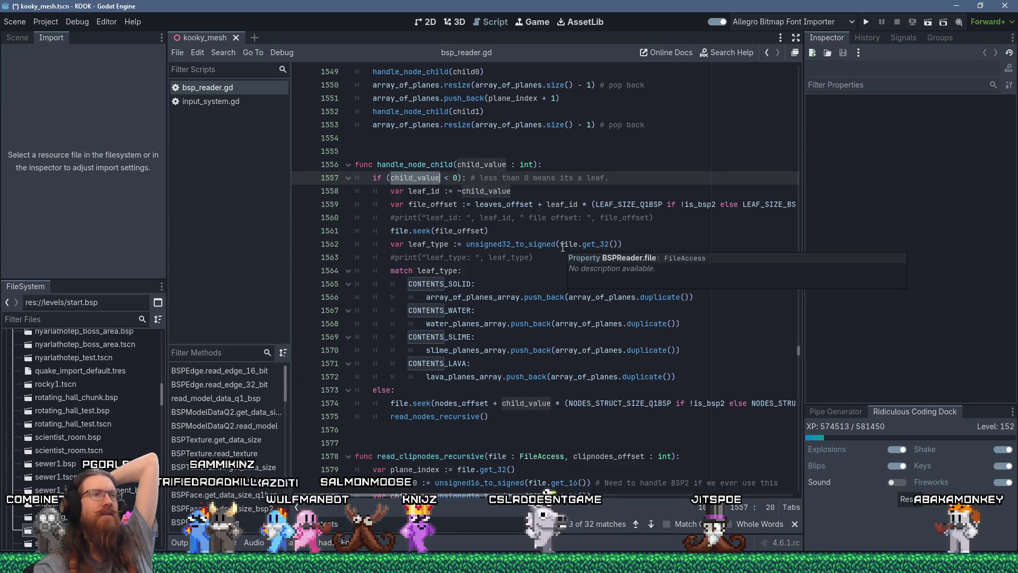
pyautogui.hscroll(5, 614, 492)
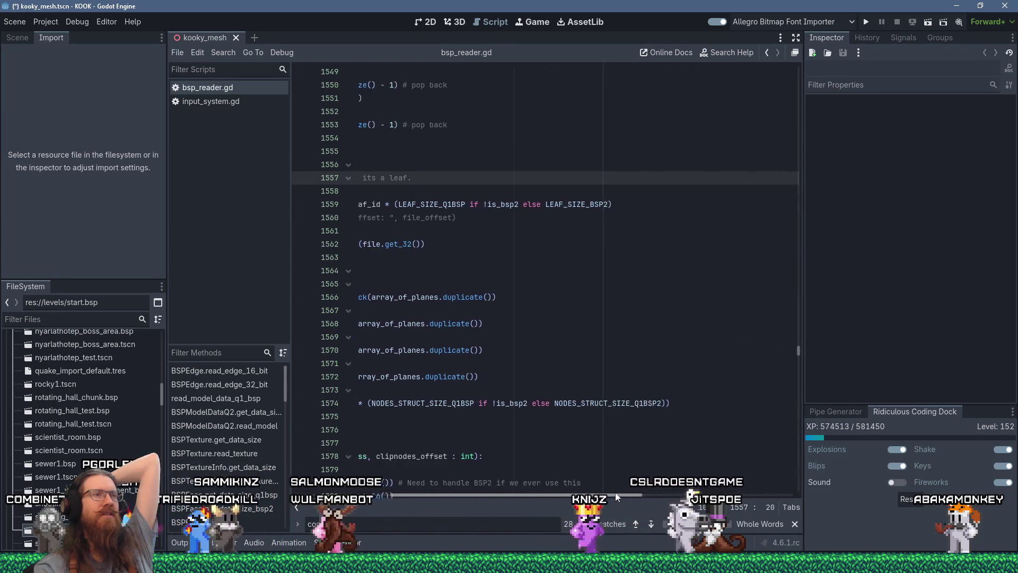
pyautogui.hscroll(-5, 517, 467)
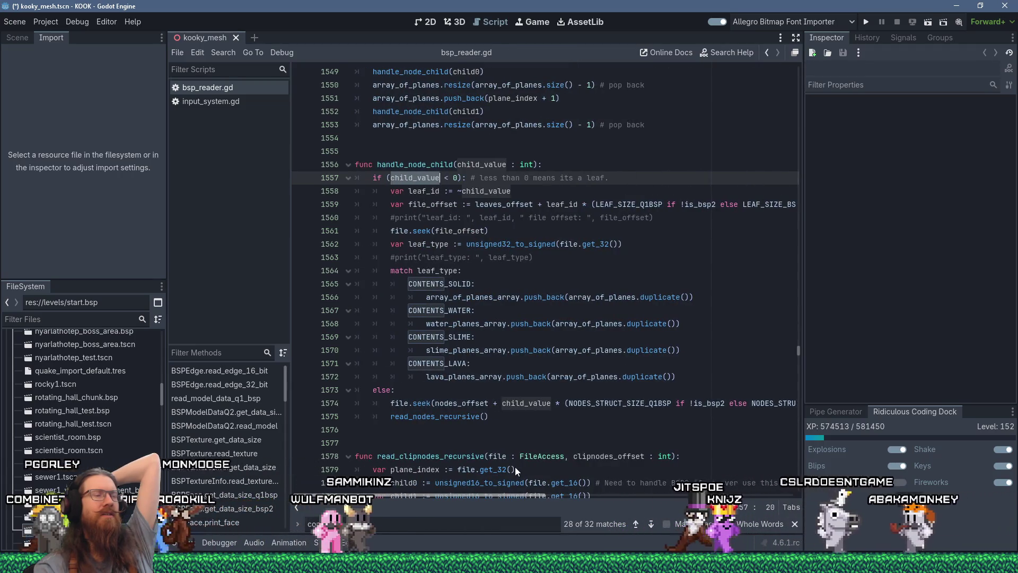
pyautogui.doubleClick(529, 243)
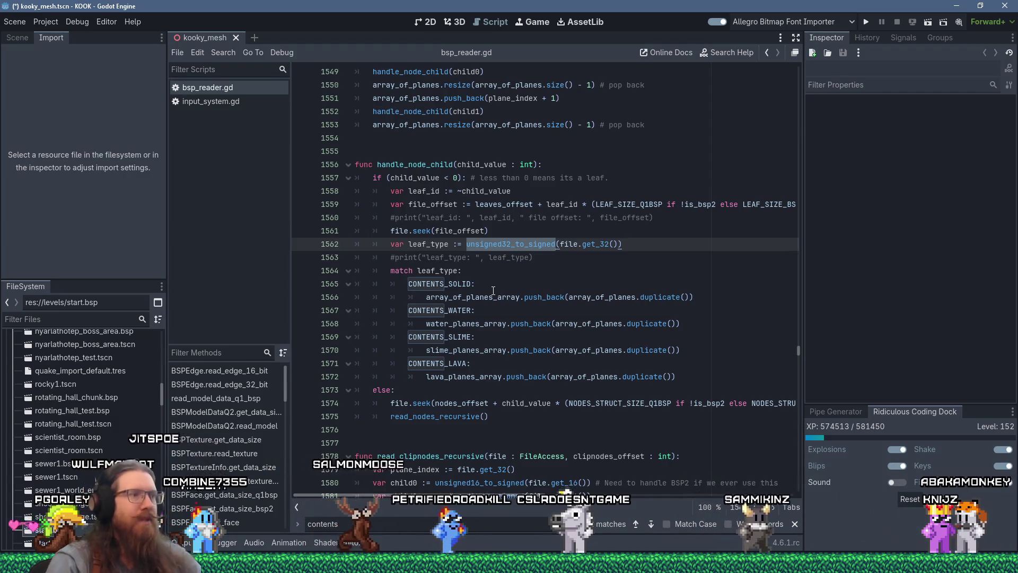
# Step: Stay in Godot and open the Windows Run prompt with 'e' typed
pyautogui.hotkey('alt', 'Tab')
pyautogui.hotkey('alt', 'shift', 'Tab')
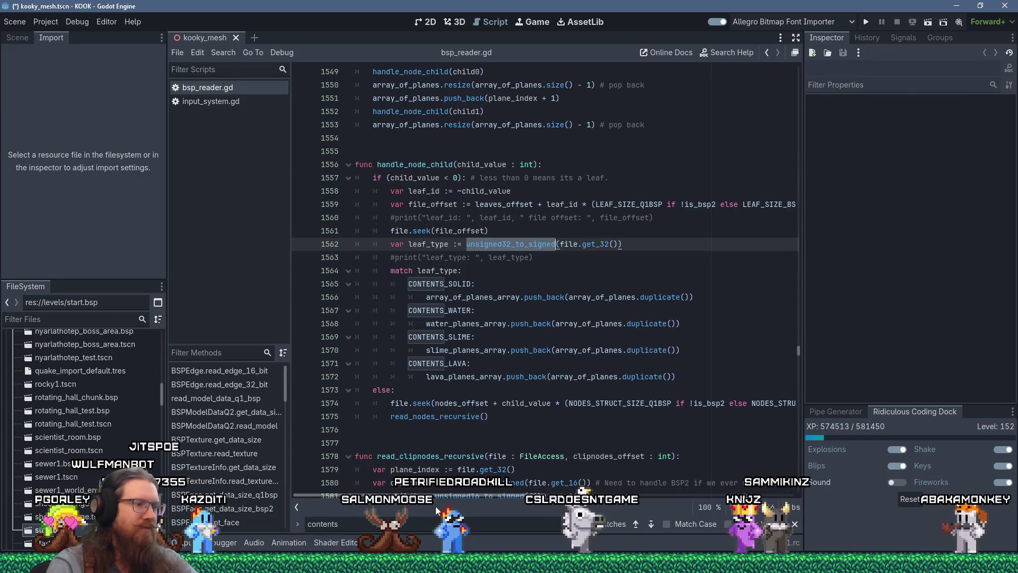
pyautogui.press('super+r')
pyautogui.write('e')
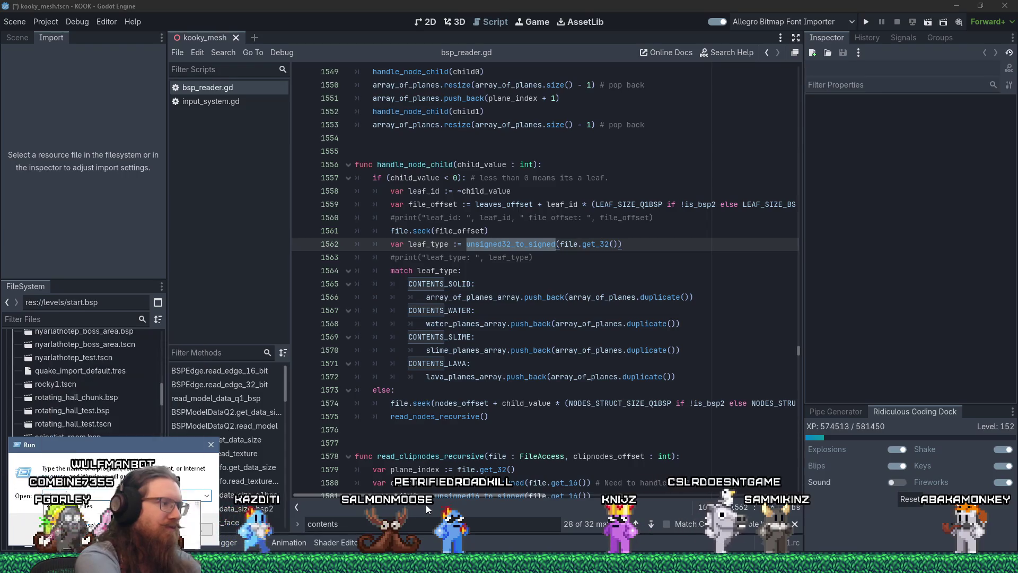
# Step: Open the E: trenchbroom folder, launch TrenchBroom.exe, and return to Godot
pyautogui.press('Return')
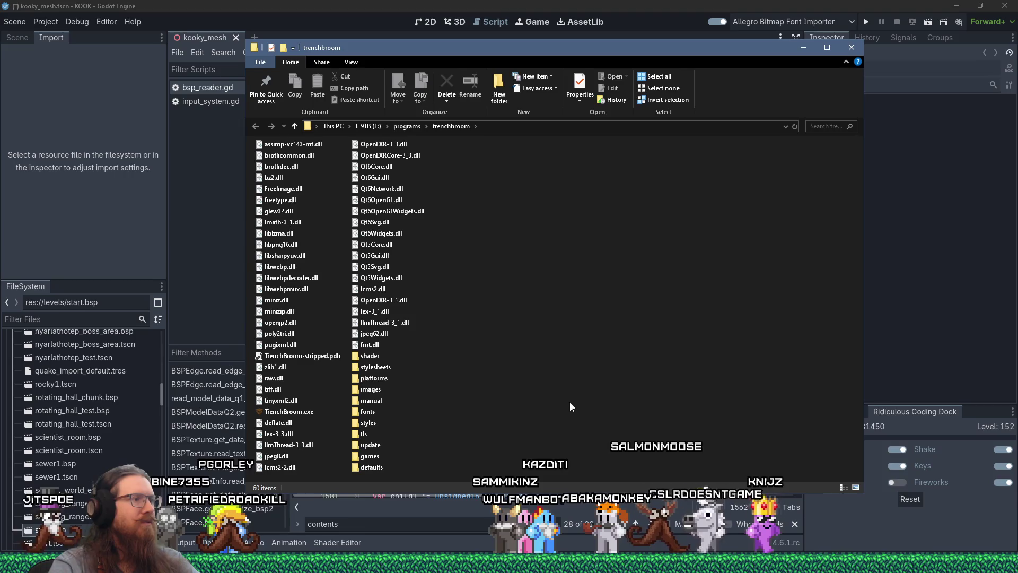
pyautogui.doubleClick(308, 413)
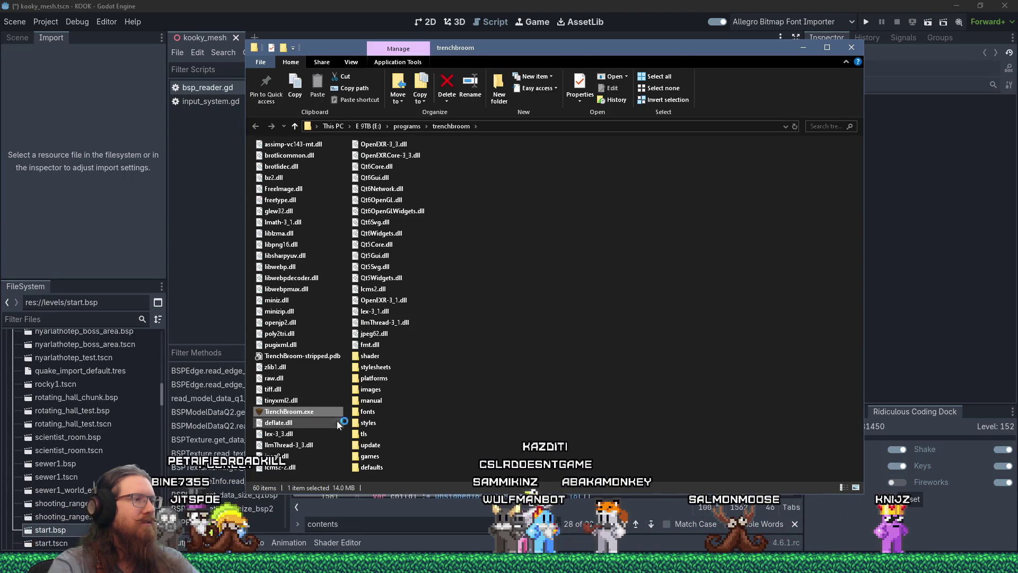
pyautogui.hotkey('alt', 'Tab')
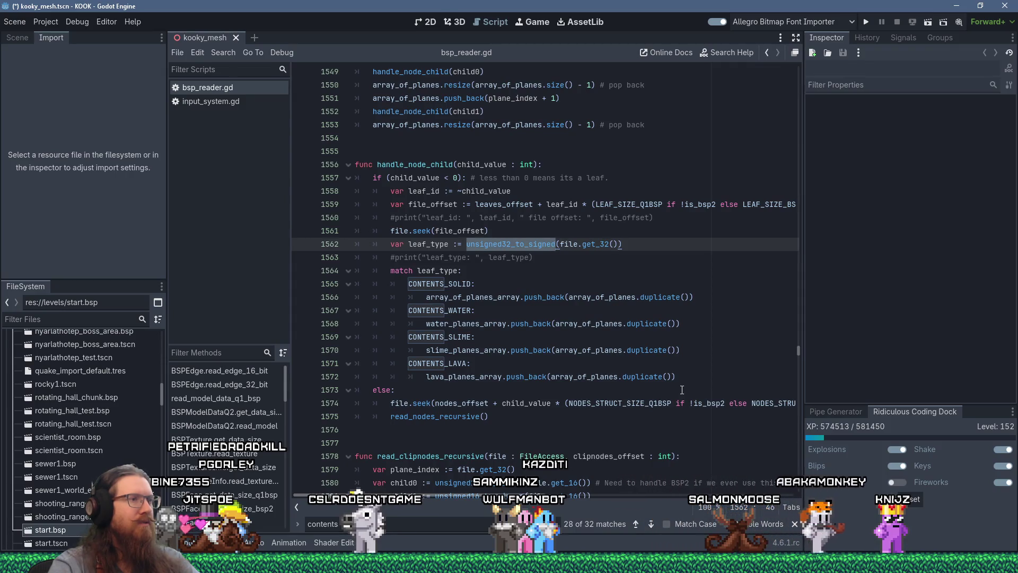
pyautogui.moveTo(407, 242)
pyautogui.mouseDown()
pyautogui.moveTo(620, 254)
pyautogui.moveTo(642, 240)
pyautogui.mouseUp()
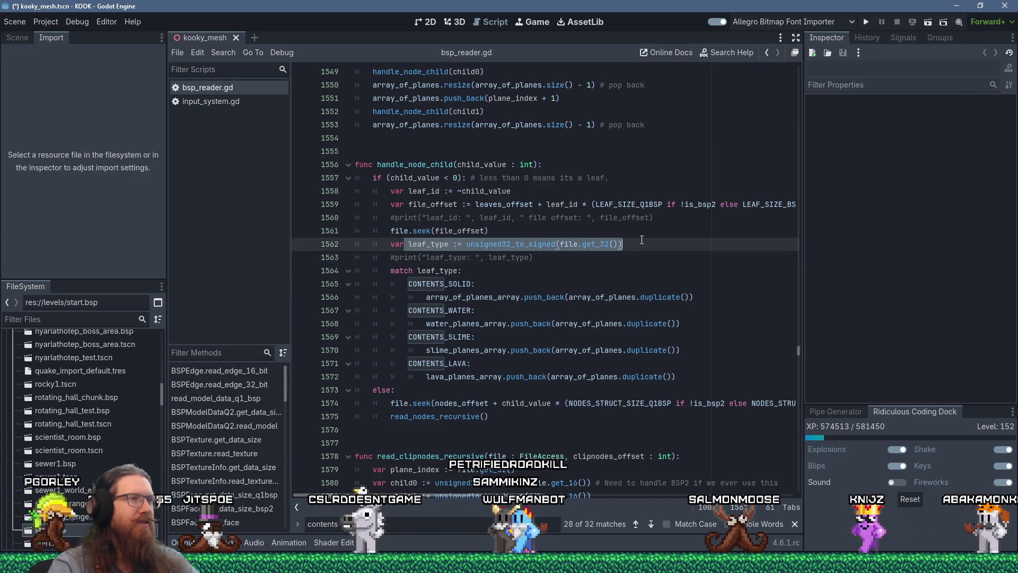
pyautogui.moveTo(401, 179)
pyautogui.mouseDown()
pyautogui.moveTo(491, 181)
pyautogui.moveTo(416, 182)
pyautogui.mouseUp()
pyautogui.click(417, 178)
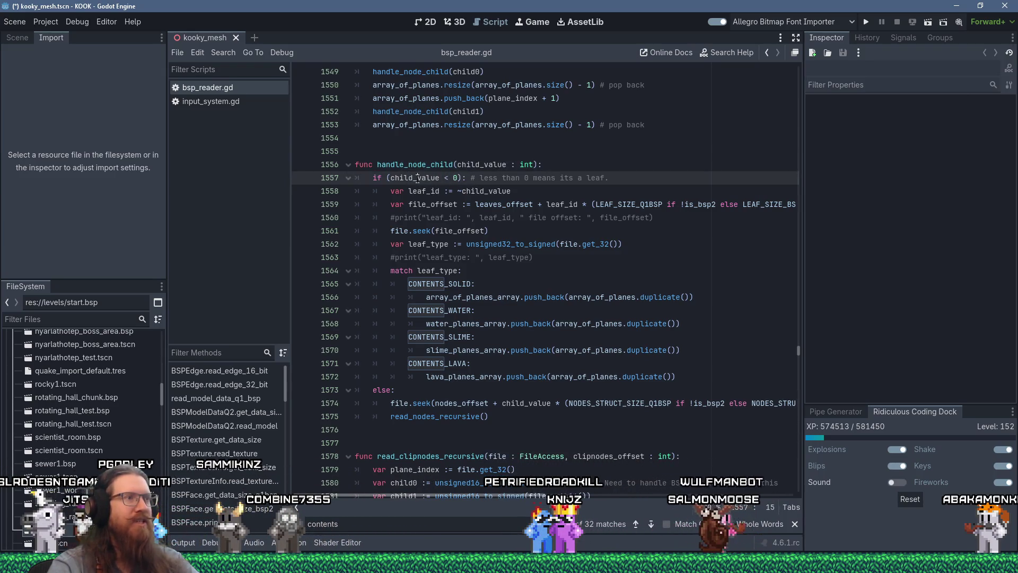
pyautogui.moveTo(422, 269)
pyautogui.mouseDown()
pyautogui.moveTo(470, 366)
pyautogui.moveTo(435, 365)
pyautogui.moveTo(472, 376)
pyautogui.mouseUp()
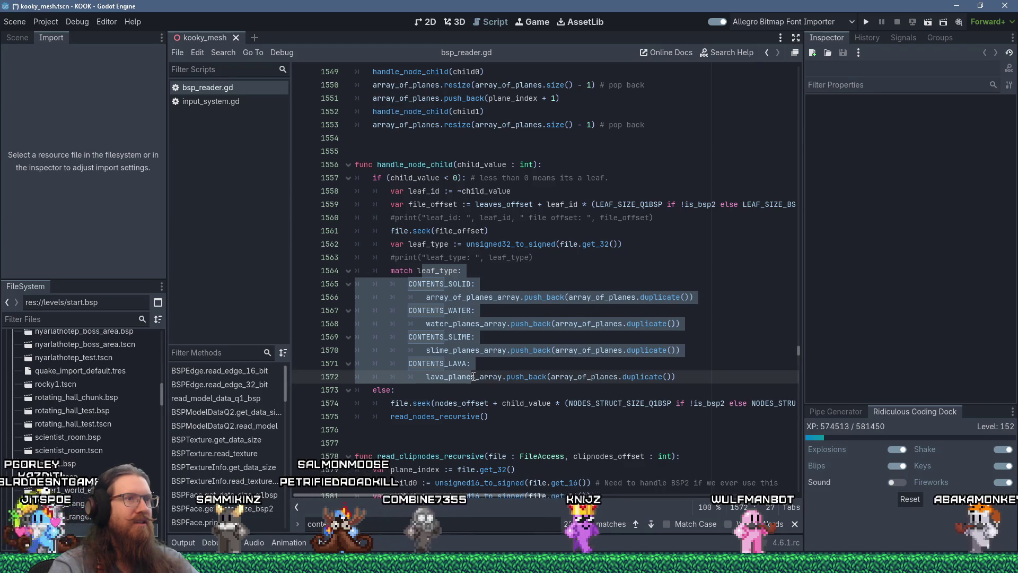
pyautogui.click(601, 261)
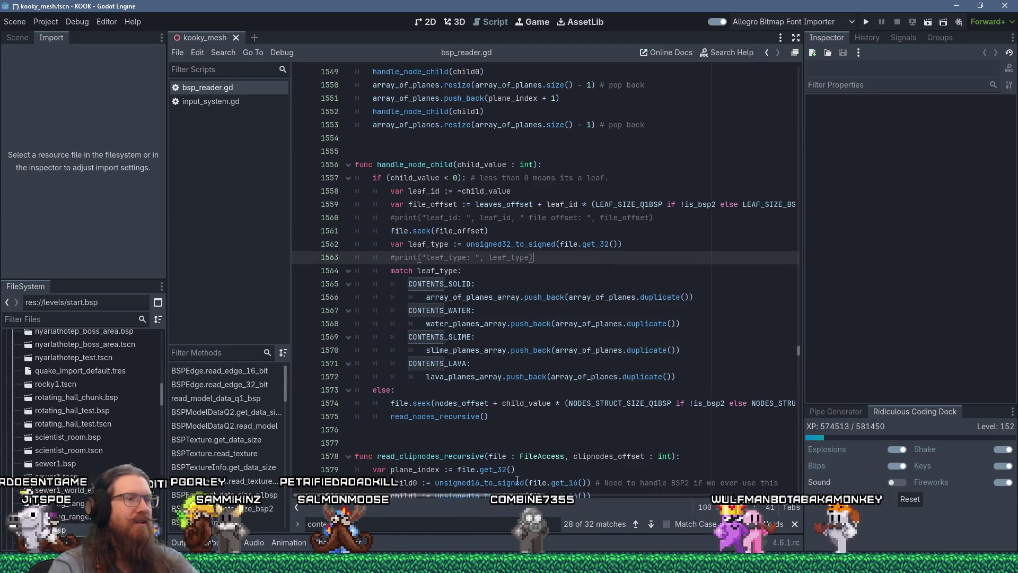
pyautogui.click(558, 494)
pyautogui.click(562, 299)
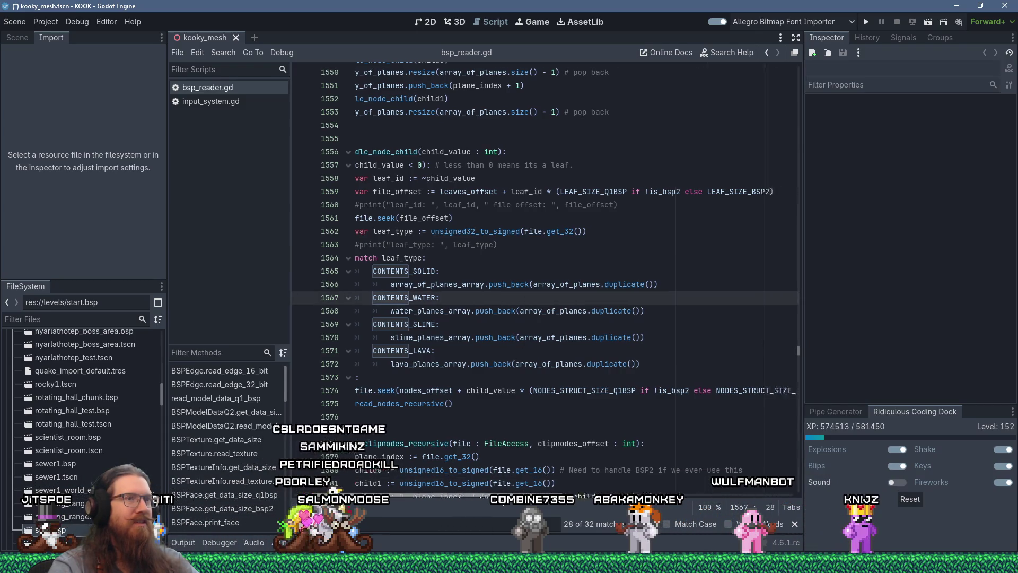
pyautogui.hscroll(3, 461, 493)
pyautogui.hscroll(-3, 453, 487)
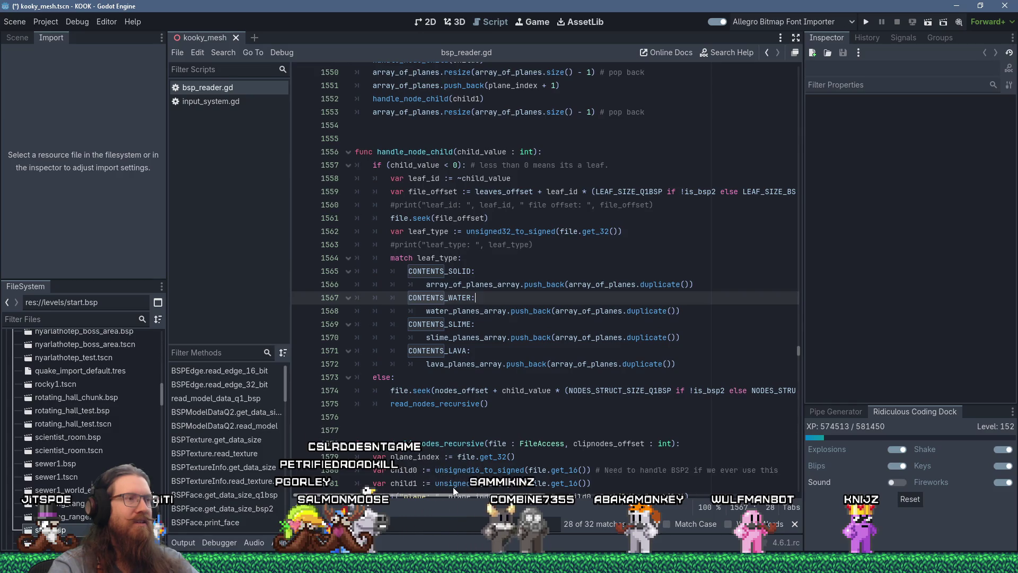
pyautogui.click(422, 218)
pyautogui.moveTo(545, 306)
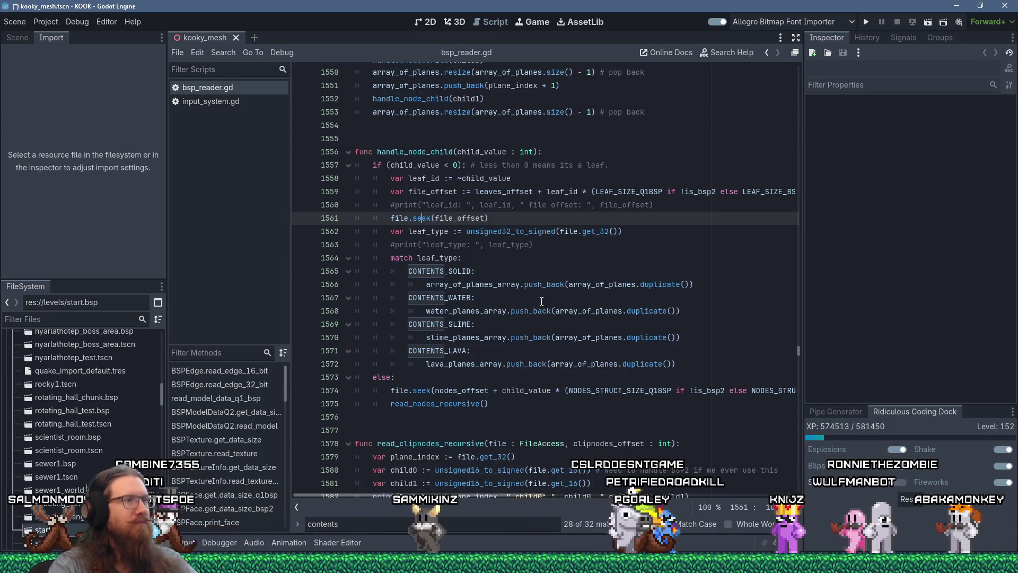
pyautogui.hotkey('alt', 'Tab')
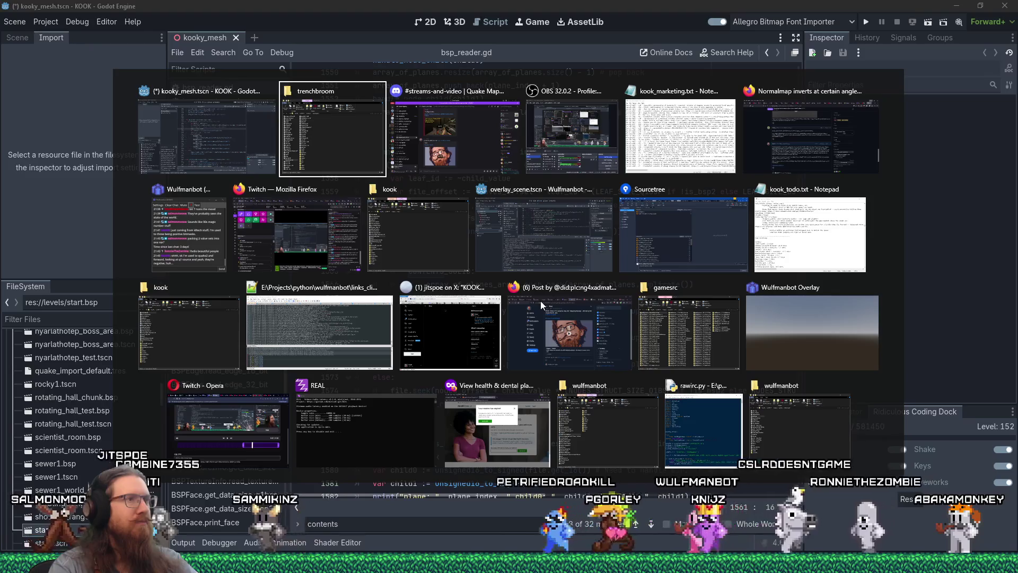
# Step: Bring up TrenchBroom's Welcome window and open sj3_jitspoe_1a.map from recent maps
pyautogui.hotkey('alt', 'shift', 'Tab')
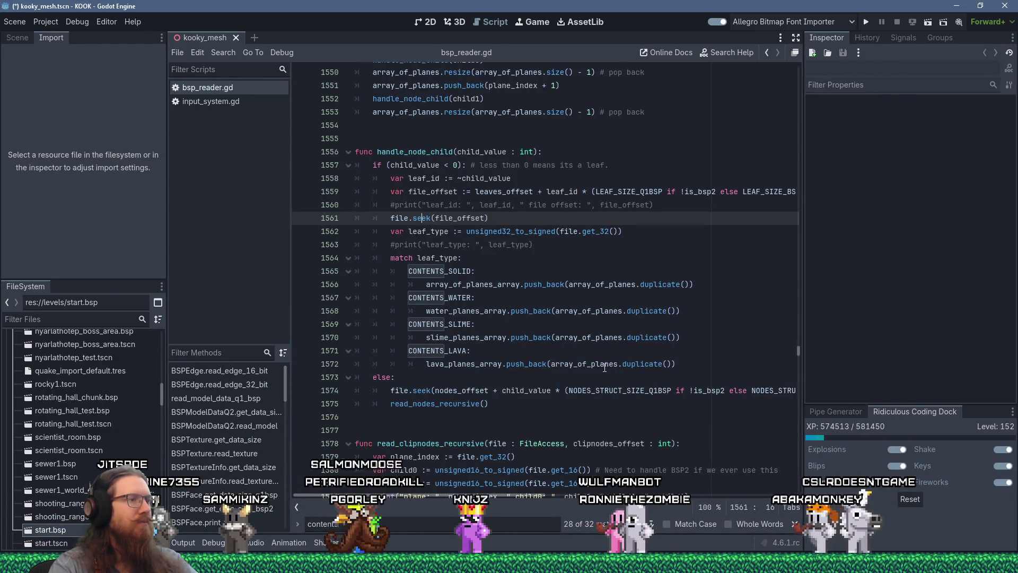
pyautogui.moveTo(743, 564)
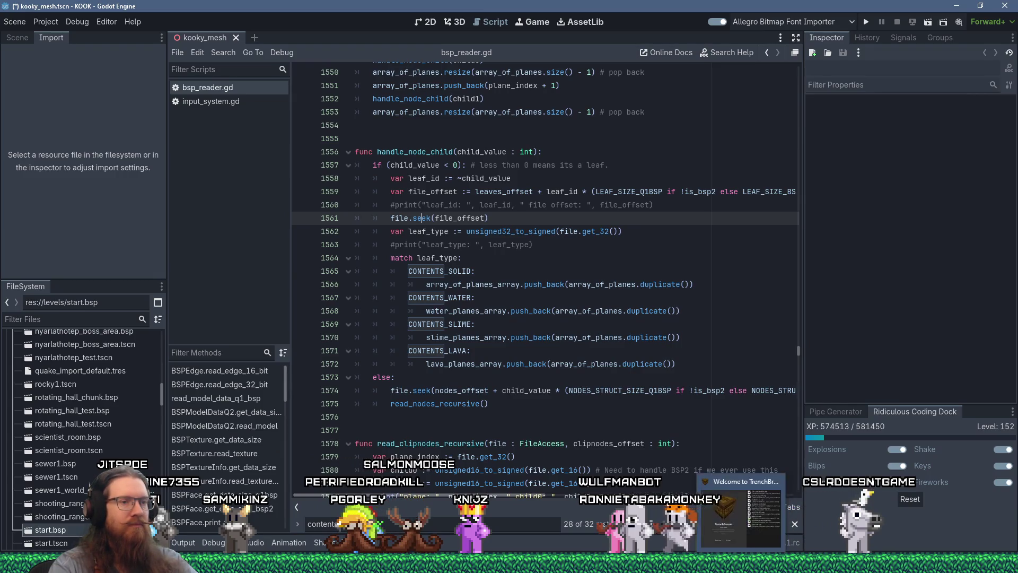
pyautogui.click(736, 527)
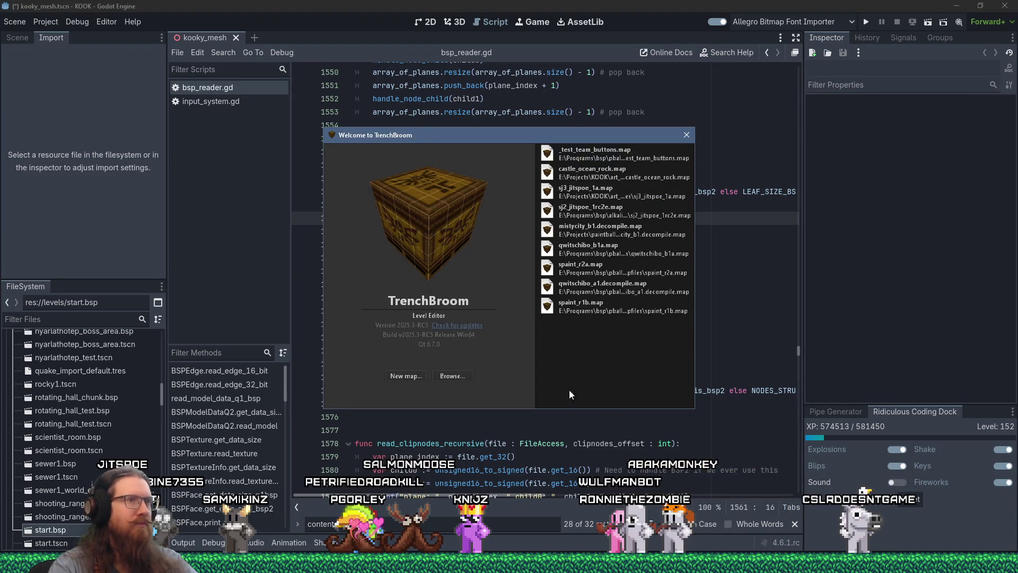
pyautogui.click(614, 200)
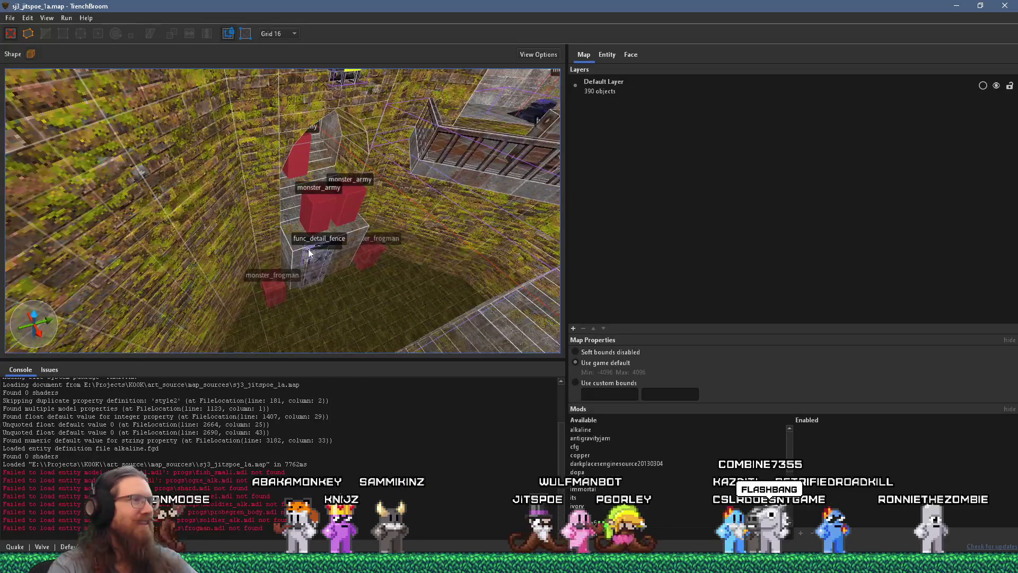
# Step: Orbit past the balcony and monster pillars to face the barred pipe_section opening, zooming inside
pyautogui.moveTo(316, 221)
pyautogui.mouseDown()
pyautogui.moveTo(250, 260)
pyautogui.moveTo(313, 225)
pyautogui.moveTo(373, 226)
pyautogui.moveTo(375, 151)
pyautogui.moveTo(307, 116)
pyautogui.moveTo(263, 159)
pyautogui.moveTo(177, 158)
pyautogui.moveTo(285, 167)
pyautogui.moveTo(308, 230)
pyautogui.moveTo(348, 212)
pyautogui.moveTo(351, 199)
pyautogui.moveTo(323, 267)
pyautogui.mouseUp()
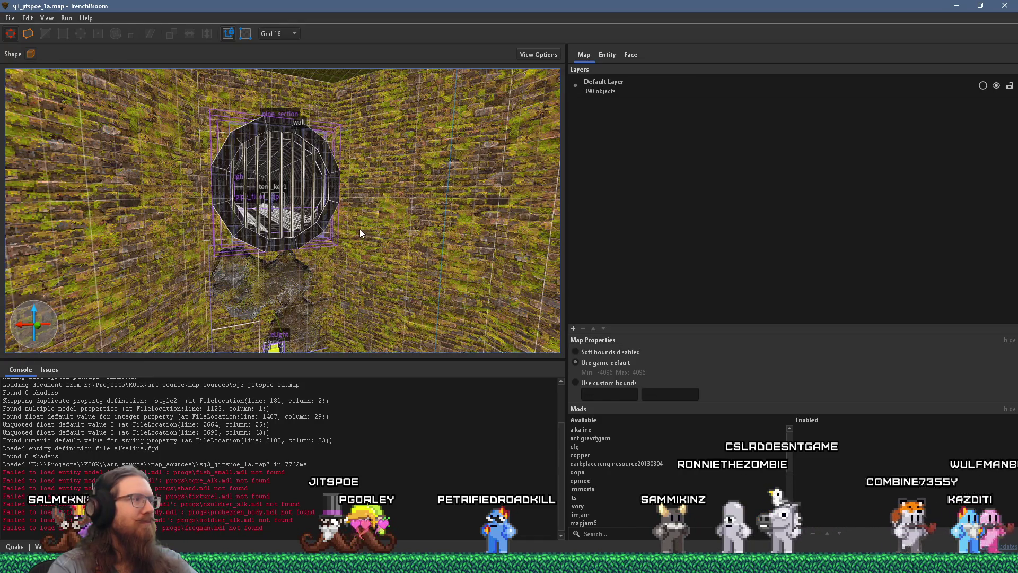
pyautogui.moveTo(280, 223)
pyautogui.mouseDown()
pyautogui.moveTo(286, 249)
pyautogui.moveTo(385, 240)
pyautogui.moveTo(374, 242)
pyautogui.mouseUp()
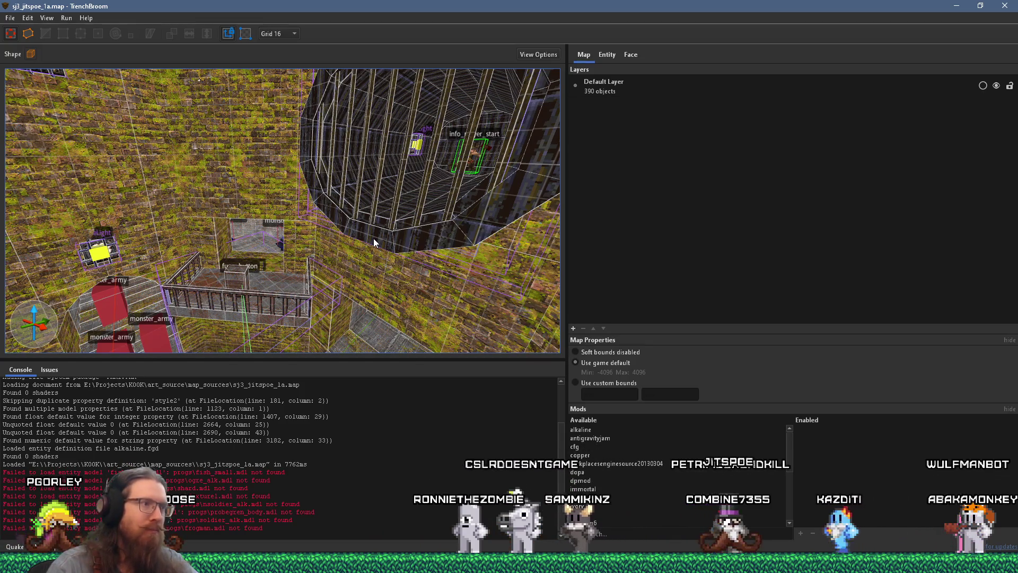
pyautogui.moveTo(373, 237)
pyautogui.mouseDown()
pyautogui.moveTo(247, 218)
pyautogui.moveTo(246, 249)
pyautogui.moveTo(269, 214)
pyautogui.moveTo(269, 270)
pyautogui.mouseUp()
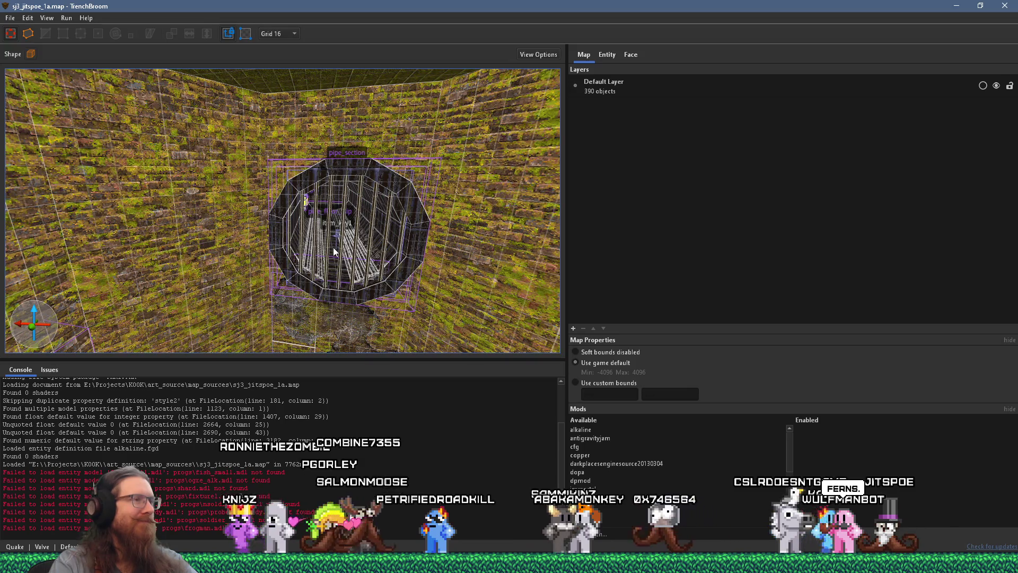
pyautogui.scroll(10, 333, 248)
pyautogui.scroll(-10, 303, 164)
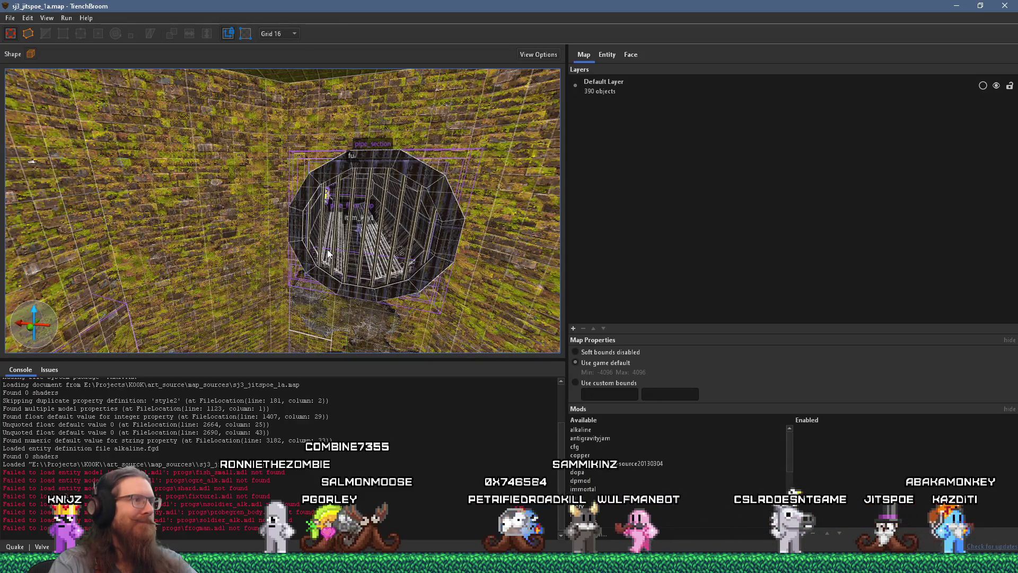
pyautogui.scroll(10, 327, 254)
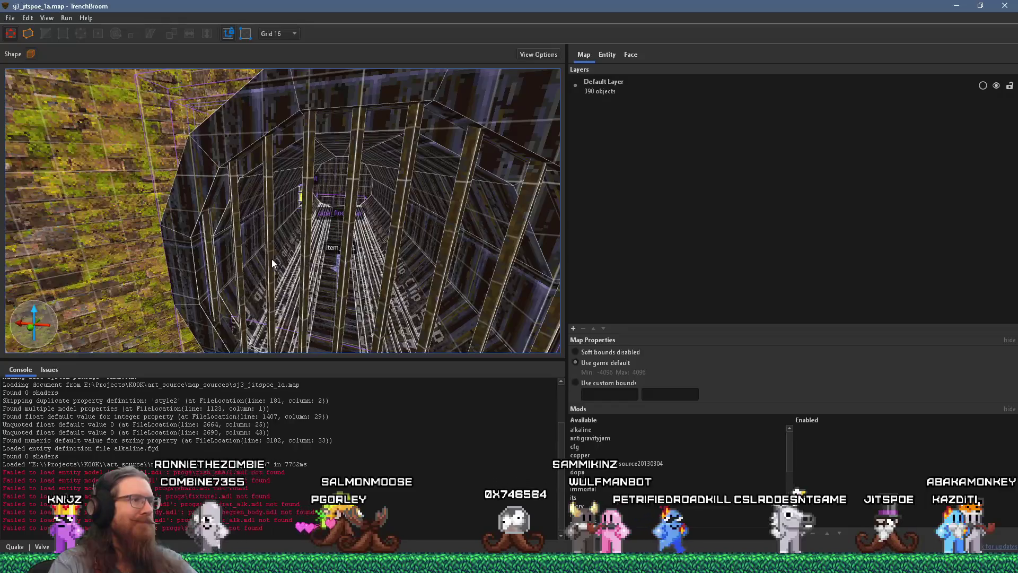
# Step: Fly down the pipe tunnel past item_key1 to the wall light, then bring up Windows Run
pyautogui.scroll(5, 271, 259)
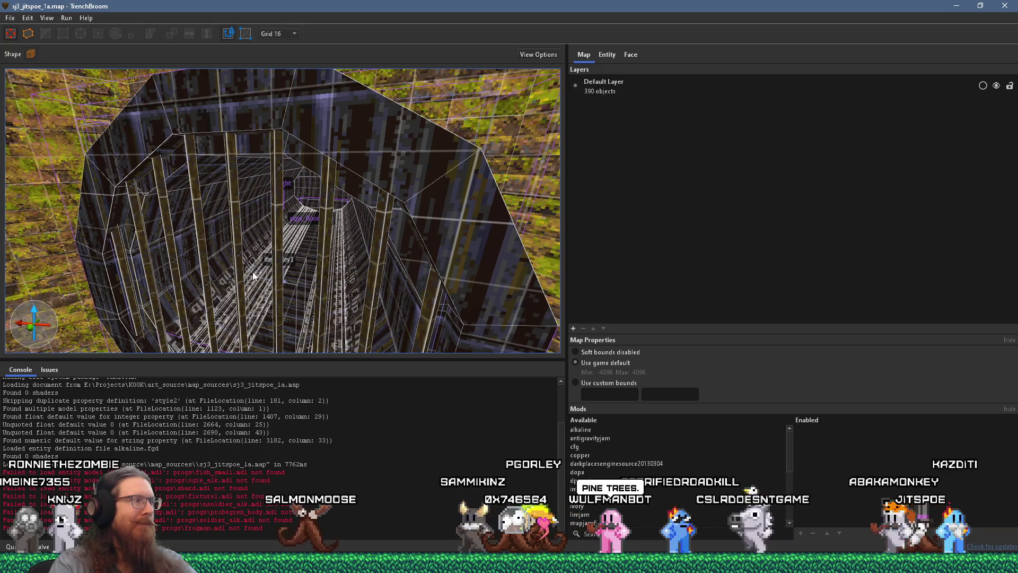
pyautogui.moveTo(253, 275)
pyautogui.mouseDown()
pyautogui.moveTo(271, 247)
pyautogui.moveTo(268, 202)
pyautogui.moveTo(69, 212)
pyautogui.moveTo(117, 215)
pyautogui.moveTo(168, 195)
pyautogui.moveTo(184, 203)
pyautogui.moveTo(170, 213)
pyautogui.moveTo(163, 202)
pyautogui.moveTo(390, 203)
pyautogui.mouseUp()
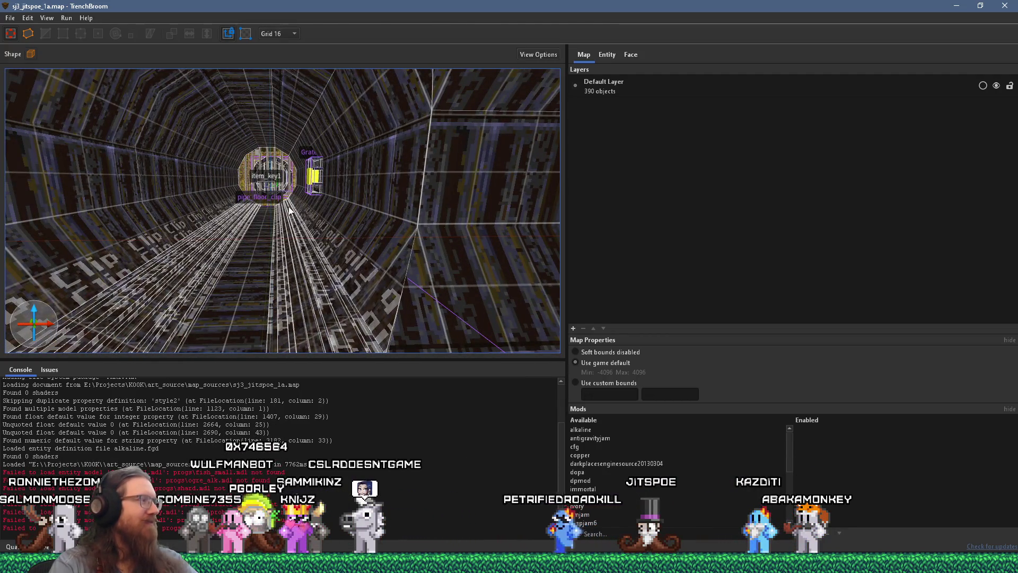
pyautogui.moveTo(277, 206)
pyautogui.mouseDown()
pyautogui.moveTo(333, 203)
pyautogui.moveTo(269, 199)
pyautogui.mouseUp()
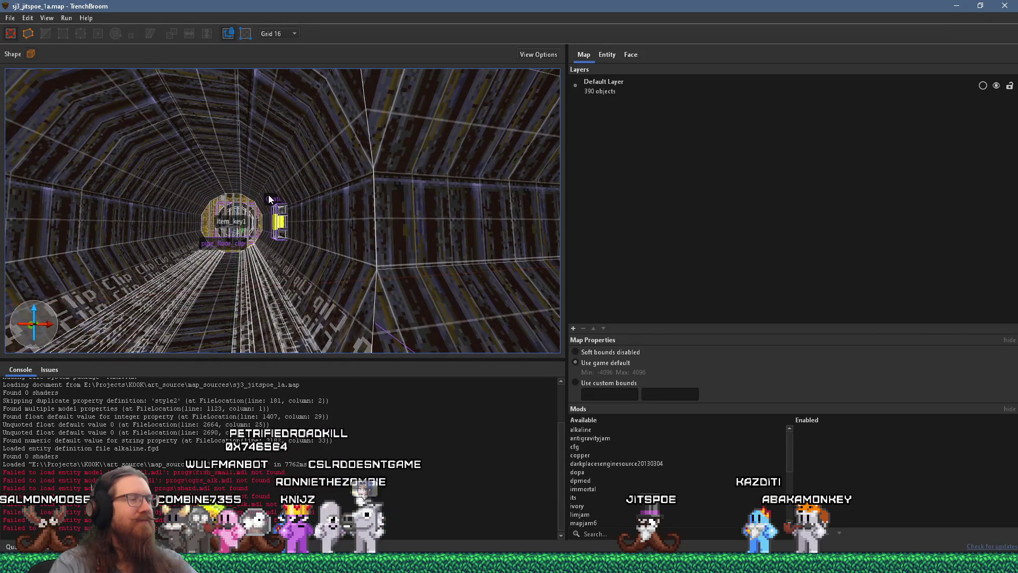
pyautogui.moveTo(269, 200); pyautogui.dragTo(304, 206)
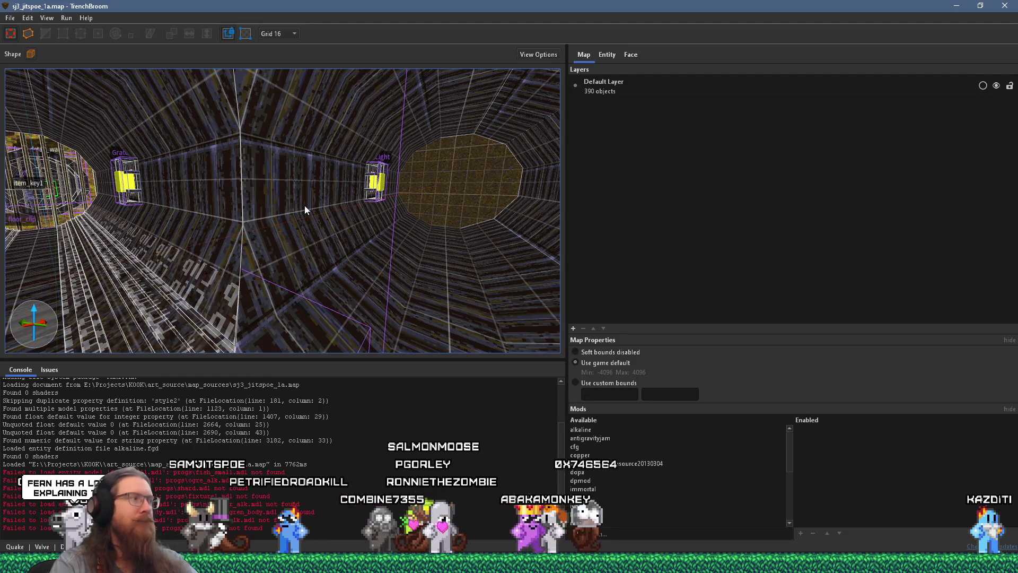
pyautogui.moveTo(384, 187); pyautogui.dragTo(132, 195)
pyautogui.moveTo(275, 167)
pyautogui.mouseDown()
pyautogui.moveTo(253, 186)
pyautogui.moveTo(206, 190)
pyautogui.moveTo(295, 195)
pyautogui.moveTo(435, 180)
pyautogui.mouseUp()
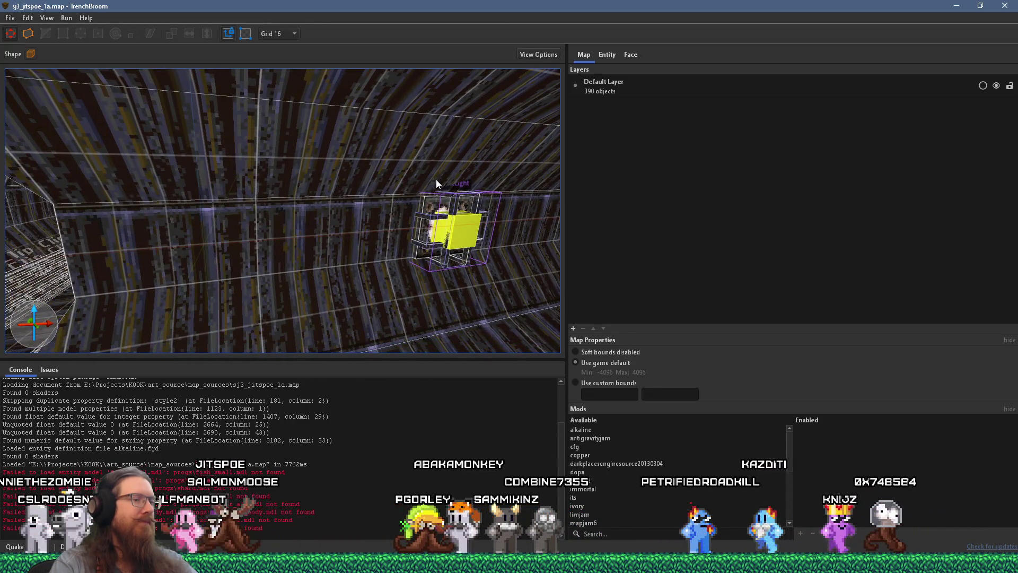
pyautogui.press('super+r')
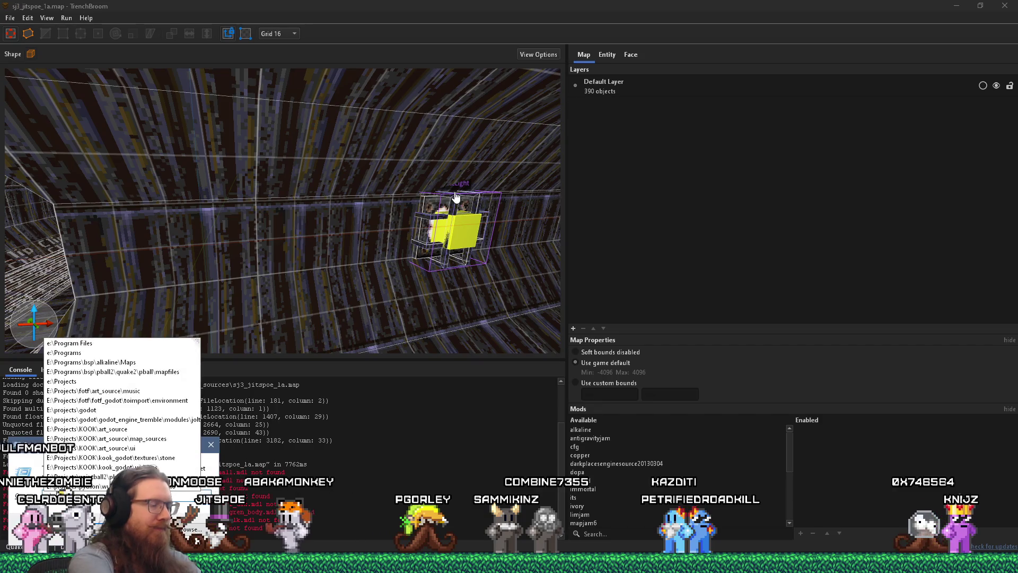
# Step: Open the kook\inspiration_and_reference folder from Run and dismiss PureRef's update notice
pyautogui.write('kook\\')
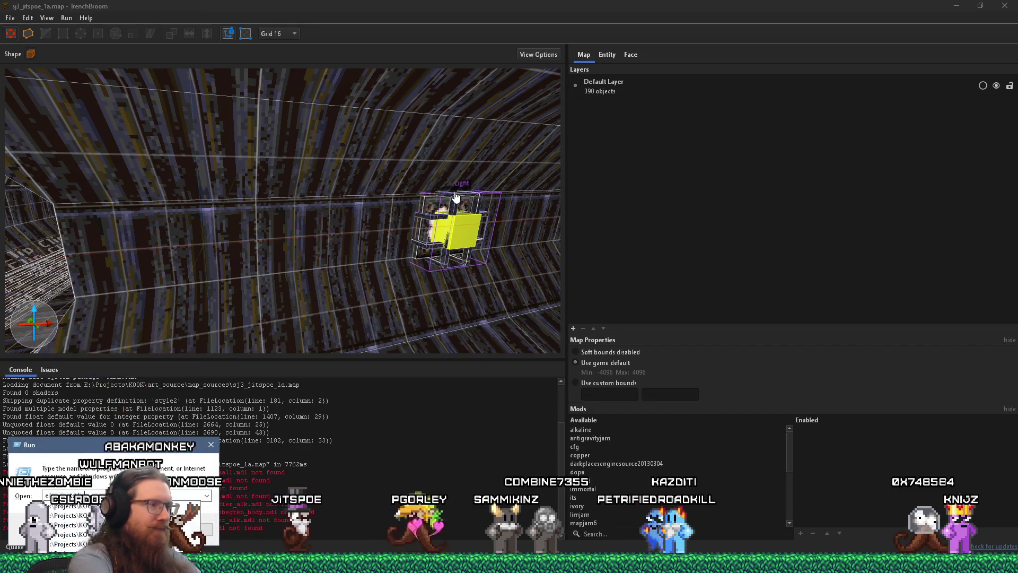
pyautogui.write('in')
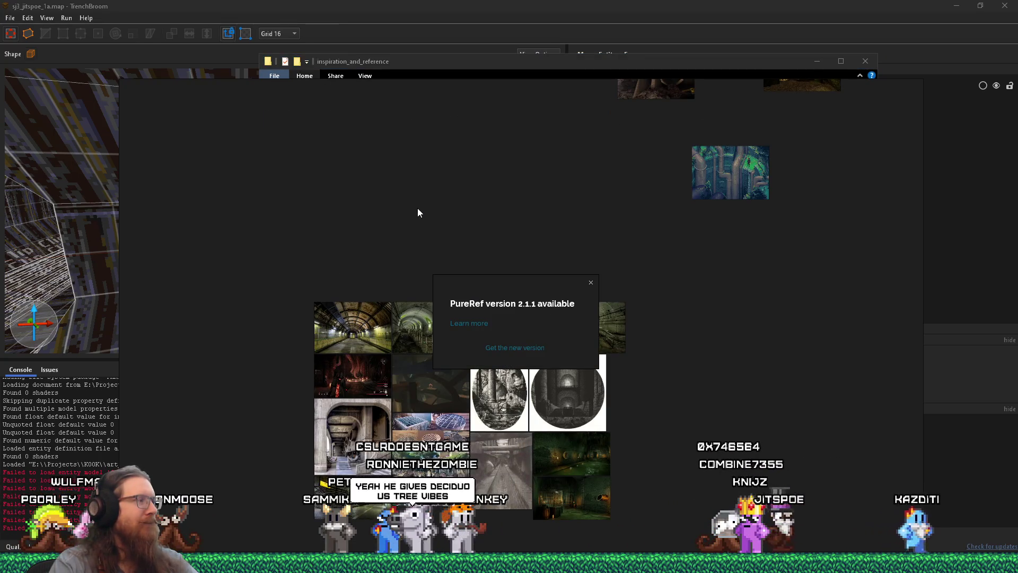
pyautogui.click(591, 284)
pyautogui.scroll(-5, 597, 310)
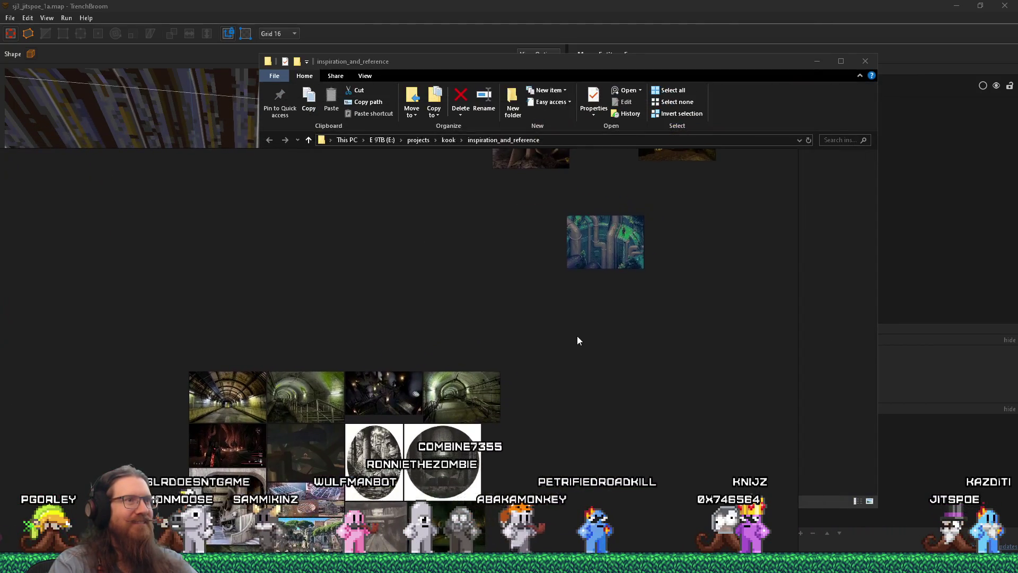
# Step: Move the PureRef board aside and switch to the Astro Yoinkers Steam page
pyautogui.moveTo(601, 329); pyautogui.dragTo(141, 313)
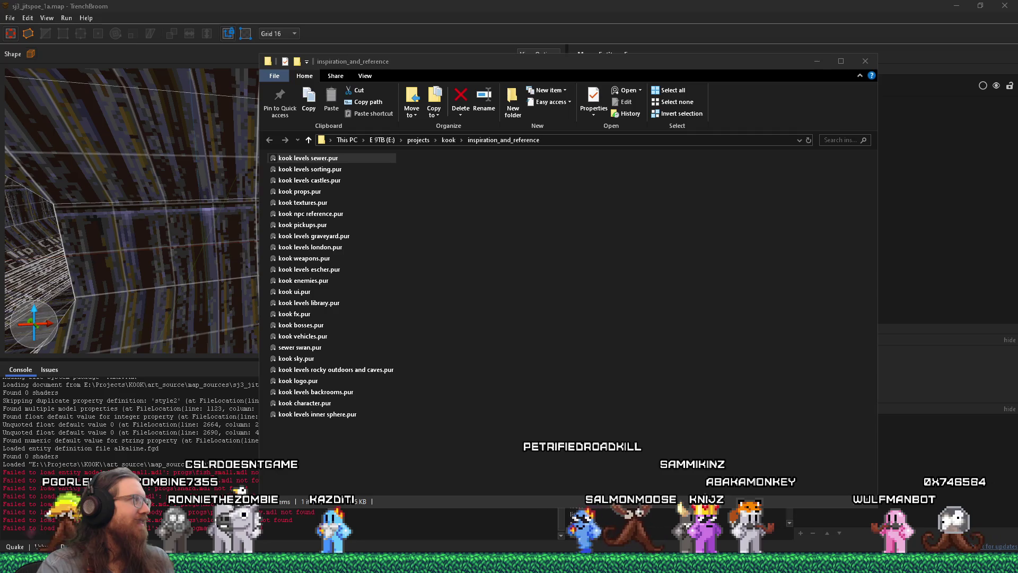
pyautogui.hotkey('alt', 'Tab')
pyautogui.moveTo(457, 104)
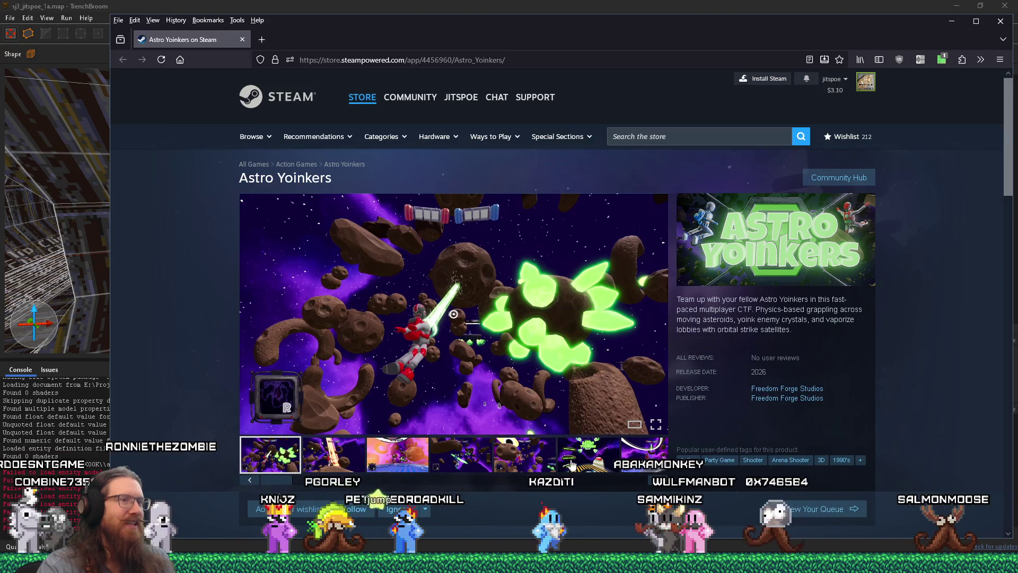
pyautogui.scroll(-3, 439, 421)
pyautogui.scroll(2, 439, 421)
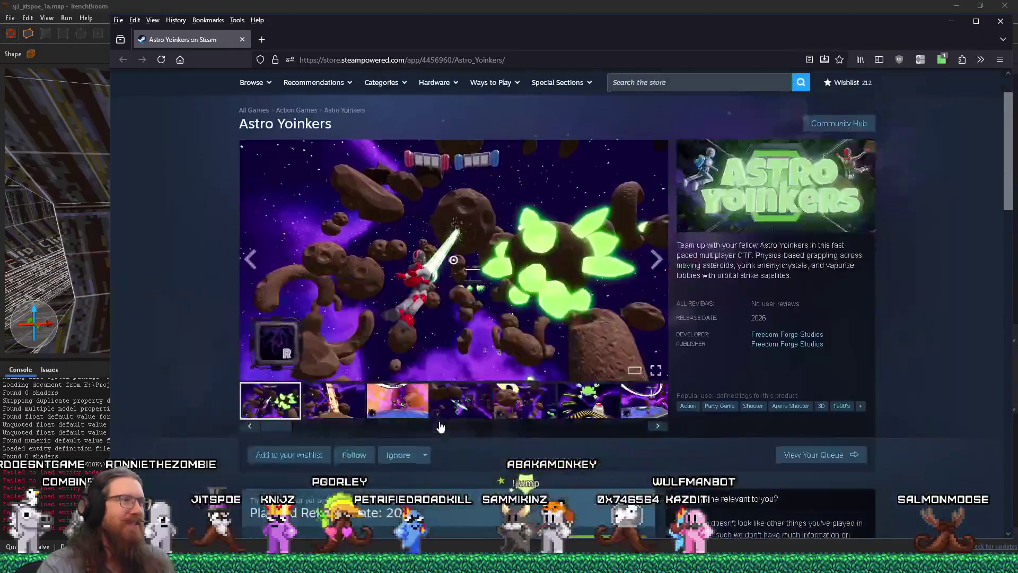
pyautogui.scroll(-1, 441, 426)
pyautogui.scroll(1, 440, 426)
pyautogui.scroll(-1, 440, 426)
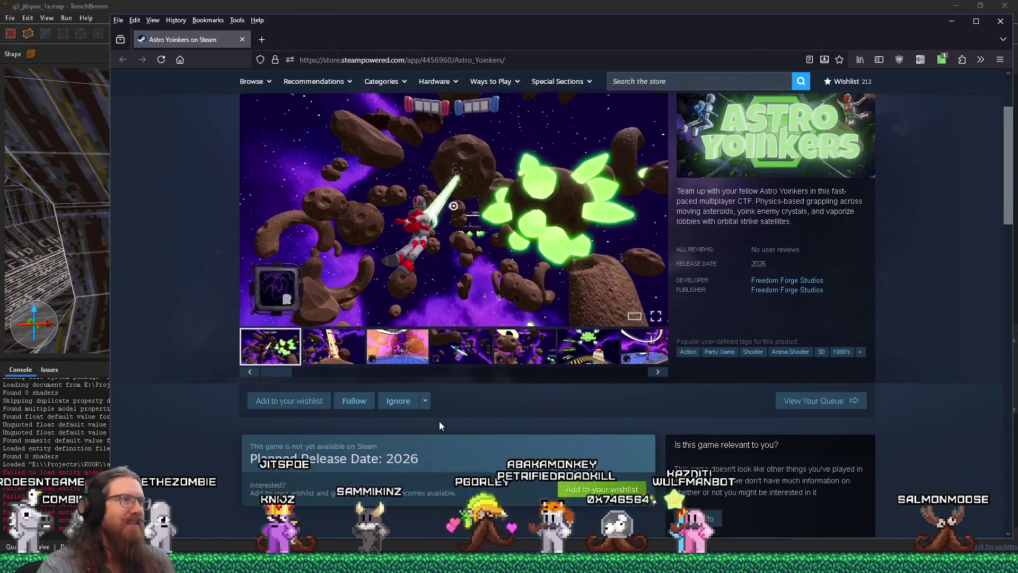
pyautogui.scroll(1, 439, 426)
pyautogui.scroll(-1, 439, 426)
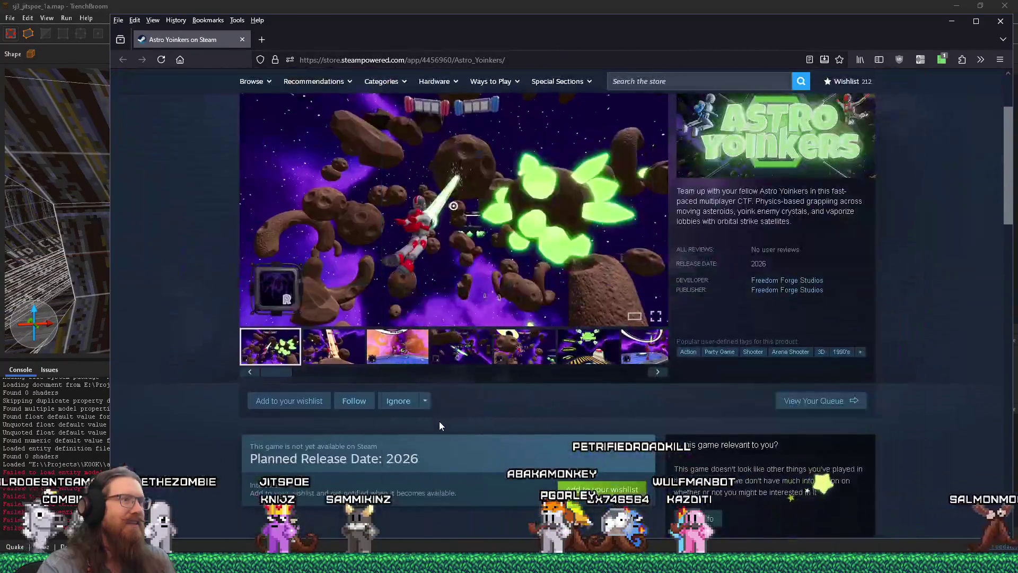
pyautogui.scroll(-3, 440, 423)
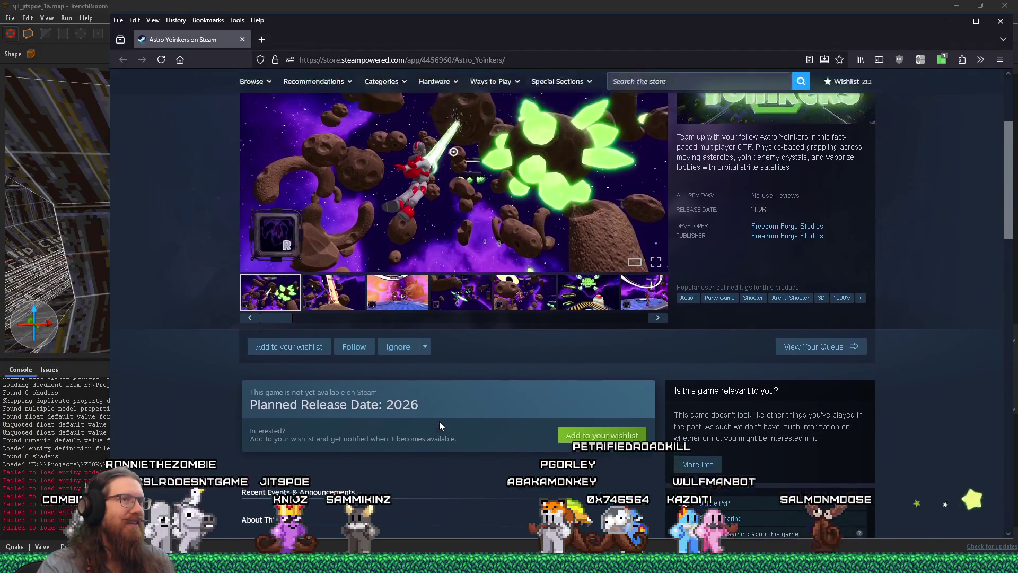
pyautogui.scroll(-10, 439, 426)
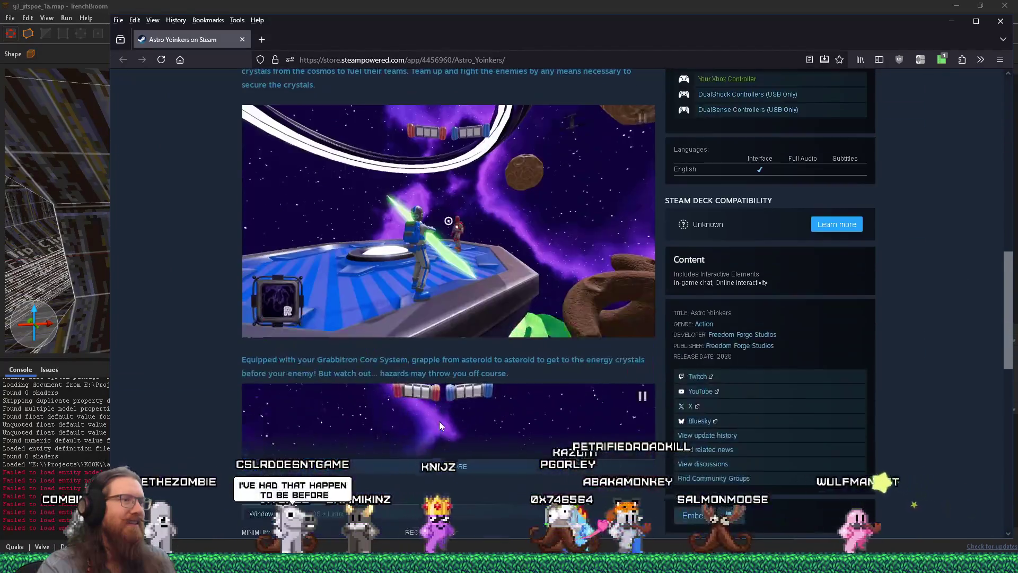
pyautogui.scroll(-2, 439, 425)
pyautogui.scroll(-3, 440, 423)
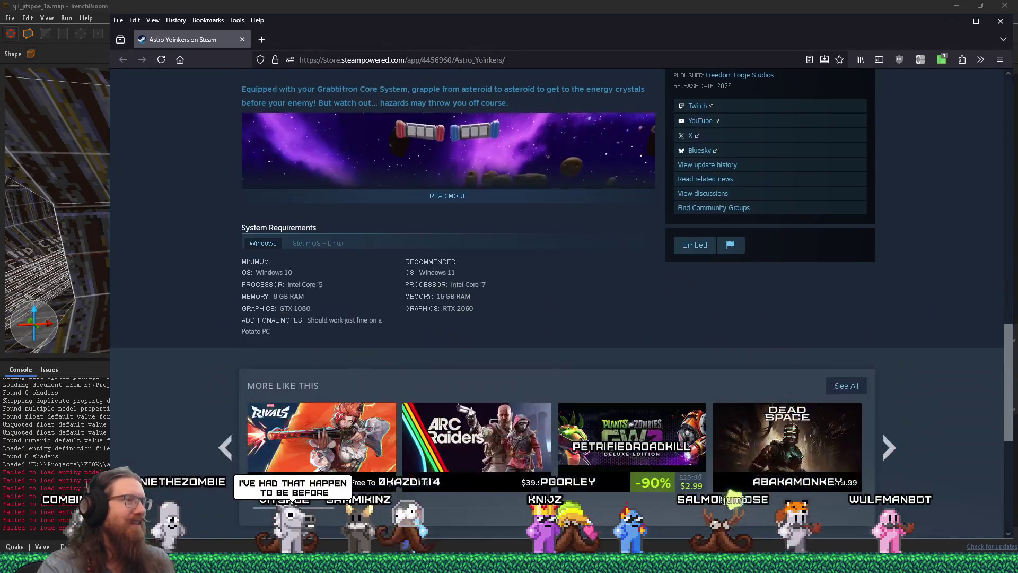
pyautogui.scroll(4, 439, 421)
pyautogui.scroll(5, 439, 421)
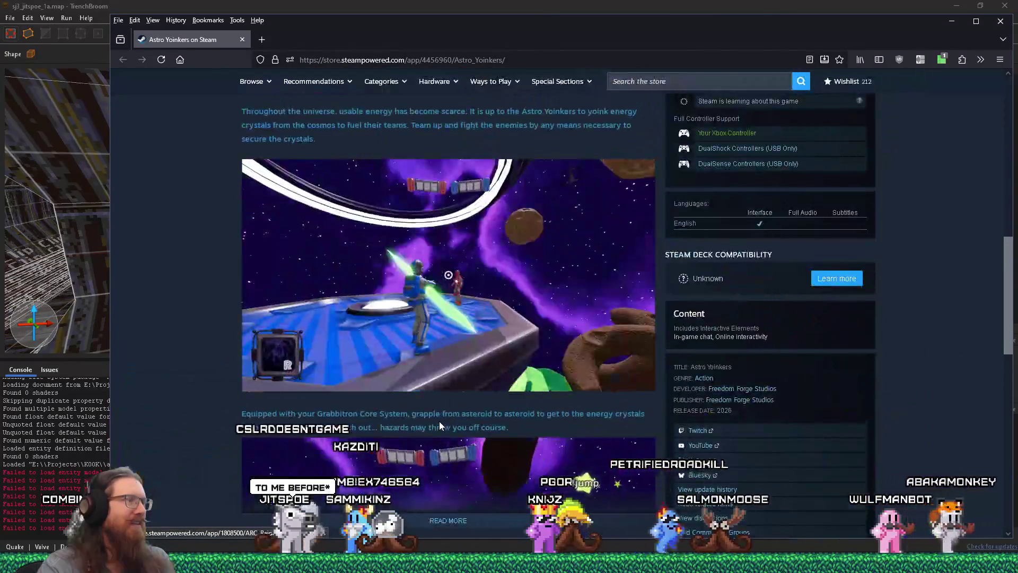
pyautogui.scroll(8, 439, 423)
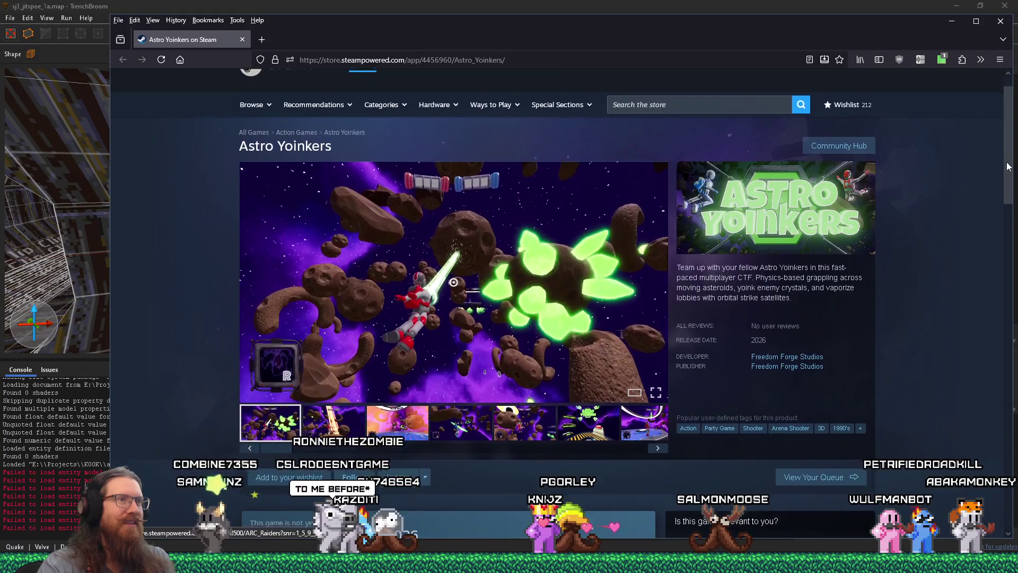
pyautogui.moveTo(1005, 157)
pyautogui.mouseDown()
pyautogui.moveTo(953, 412)
pyautogui.moveTo(954, 192)
pyautogui.moveTo(965, 173)
pyautogui.moveTo(948, 322)
pyautogui.moveTo(966, 325)
pyautogui.moveTo(988, 152)
pyautogui.mouseUp()
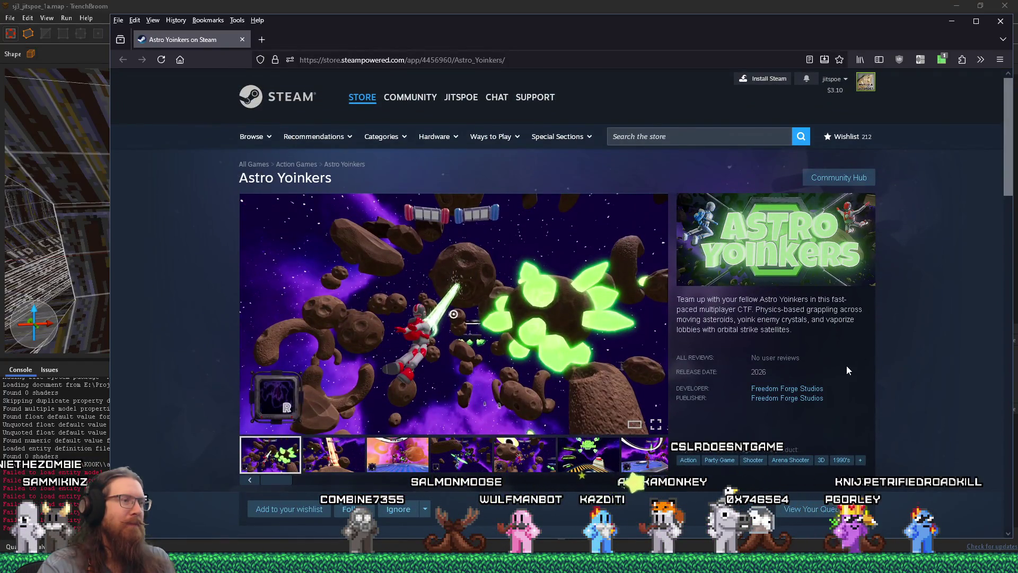
pyautogui.click(344, 459)
pyautogui.click(658, 479)
pyautogui.click(250, 479)
pyautogui.click(270, 455)
pyautogui.click(329, 466)
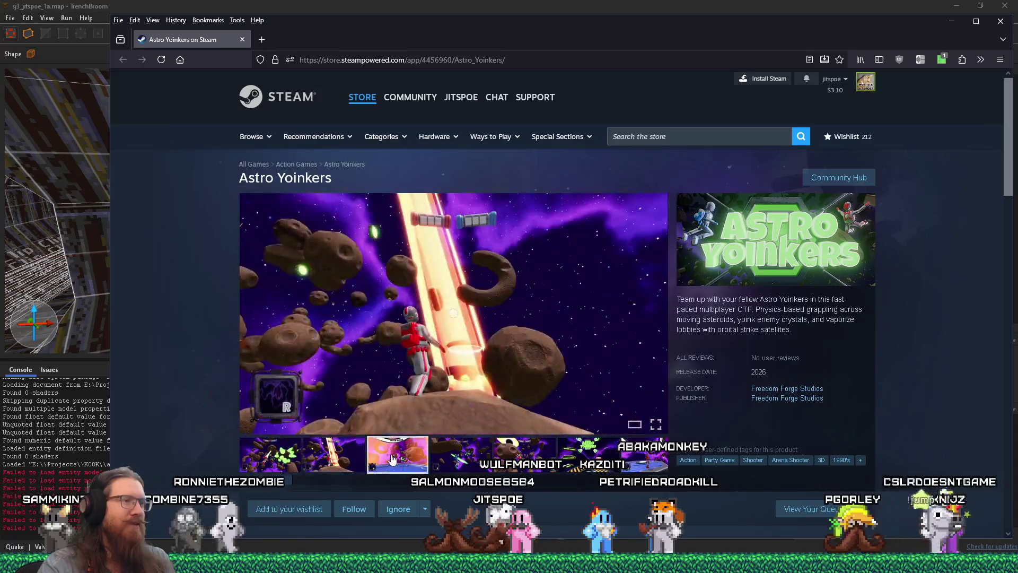
pyautogui.click(397, 455)
pyautogui.click(461, 454)
pyautogui.click(525, 455)
pyautogui.click(571, 454)
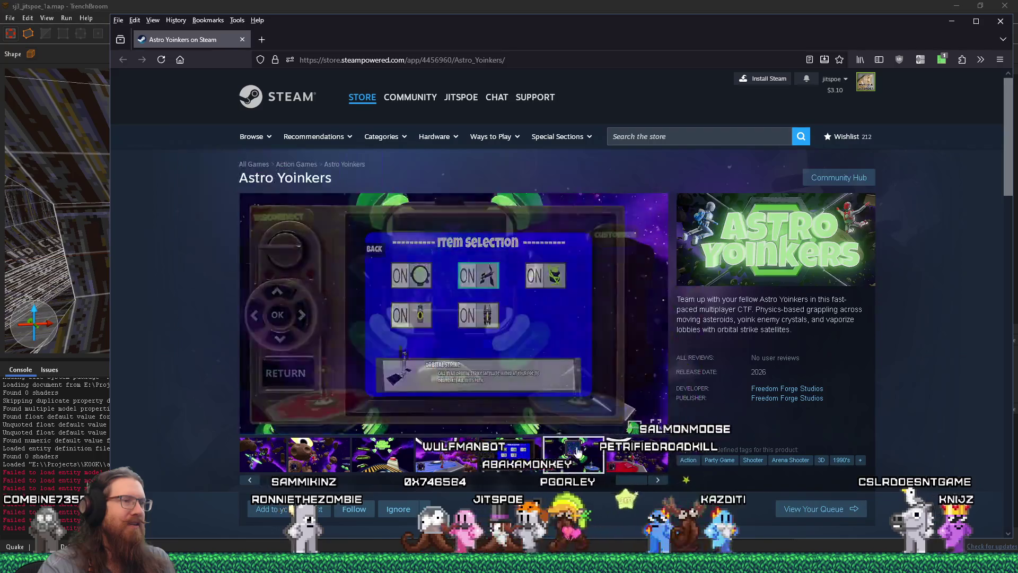
pyautogui.click(604, 450)
pyautogui.click(625, 454)
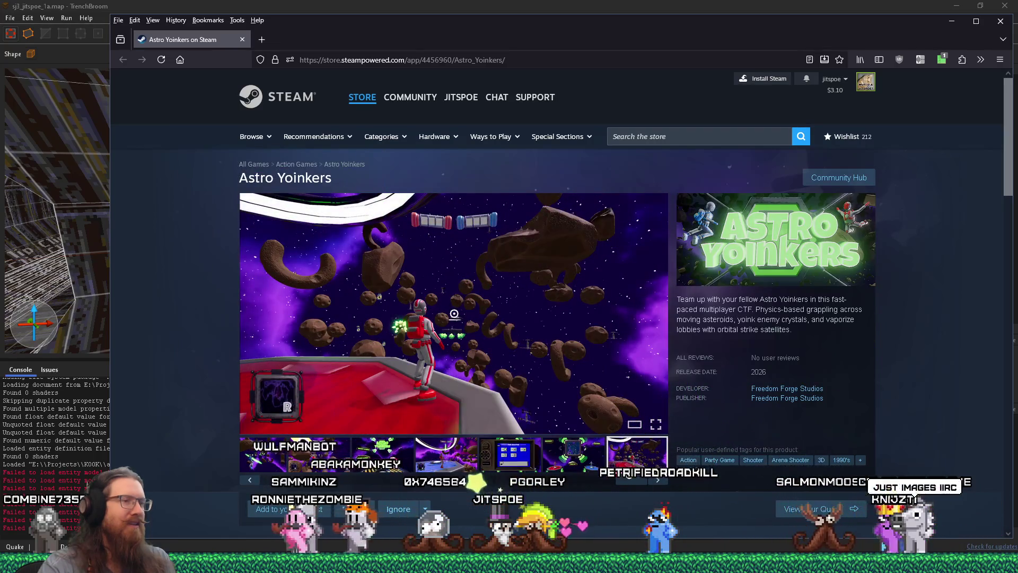
pyautogui.moveTo(631, 484); pyautogui.dragTo(276, 481)
pyautogui.click(282, 464)
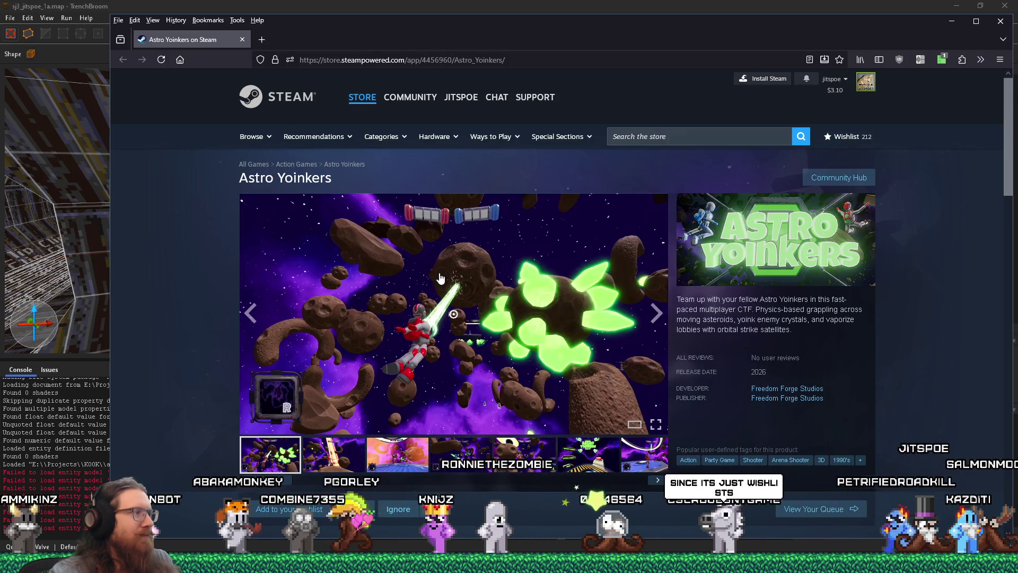
# Step: Scroll the Astro Yoinkers page down to More Like This and back, then minimize Firefox
pyautogui.scroll(-2, 440, 278)
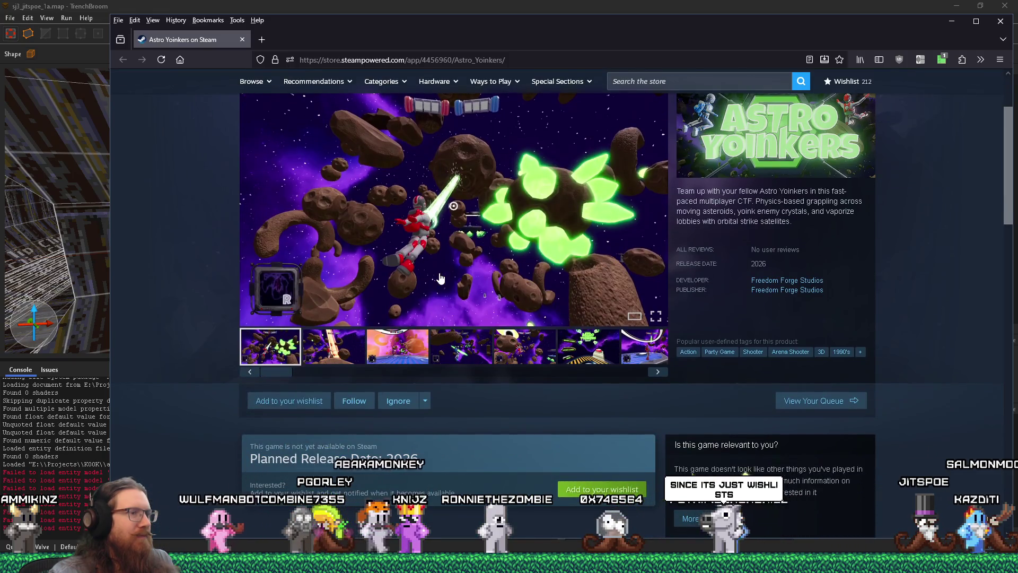
pyautogui.scroll(-8, 439, 278)
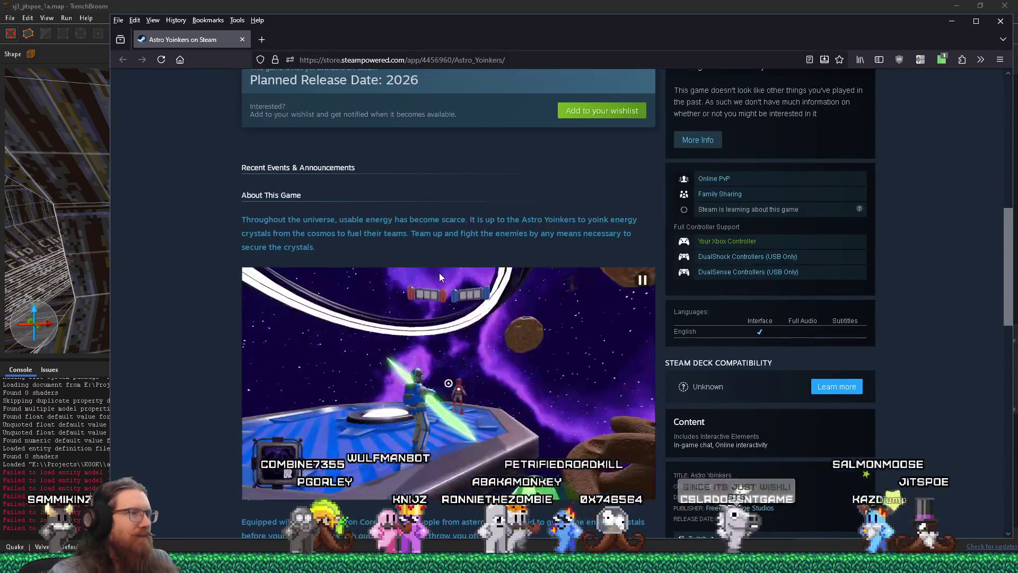
pyautogui.scroll(-3, 439, 276)
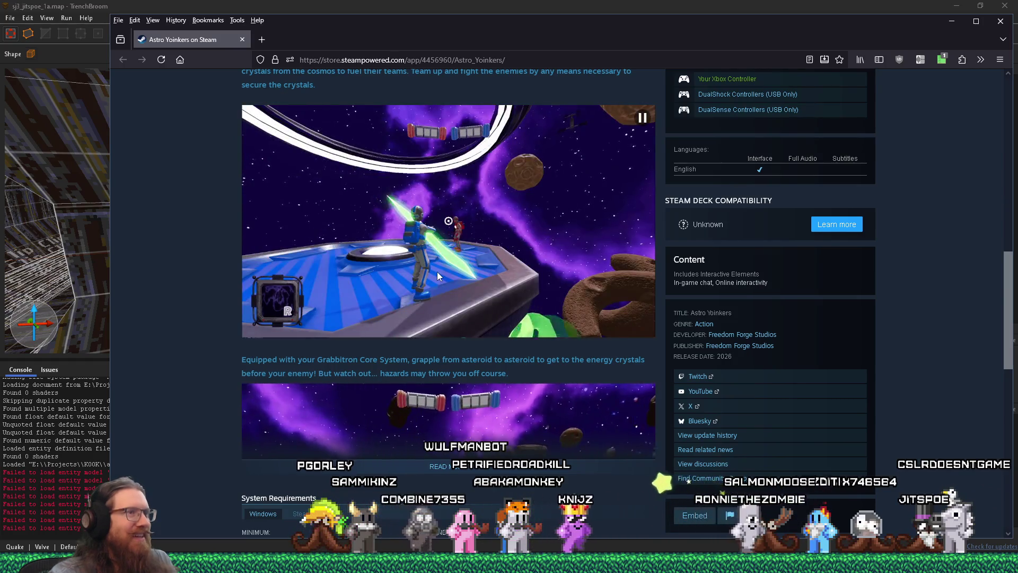
pyautogui.scroll(5, 437, 271)
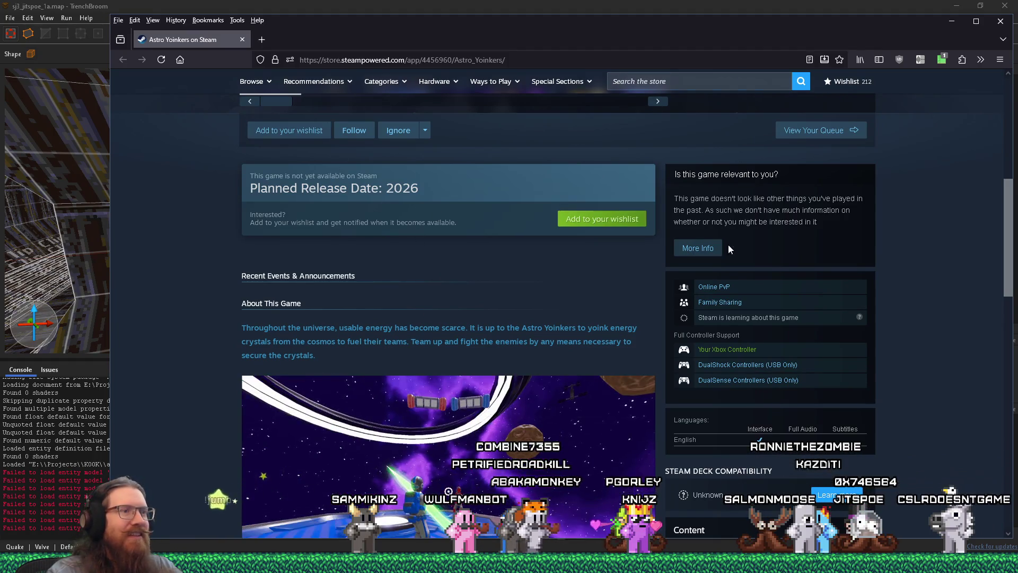
pyautogui.scroll(-5, 864, 341)
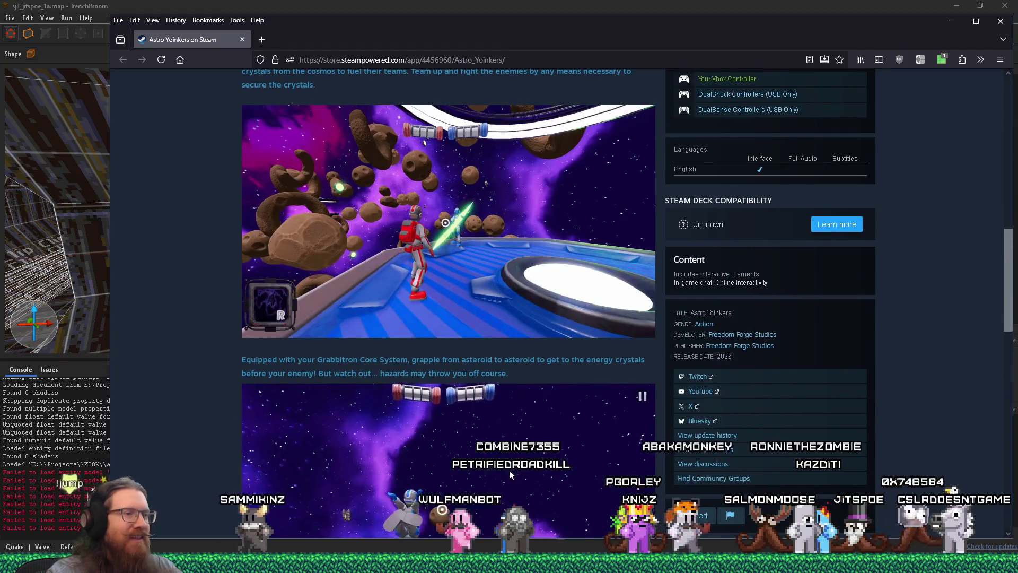
pyautogui.scroll(-4, 509, 472)
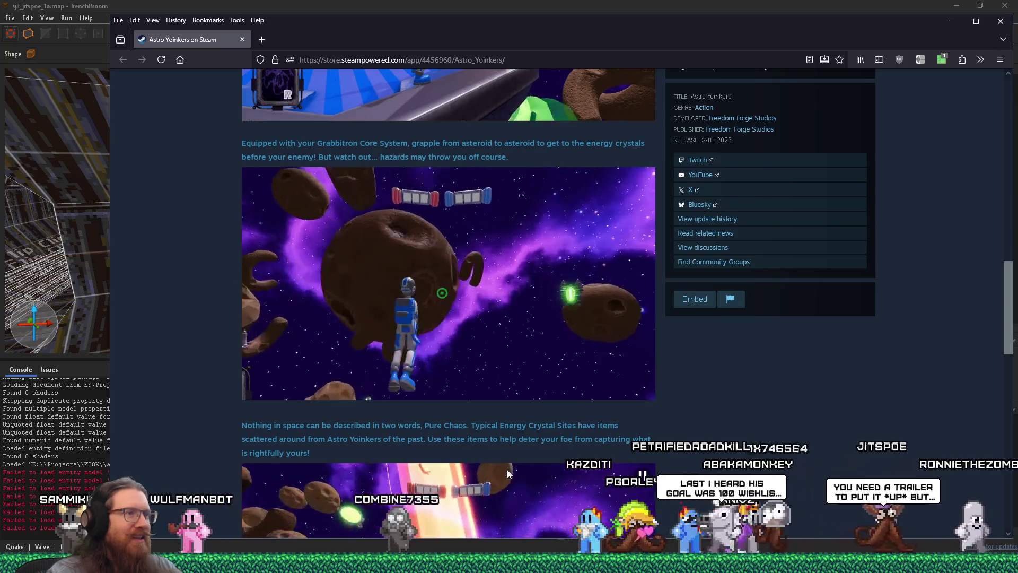
pyautogui.scroll(-6, 497, 460)
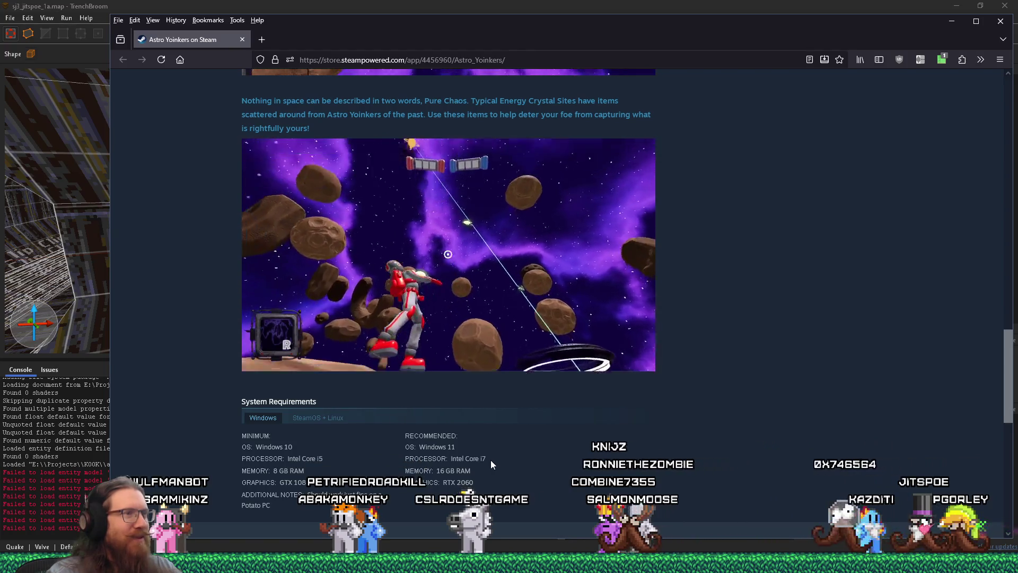
pyautogui.scroll(-5, 489, 460)
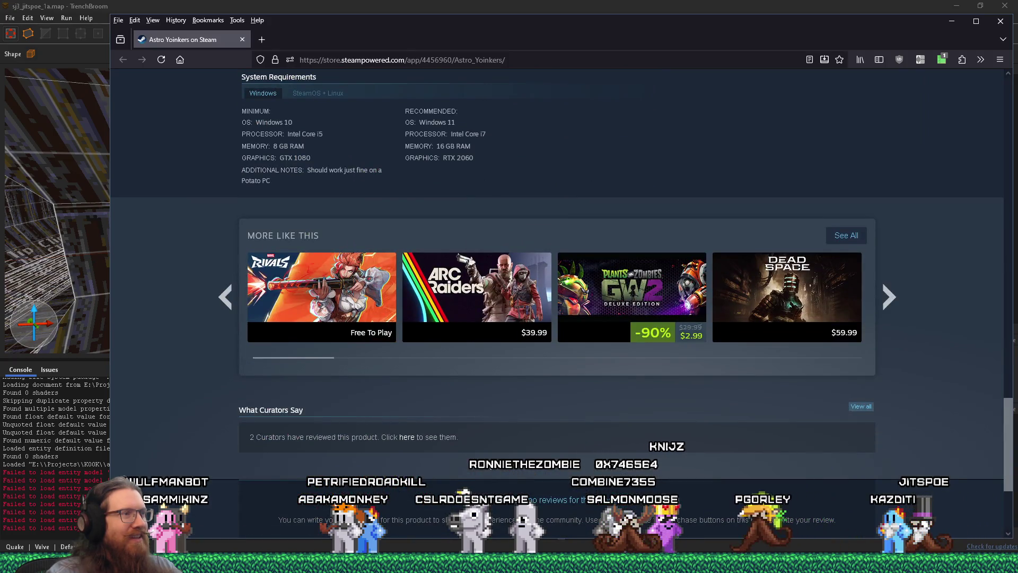
pyautogui.scroll(15, 489, 463)
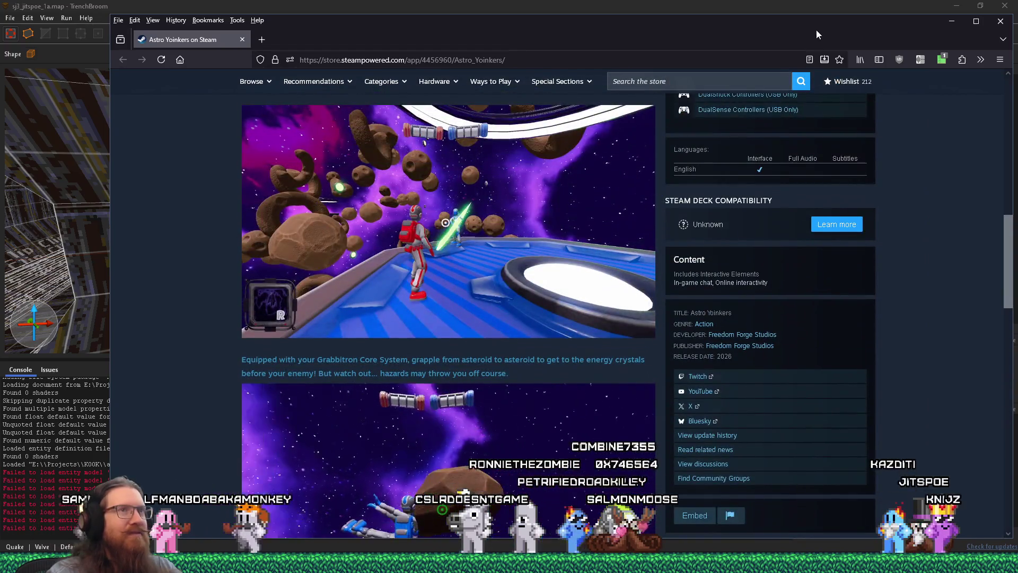
pyautogui.click(952, 21)
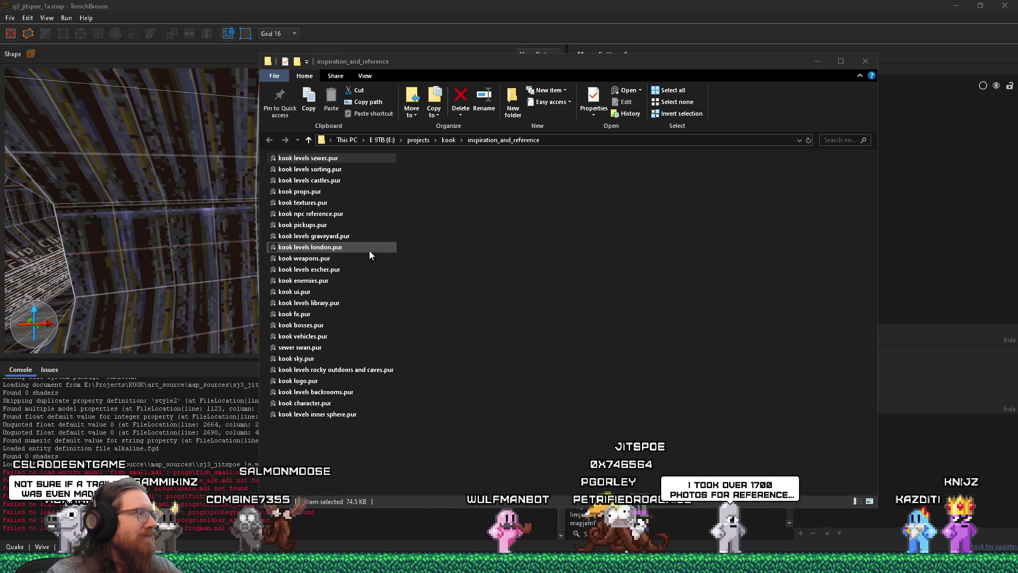
# Step: Bring TrenchBroom forward, zoom over the clip brushes along the shaft, then switch to Discord
pyautogui.click(356, 5)
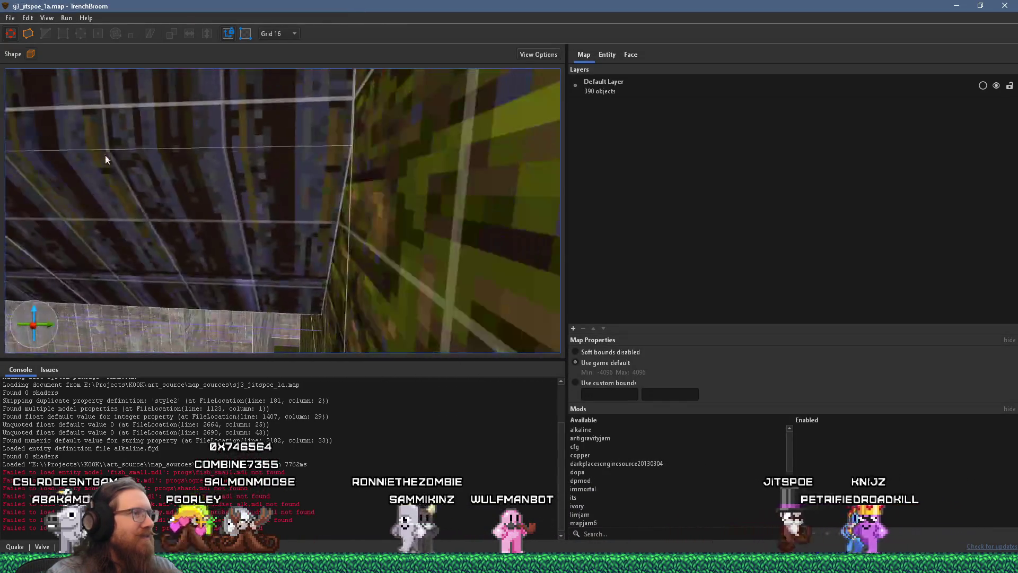
pyautogui.scroll(-5, 397, 173)
pyautogui.scroll(5, 240, 184)
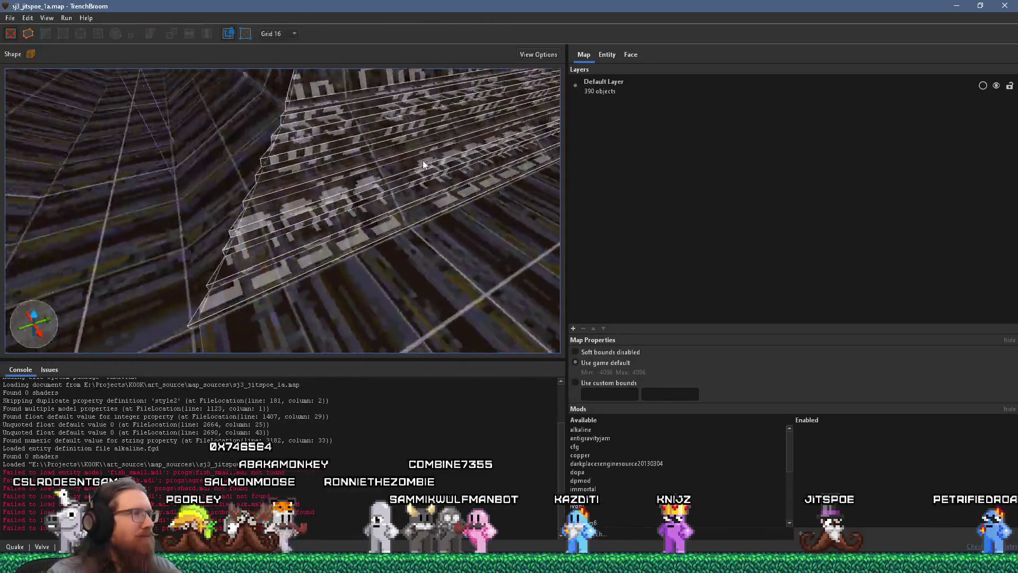
pyautogui.scroll(-4, 424, 162)
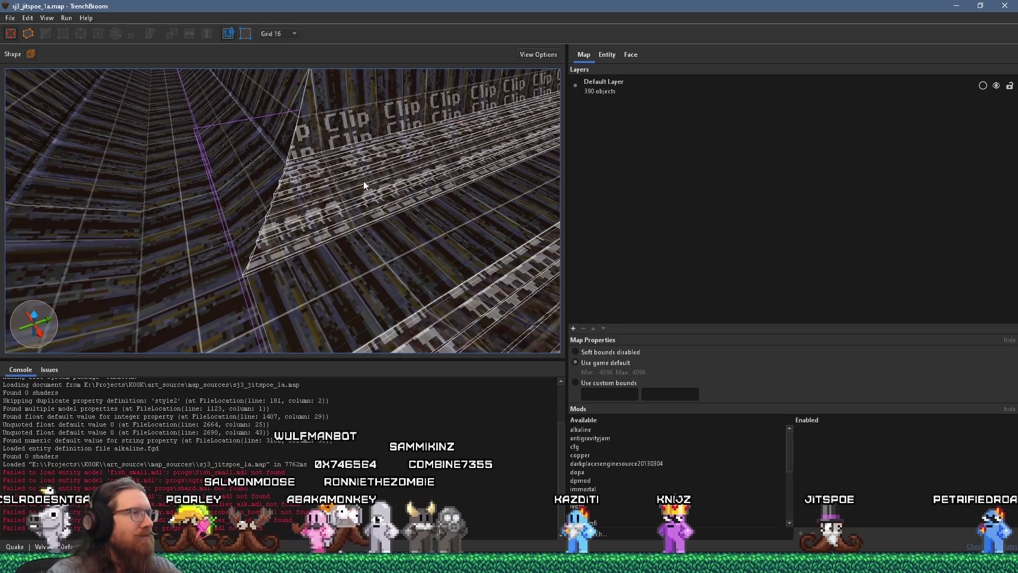
pyautogui.scroll(-5, 368, 155)
pyautogui.scroll(-6, 386, 163)
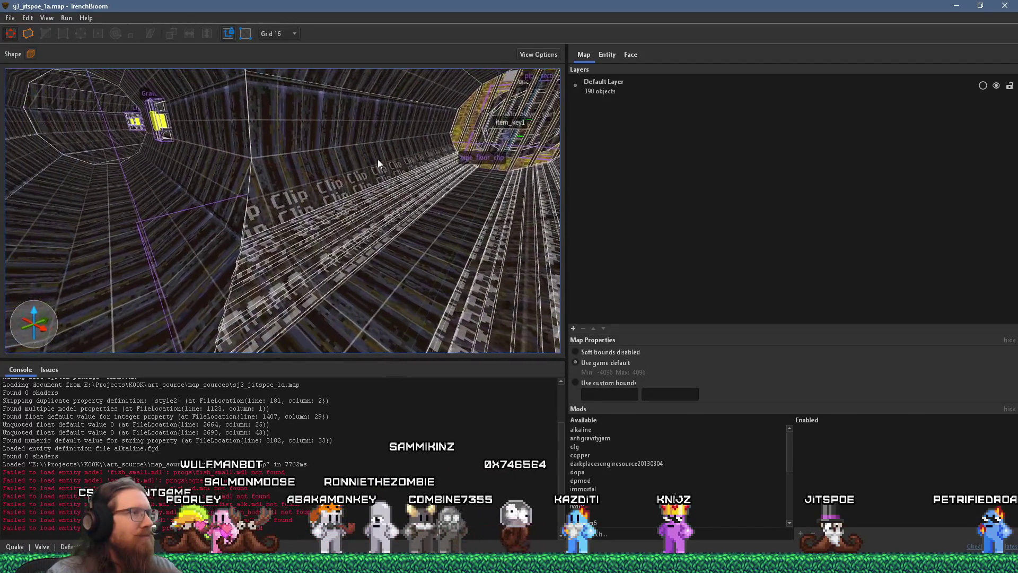
pyautogui.scroll(8, 380, 161)
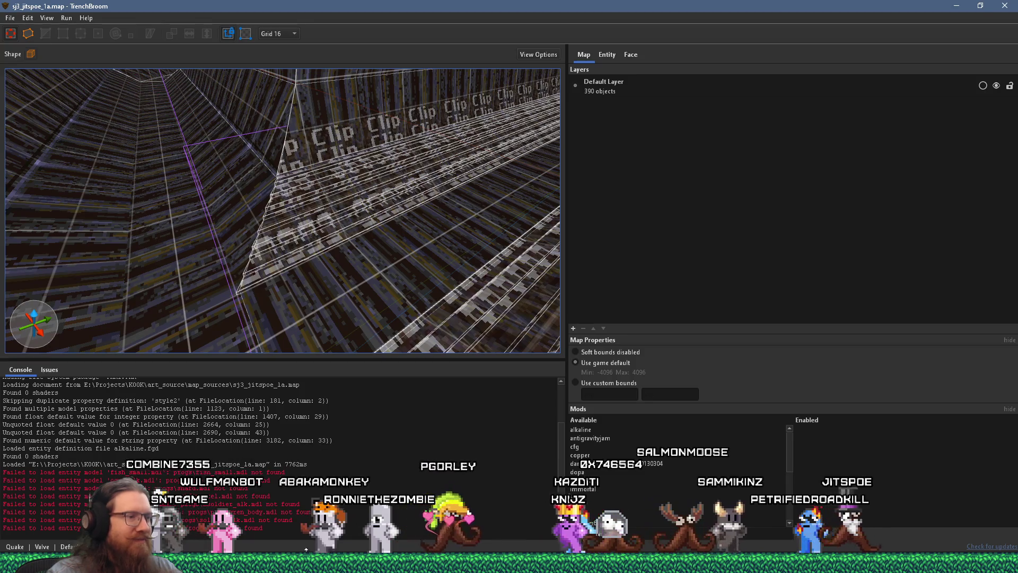
pyautogui.click(870, 565)
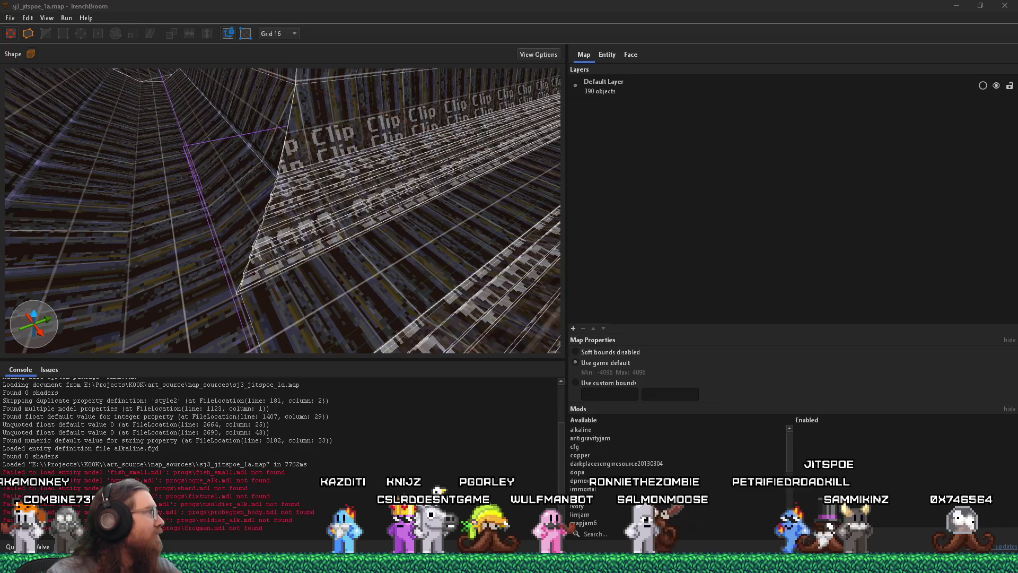
pyautogui.hotkey('alt', 'Tab')
# Step: Open the first shared photo and page through the church, rabbit, tree, path and lake photos
pyautogui.click(378, 202)
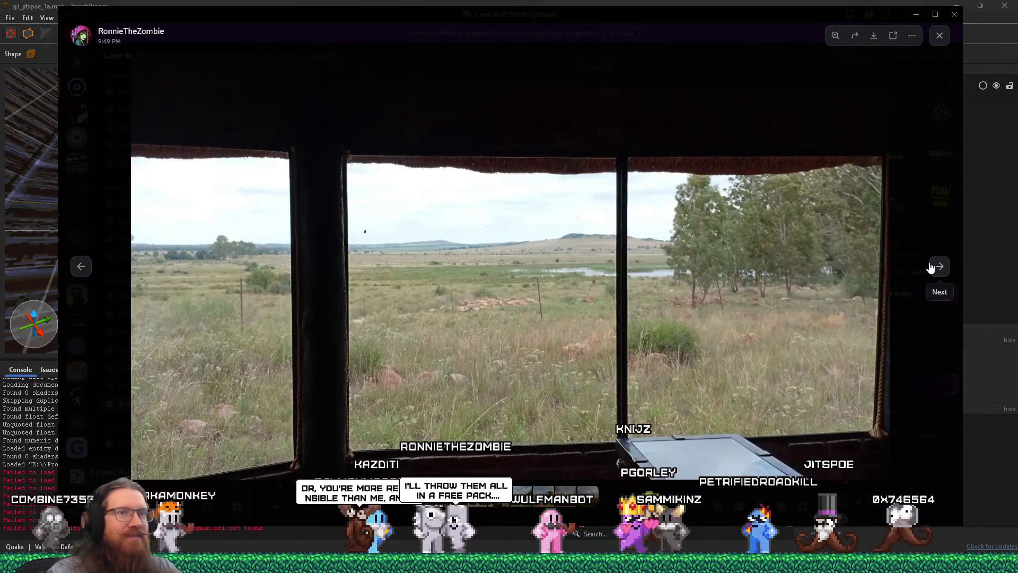
pyautogui.click(938, 266)
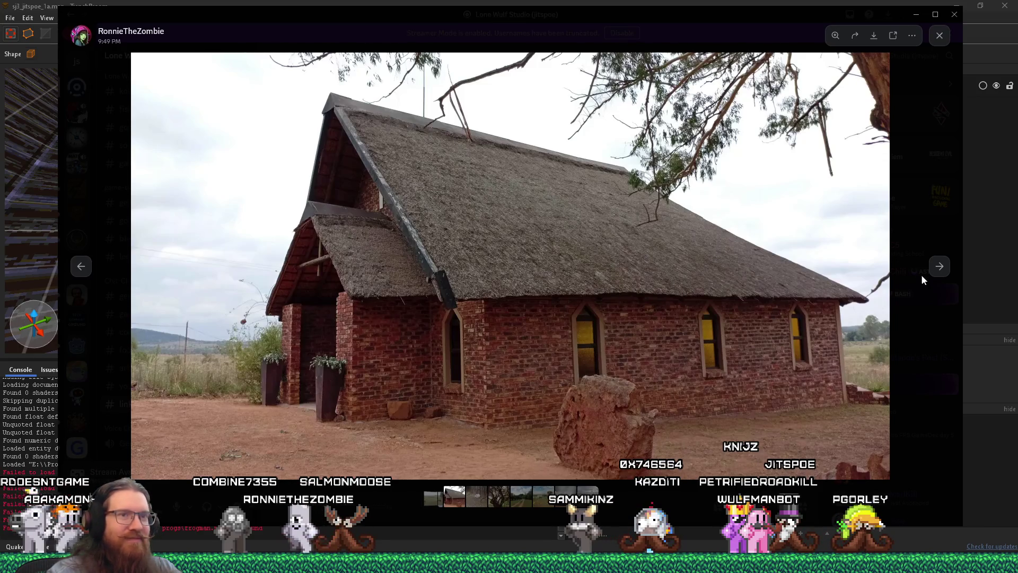
pyautogui.click(935, 269)
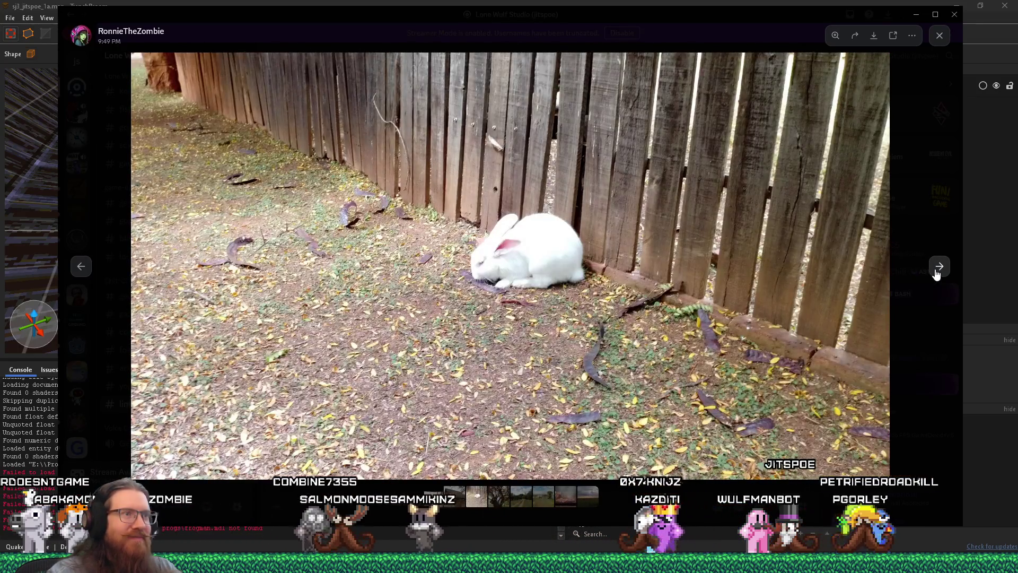
pyautogui.click(936, 271)
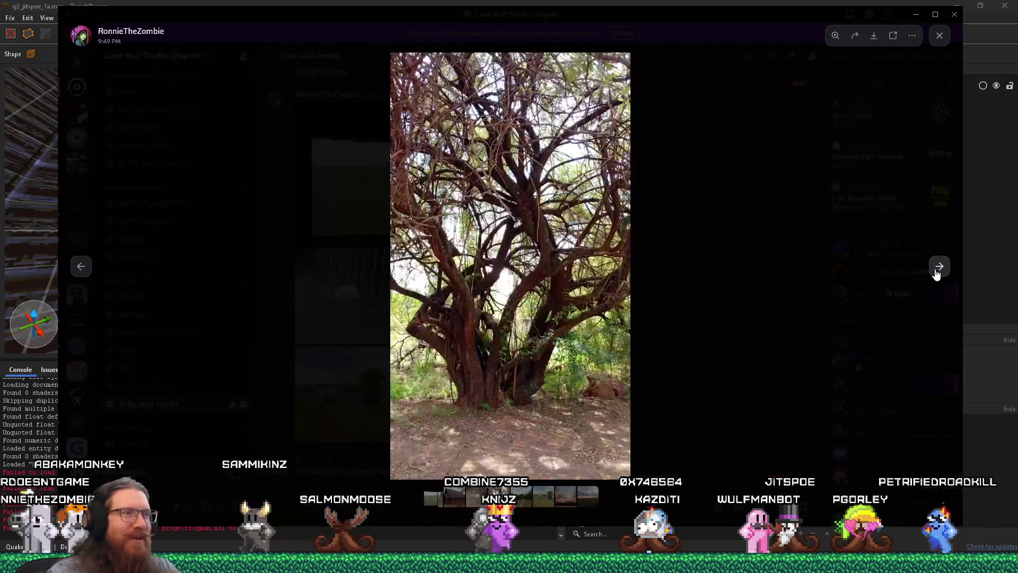
pyautogui.click(937, 273)
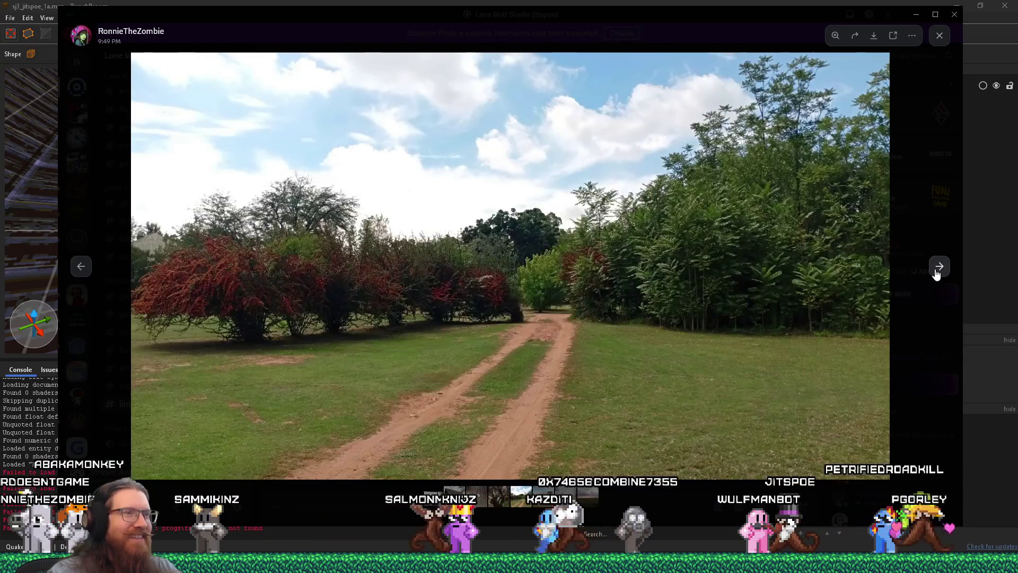
pyautogui.click(936, 272)
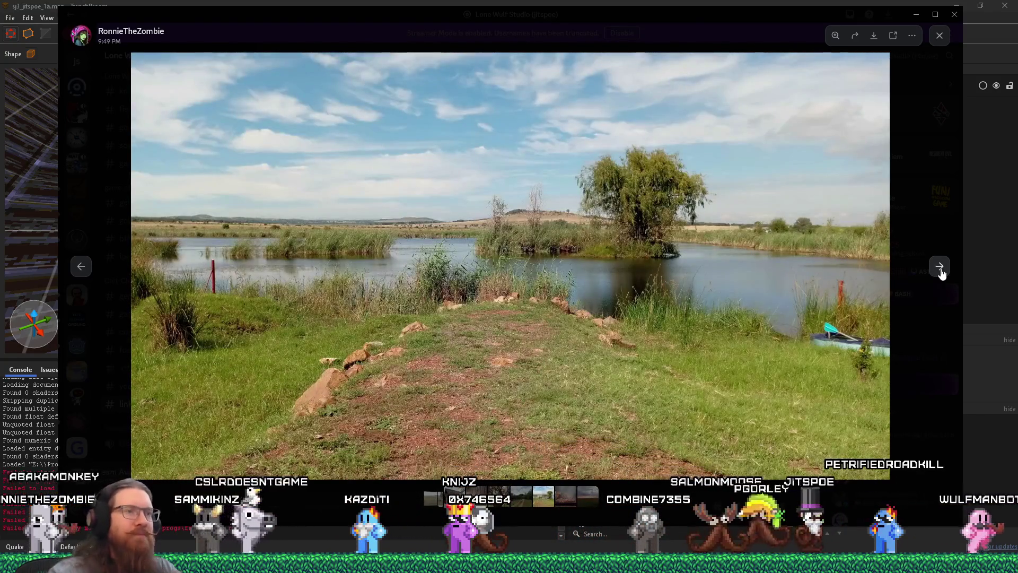
pyautogui.click(940, 269)
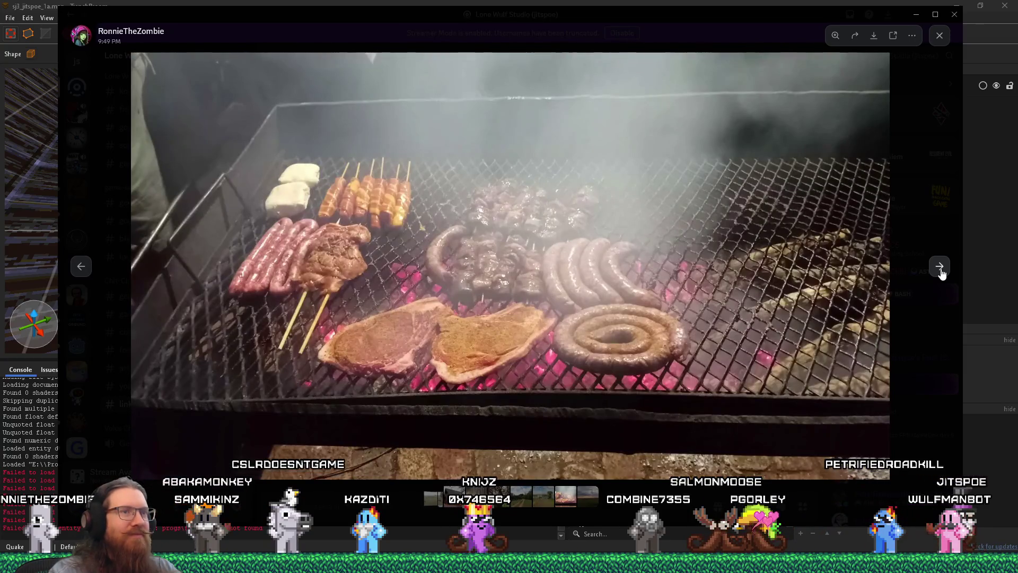
pyautogui.click(940, 270)
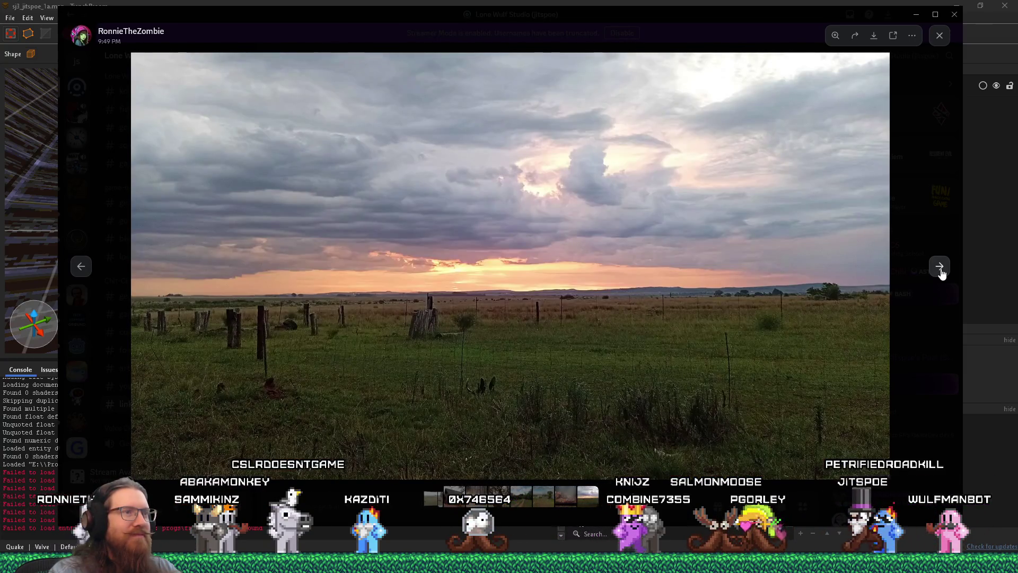
# Step: Go back to the grill photo, on to the field photo, then close the viewer
pyautogui.click(84, 272)
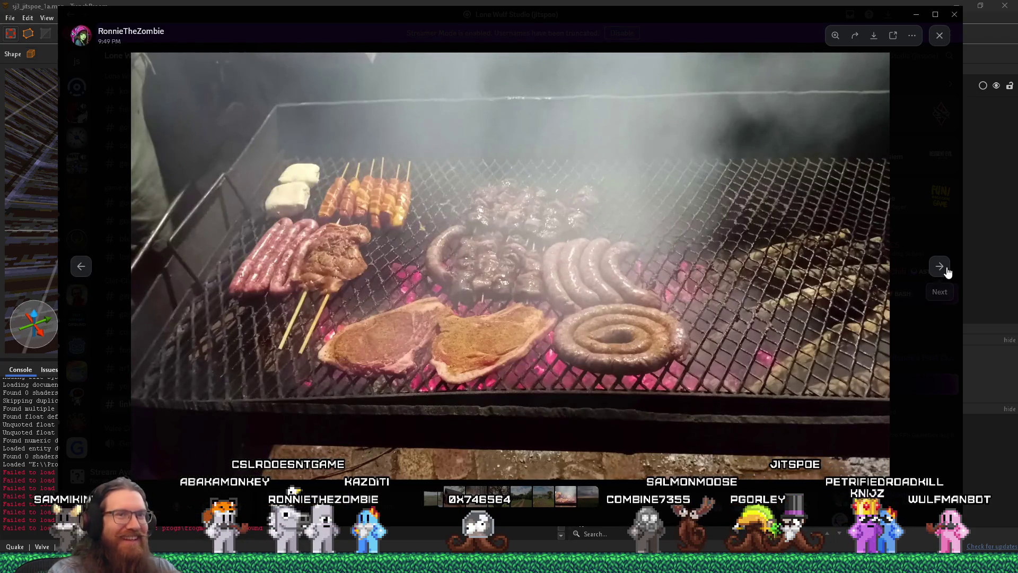
pyautogui.click(942, 269)
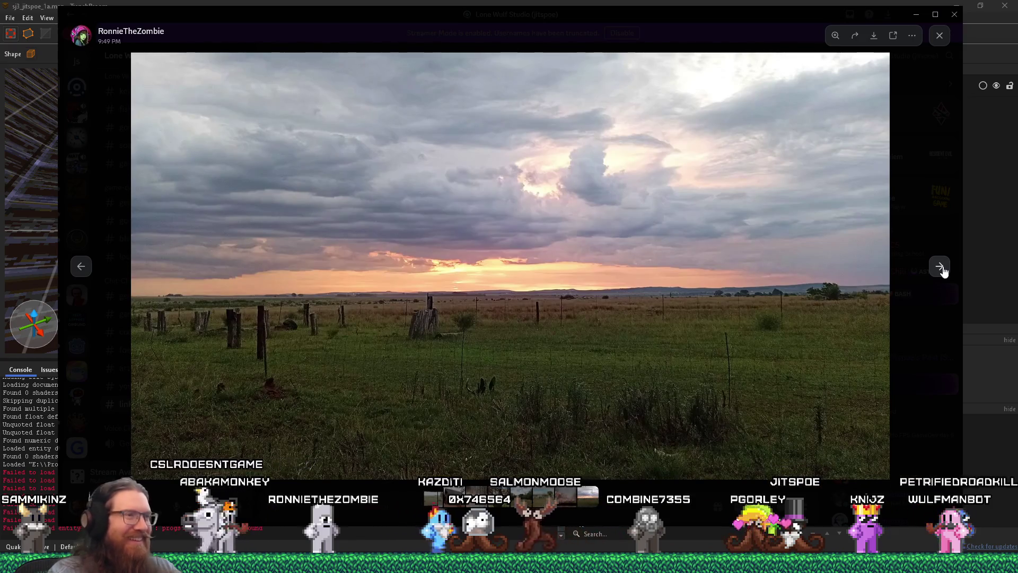
pyautogui.click(941, 268)
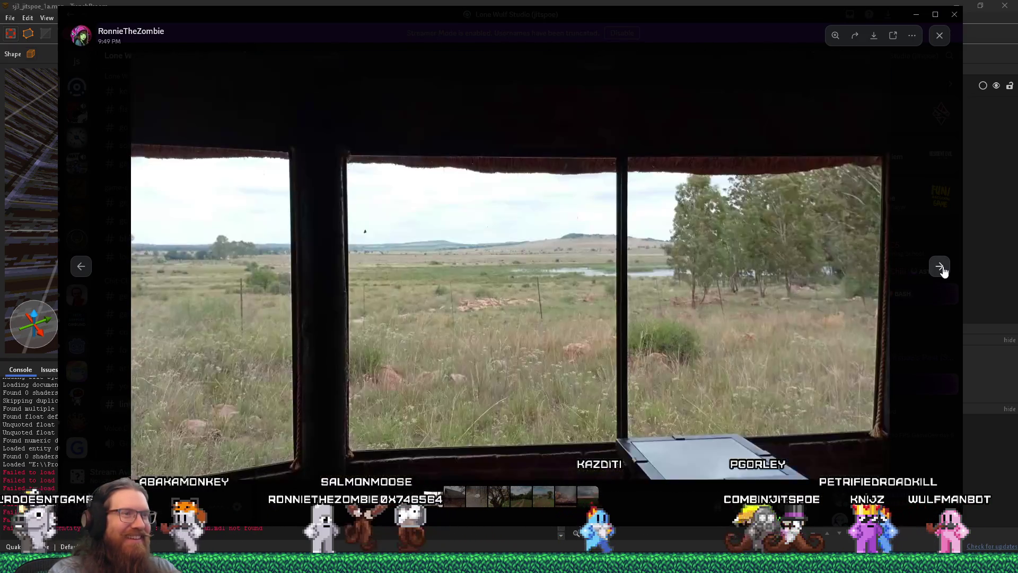
pyautogui.click(944, 247)
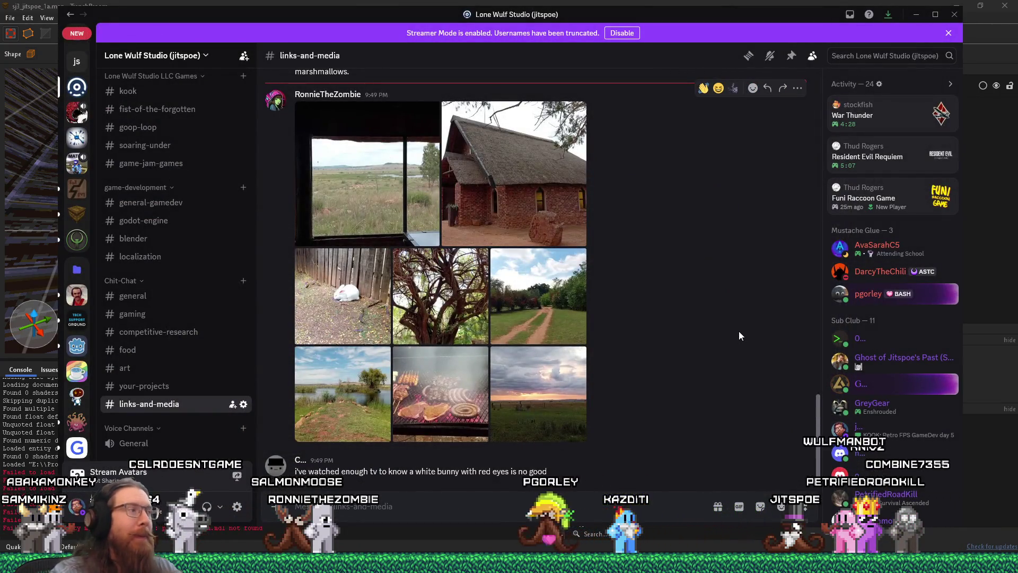
pyautogui.moveTo(806, 18); pyautogui.dragTo(0, 32)
# Step: Back in TrenchBroom, select the pipe_floor_clip brush and duplicate it with Ctrl+D
pyautogui.hotkey('alt', 'Tab')
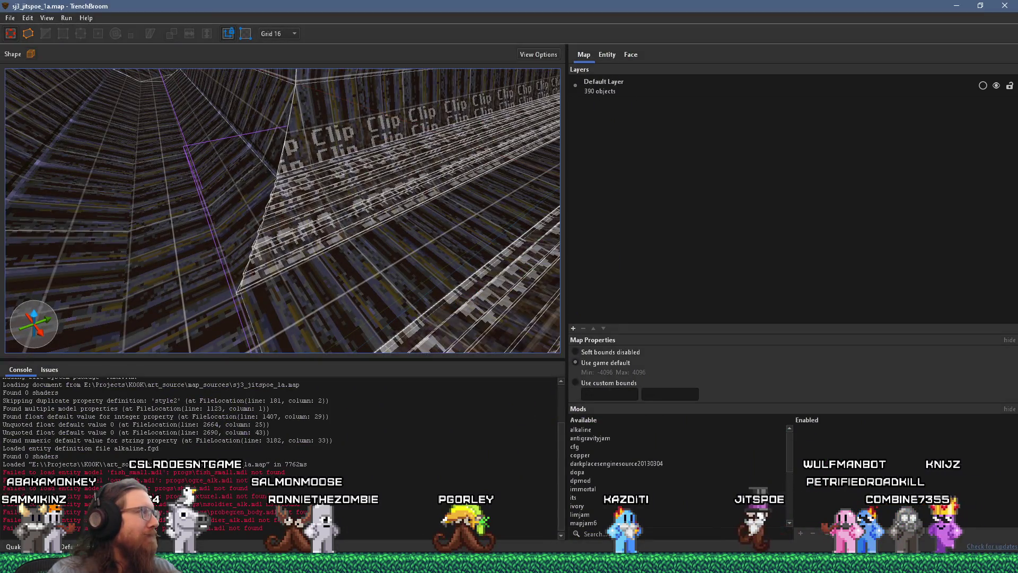
pyautogui.scroll(-3, 241, 218)
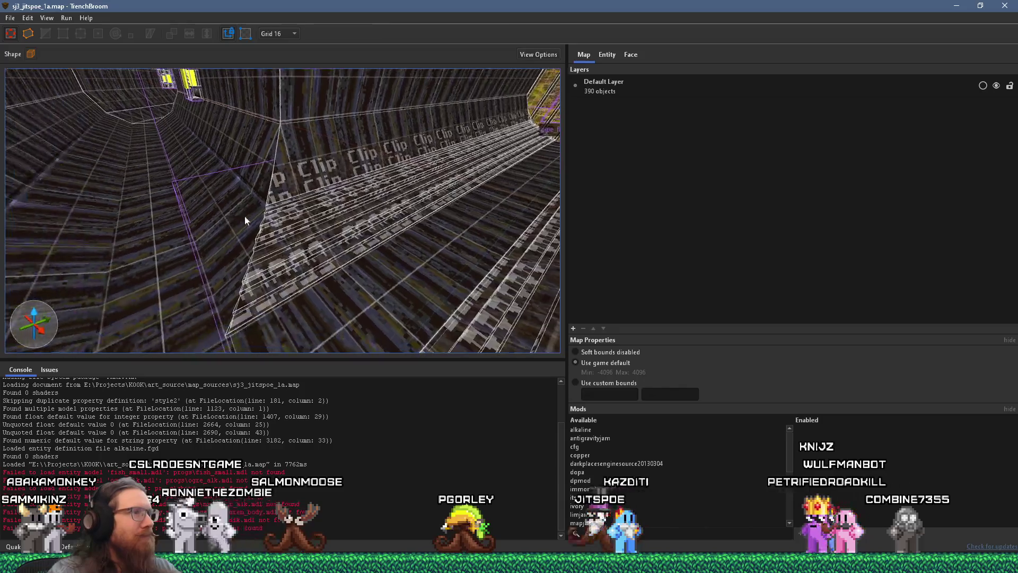
pyautogui.click(317, 246)
pyautogui.moveTo(237, 245)
pyautogui.mouseDown()
pyautogui.moveTo(290, 247)
pyautogui.moveTo(215, 247)
pyautogui.mouseUp()
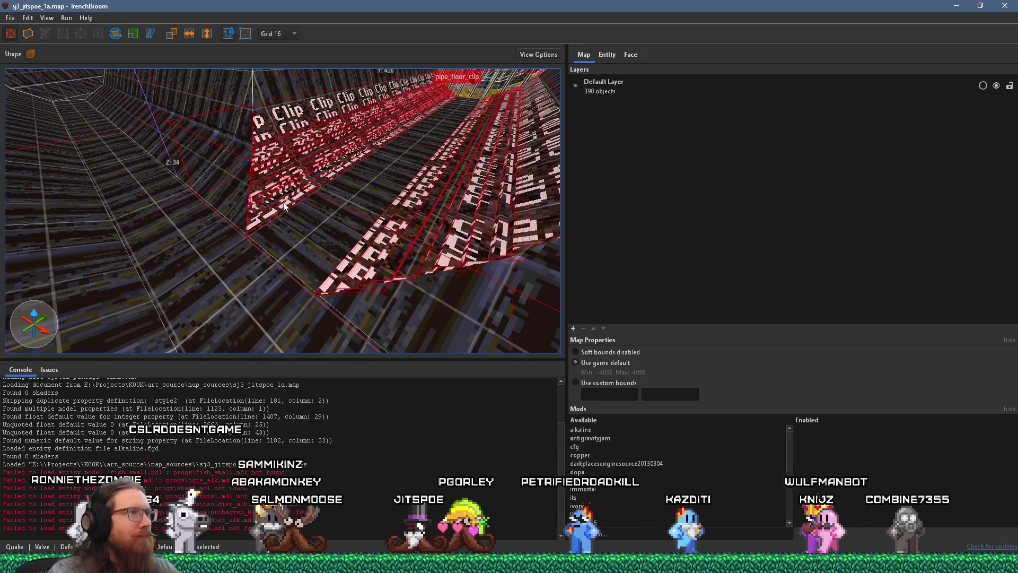
pyautogui.hotkey('ctrl', 'd')
# Step: Rotate the copy 90° about Z and push it against the tunnel's left wall
pyautogui.click(115, 34)
pyautogui.scroll(-3, 332, 184)
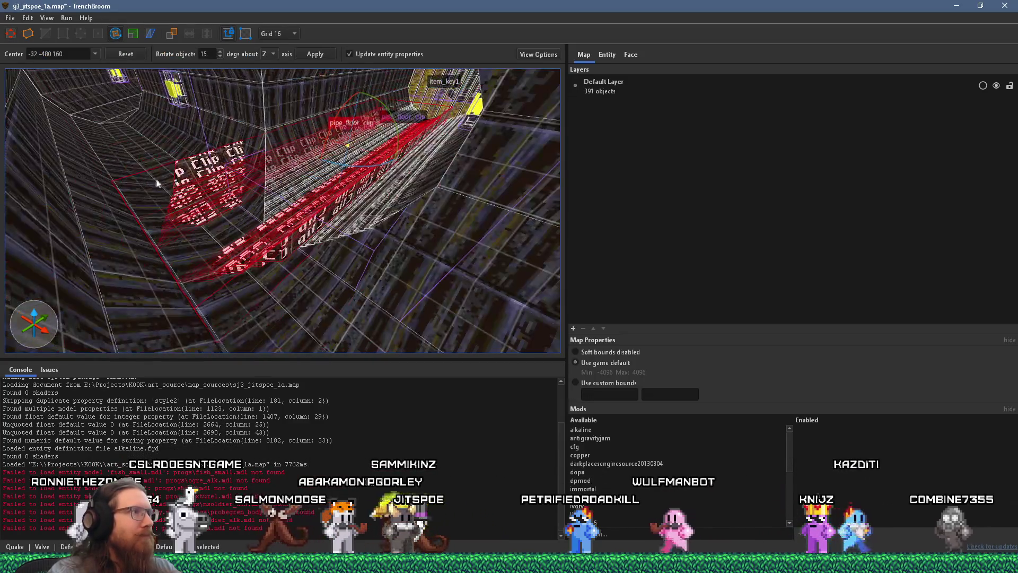
pyautogui.moveTo(367, 168); pyautogui.dragTo(448, 145)
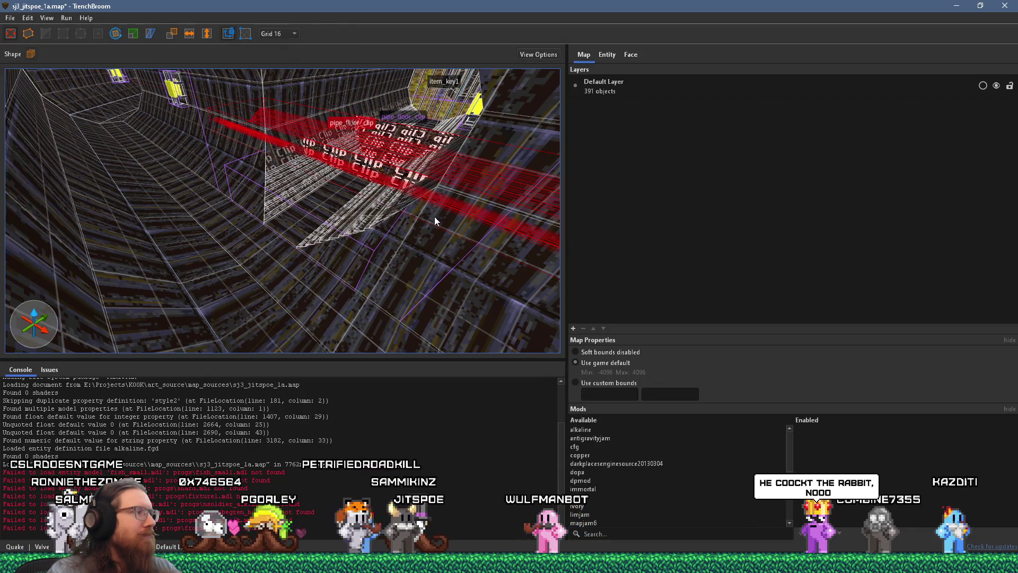
pyautogui.moveTo(414, 190)
pyautogui.mouseDown()
pyautogui.moveTo(126, 201)
pyautogui.moveTo(78, 175)
pyautogui.mouseUp()
pyautogui.scroll(8, 79, 176)
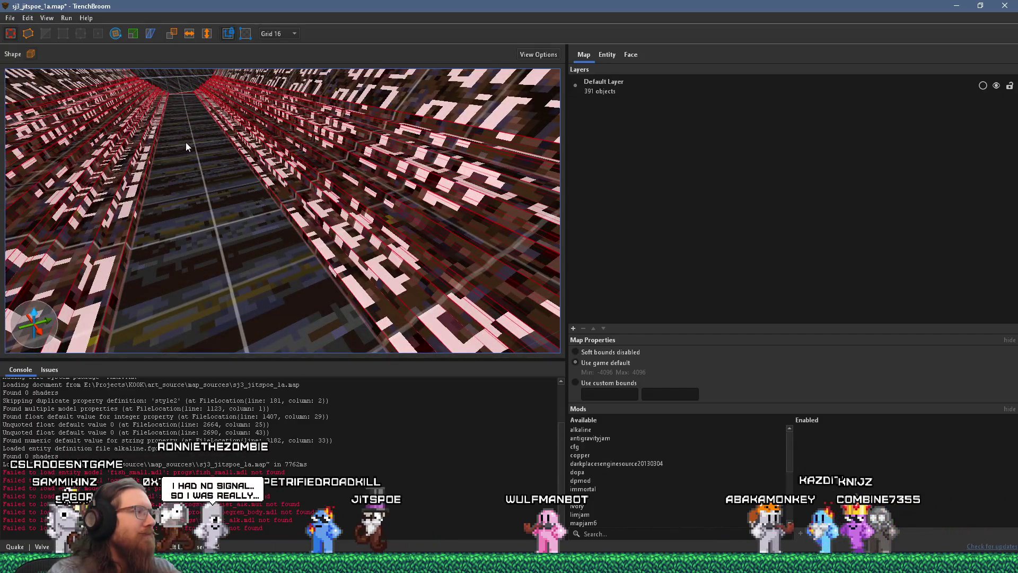
pyautogui.scroll(-10, 186, 143)
pyautogui.moveTo(237, 227)
pyautogui.mouseDown()
pyautogui.moveTo(264, 213)
pyautogui.moveTo(333, 220)
pyautogui.moveTo(393, 191)
pyautogui.moveTo(389, 200)
pyautogui.mouseUp()
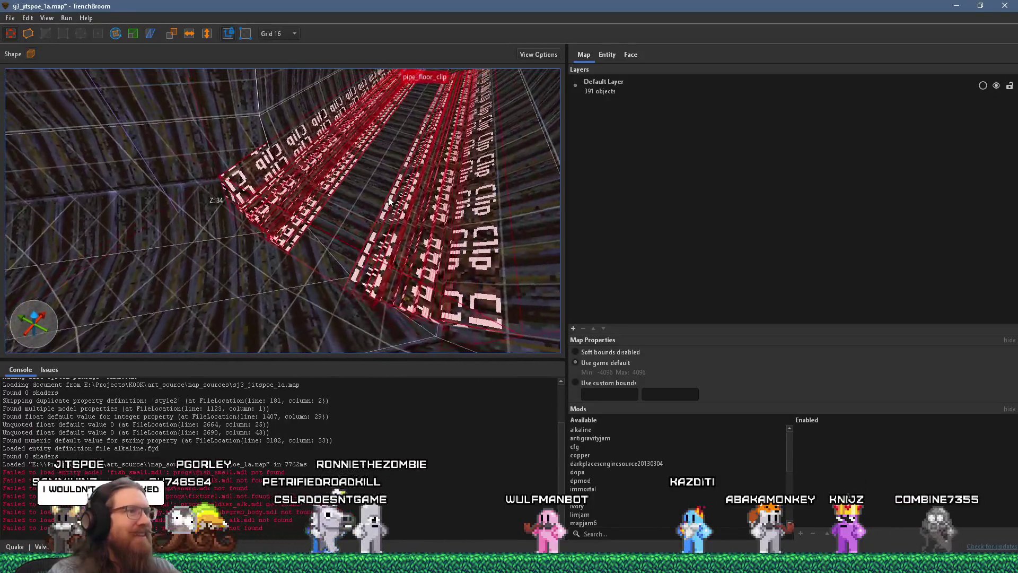
pyautogui.click(242, 190)
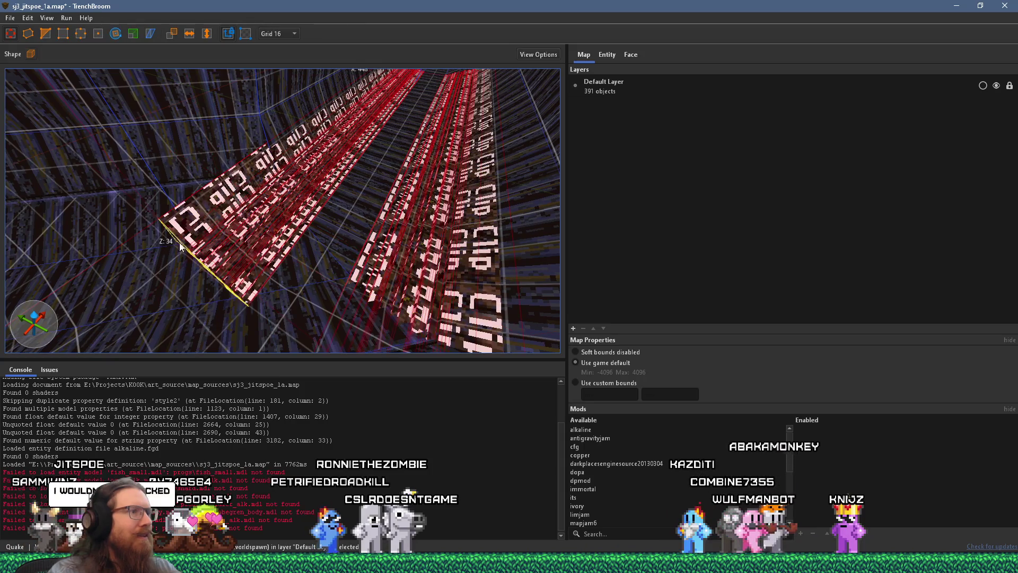
pyautogui.moveTo(145, 266)
pyautogui.mouseDown()
pyautogui.moveTo(242, 343)
pyautogui.moveTo(294, 307)
pyautogui.moveTo(288, 275)
pyautogui.moveTo(68, 57)
pyautogui.mouseUp()
# Step: Align the view down the long tunnel and slide the tall clip brush further along it
pyautogui.click(244, 243)
pyautogui.moveTo(243, 243); pyautogui.dragTo(179, 222)
pyautogui.moveTo(300, 269)
pyautogui.mouseDown()
pyautogui.moveTo(297, 288)
pyautogui.moveTo(248, 241)
pyautogui.mouseUp()
pyautogui.press('c')
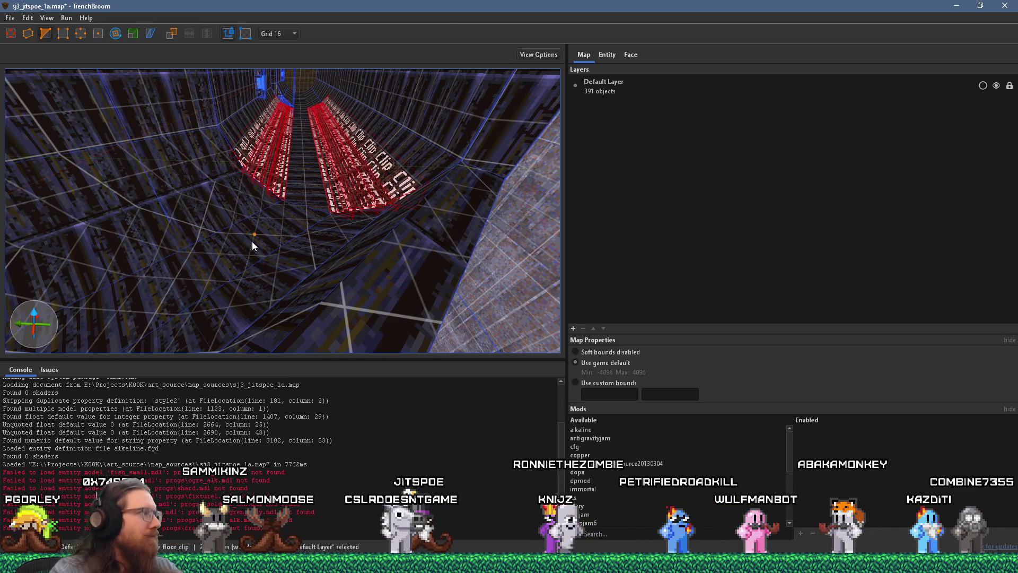
pyautogui.moveTo(282, 212)
pyautogui.mouseDown()
pyautogui.moveTo(279, 240)
pyautogui.moveTo(266, 167)
pyautogui.moveTo(238, 273)
pyautogui.mouseUp()
pyautogui.scroll(6, 270, 182)
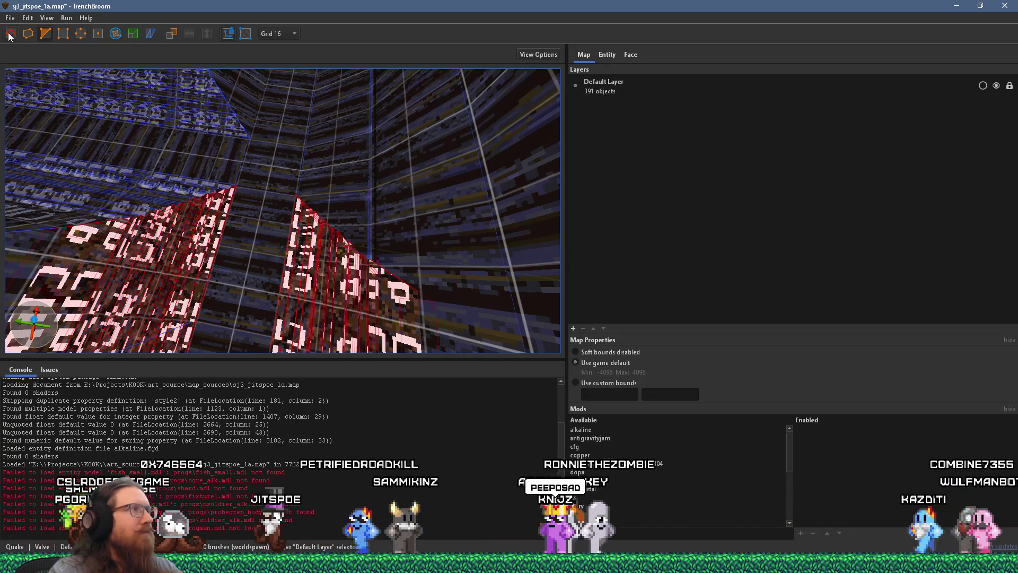
pyautogui.click(397, 205)
pyautogui.scroll(5, 327, 181)
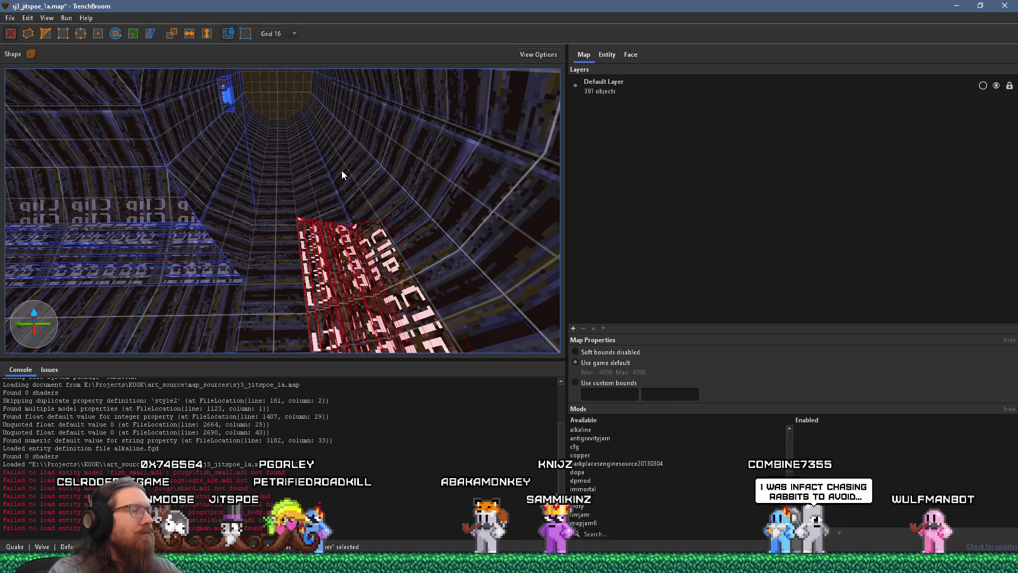
pyautogui.moveTo(326, 147)
pyautogui.mouseDown()
pyautogui.moveTo(323, 264)
pyautogui.moveTo(308, 228)
pyautogui.mouseUp()
# Step: Deselect it, then select the floor clip brush and duplicate it
pyautogui.press('Escape')
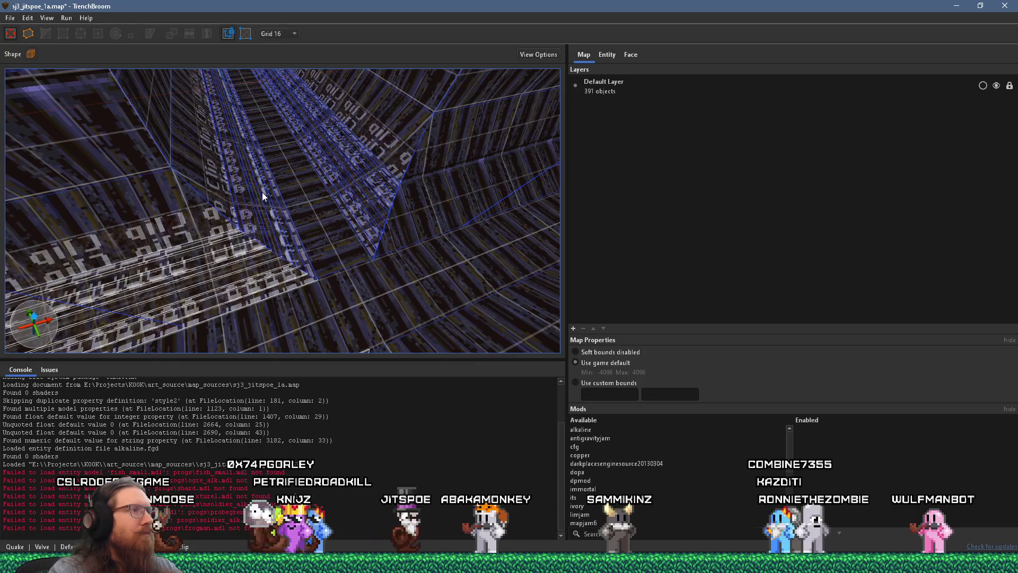
pyautogui.click(250, 187)
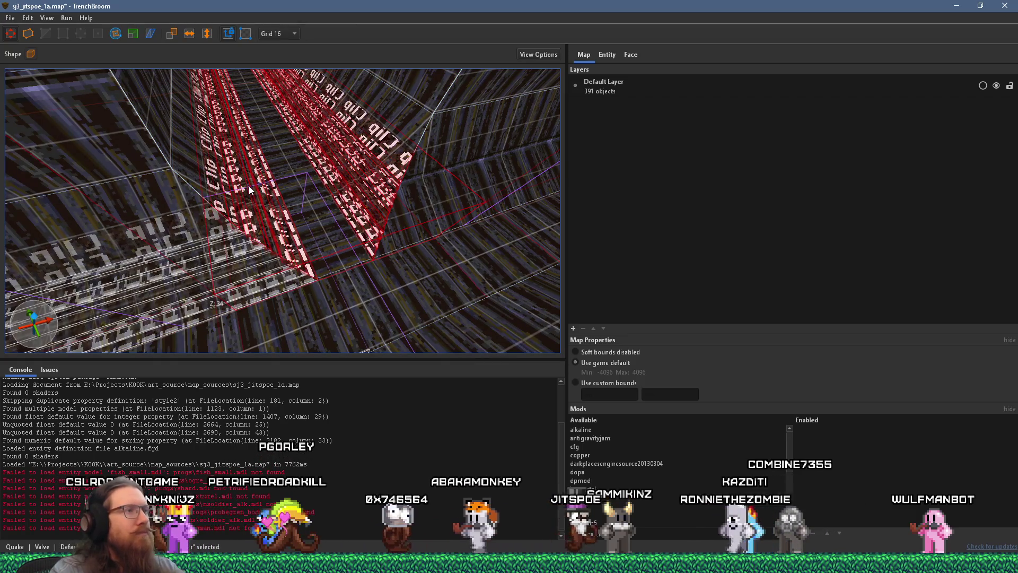
pyautogui.hotkey('ctrl', 'd')
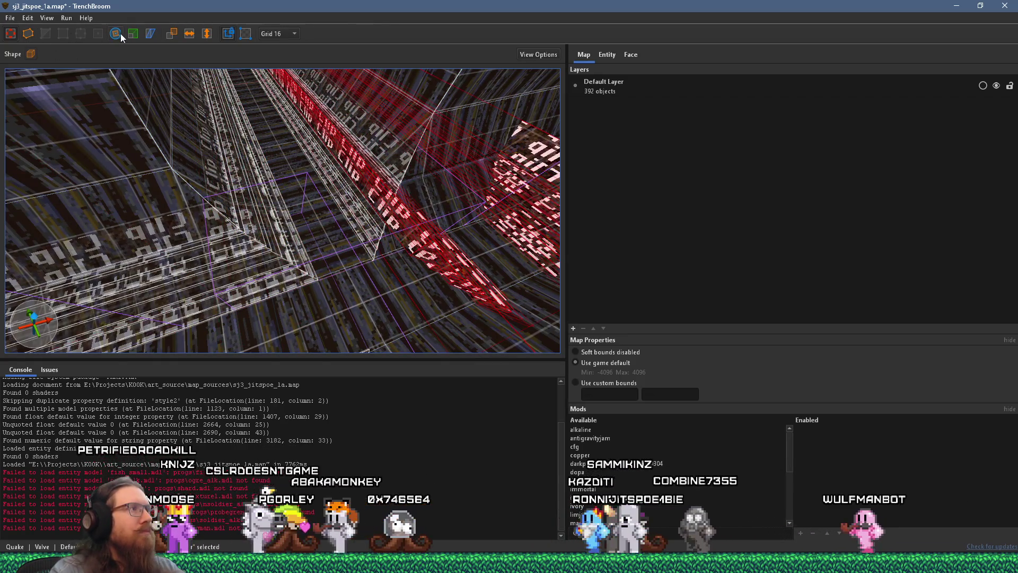
pyautogui.click(117, 33)
pyautogui.scroll(5, 333, 138)
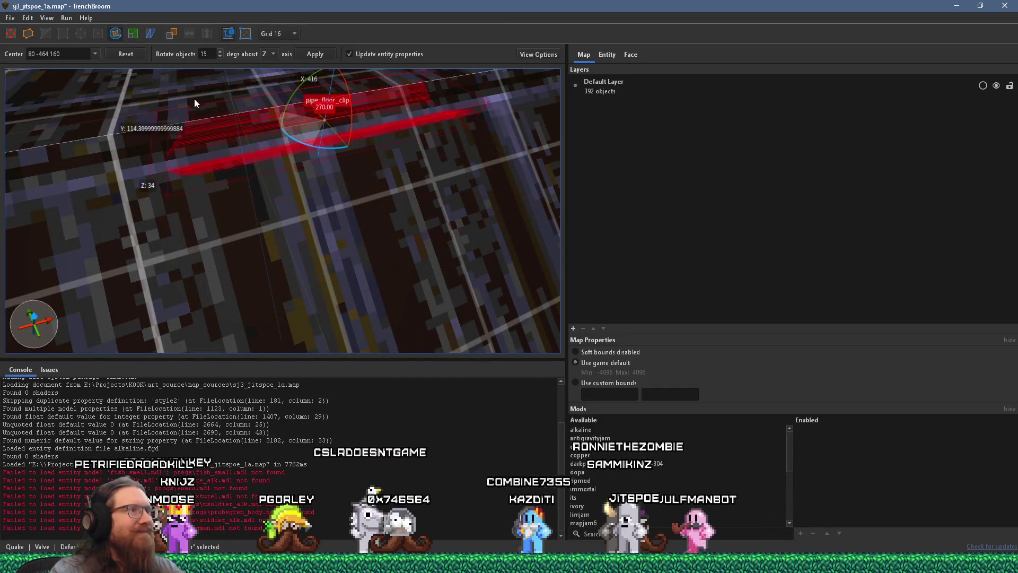
pyautogui.scroll(10, 72, 75)
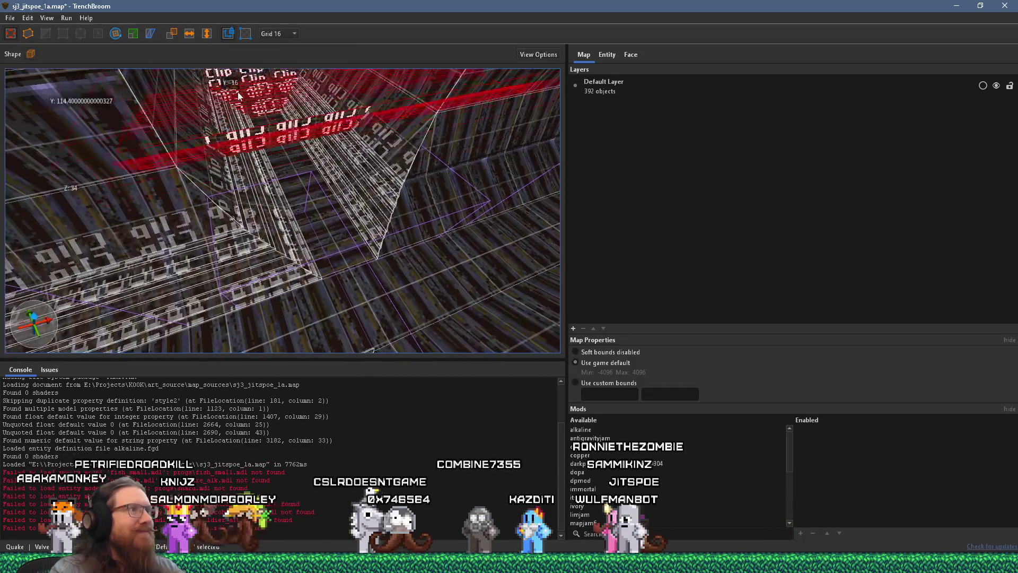
pyautogui.moveTo(501, 170)
pyautogui.mouseDown()
pyautogui.moveTo(415, 174)
pyautogui.moveTo(305, 145)
pyautogui.moveTo(329, 184)
pyautogui.mouseUp()
pyautogui.press('Escape')
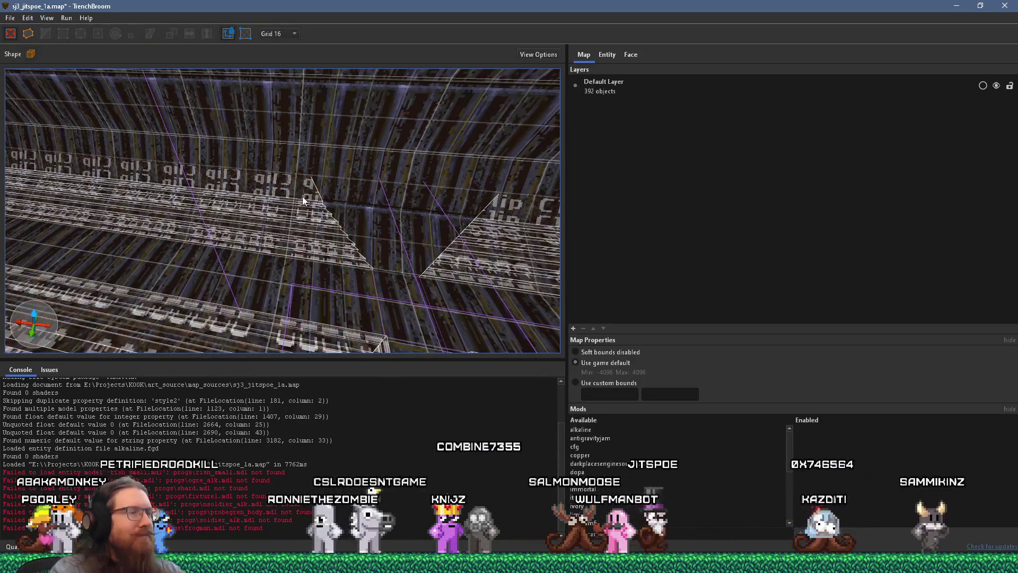
pyautogui.click(302, 196)
pyautogui.press('Escape')
pyautogui.click(286, 196)
pyautogui.click(287, 197)
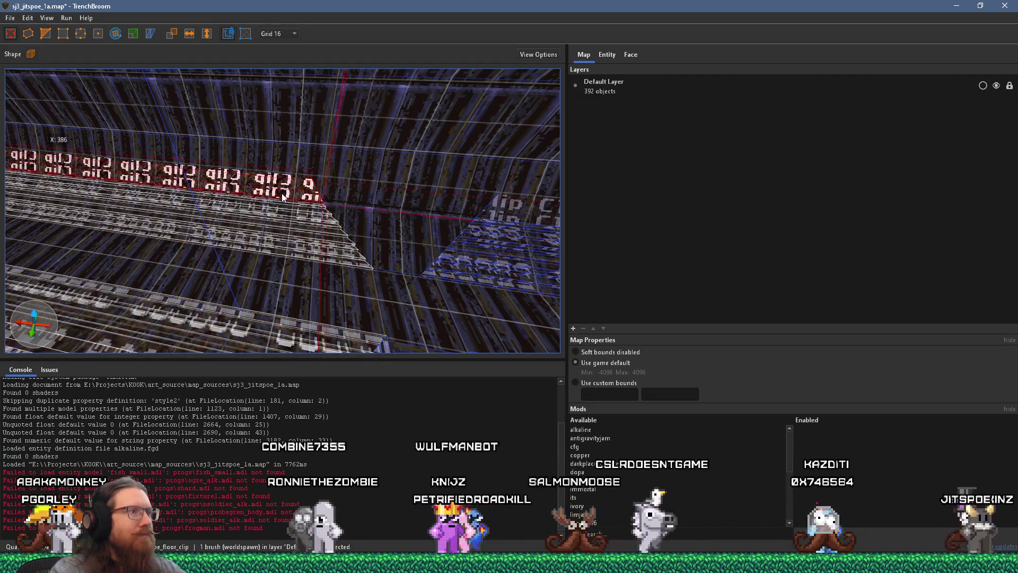
pyautogui.click(298, 260)
pyautogui.press('Escape')
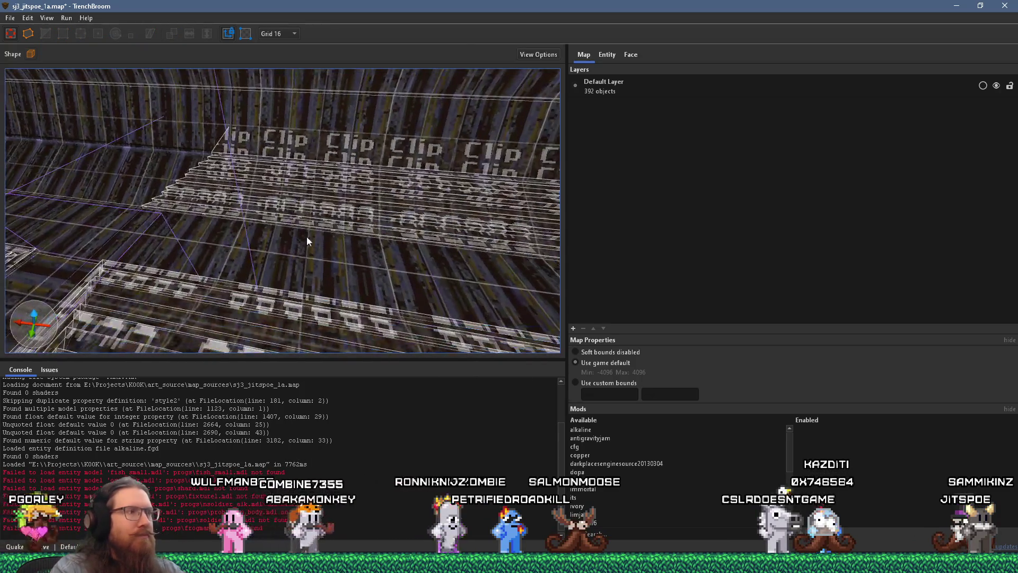
pyautogui.click(303, 224)
pyautogui.press('s')
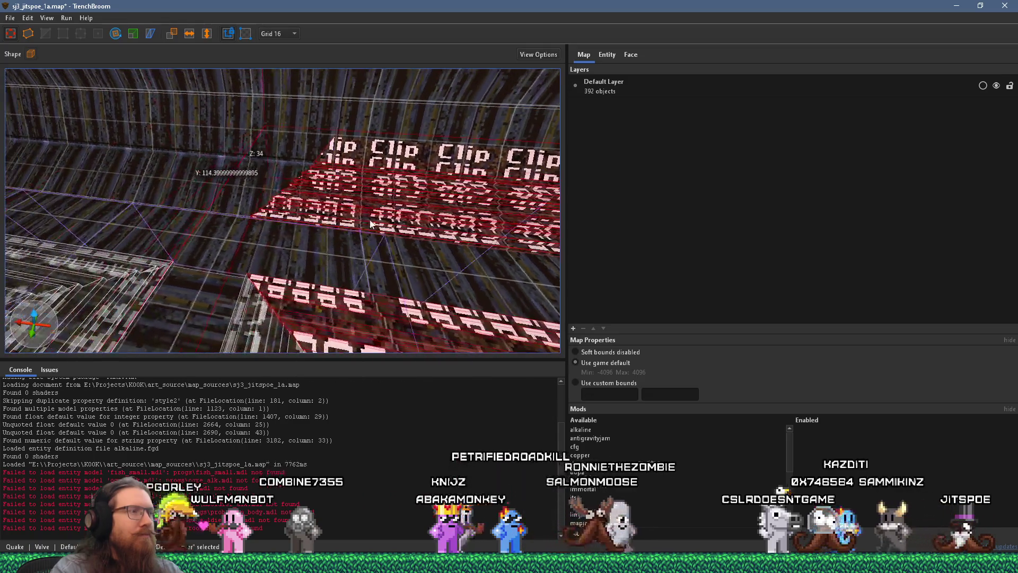
pyautogui.press('w')
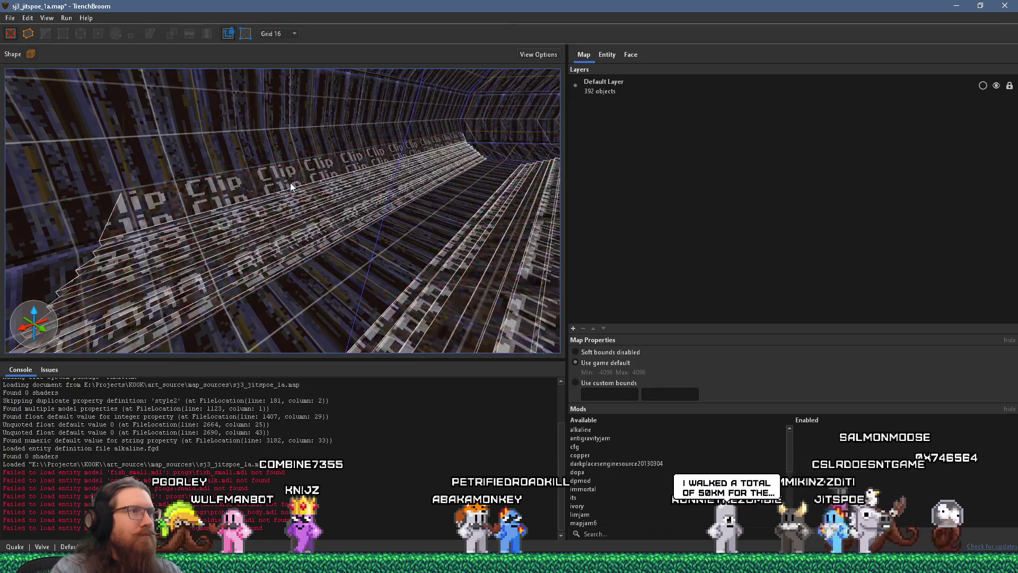
pyautogui.press('s')
pyautogui.click(364, 132)
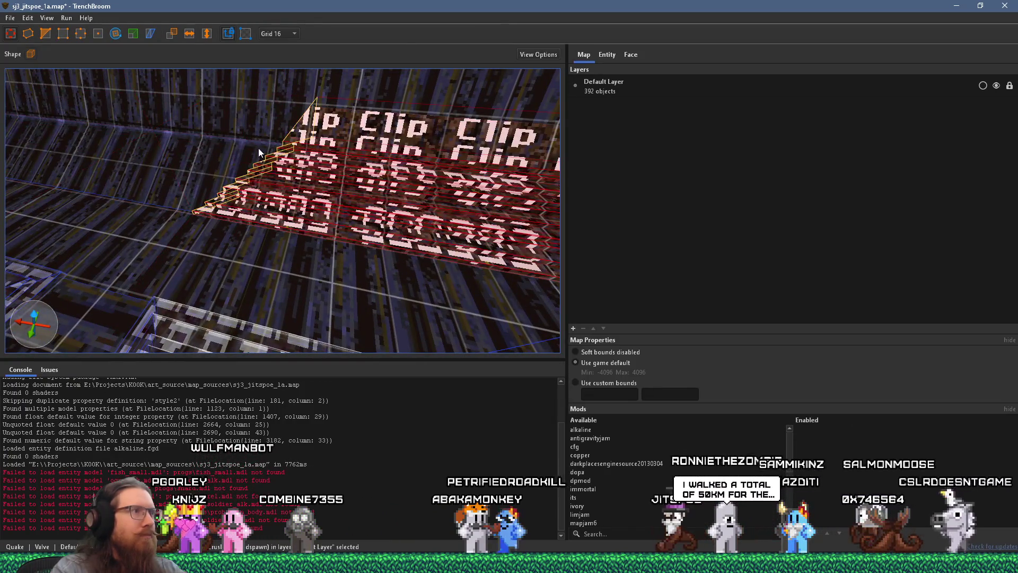
# Step: Fly into the pipe tunnel toward the clip shaft and select the pipe_floor_clip brush
pyautogui.press('s')
pyautogui.press('w')
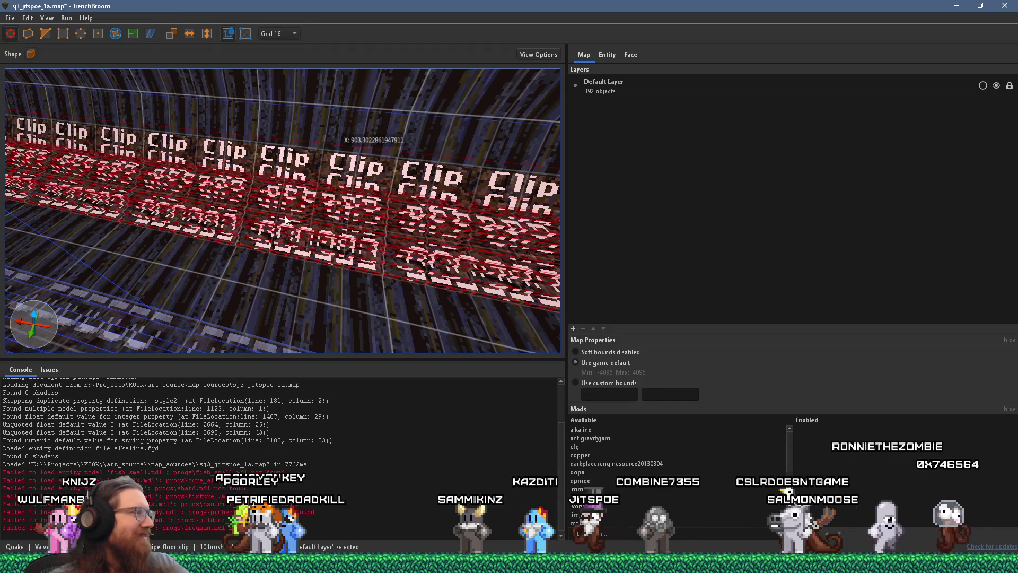
pyautogui.press('w')
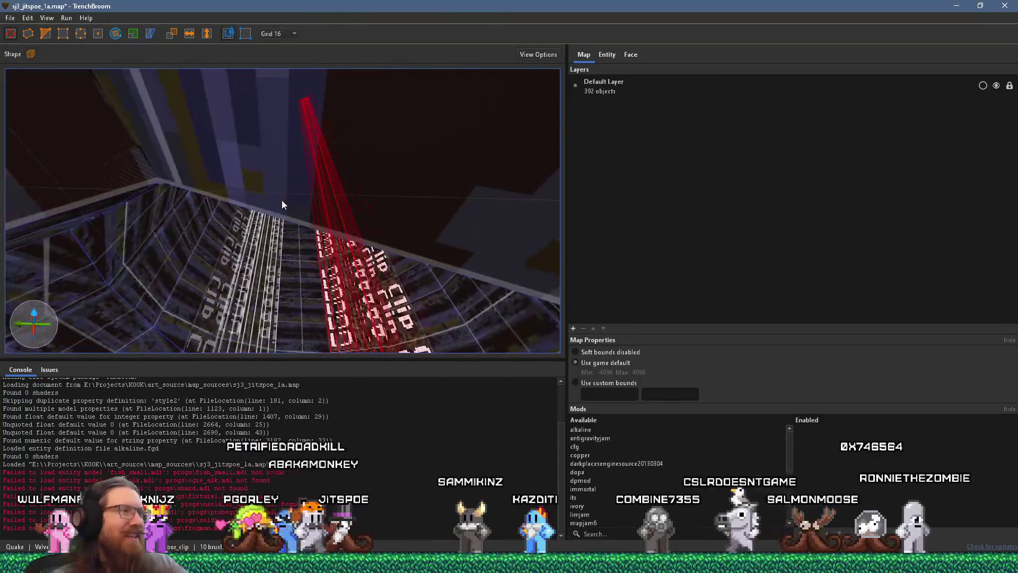
pyautogui.press('w')
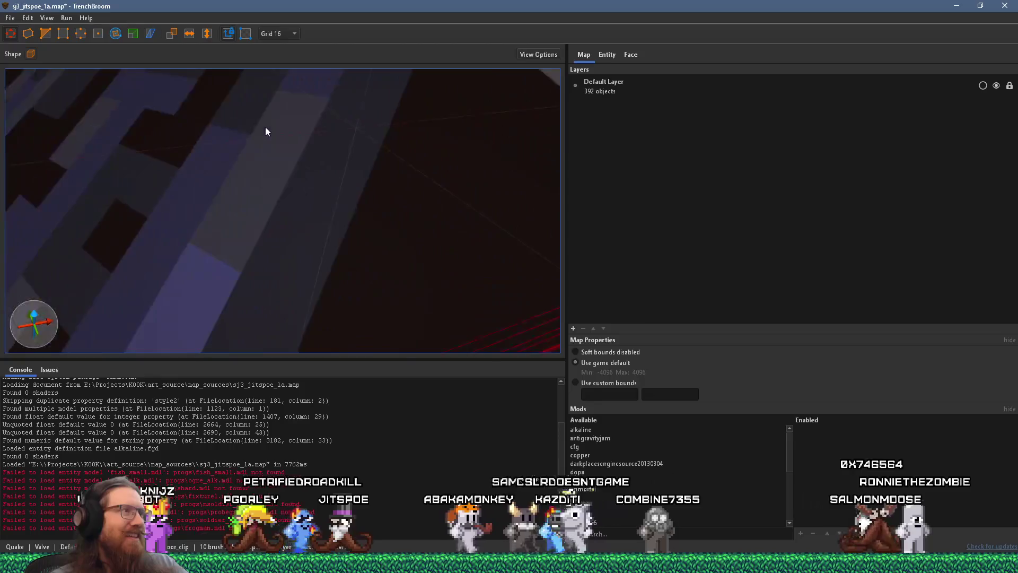
pyautogui.press('s')
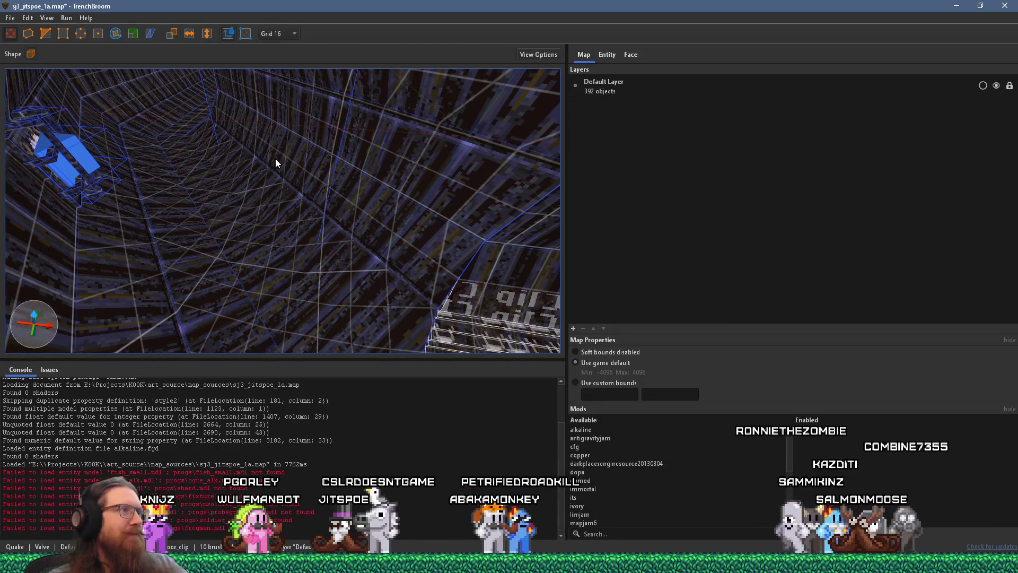
pyautogui.press('w')
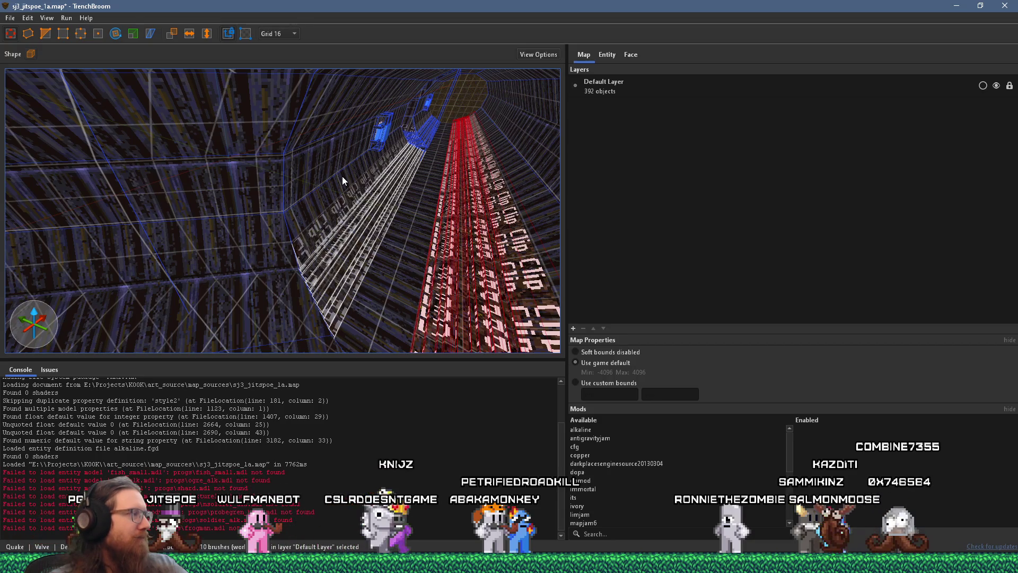
pyautogui.scroll(4, 351, 179)
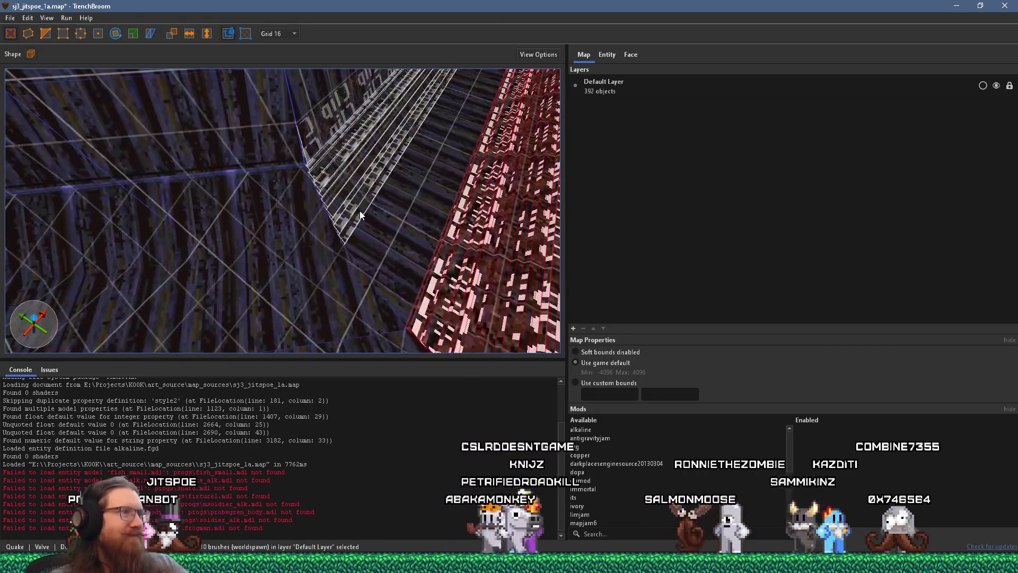
pyautogui.moveTo(365, 190)
pyautogui.mouseDown()
pyautogui.moveTo(335, 116)
pyautogui.moveTo(394, 129)
pyautogui.moveTo(372, 168)
pyautogui.moveTo(412, 237)
pyautogui.moveTo(384, 212)
pyautogui.moveTo(227, 179)
pyautogui.mouseUp()
pyautogui.scroll(3, 230, 189)
pyautogui.click(232, 198)
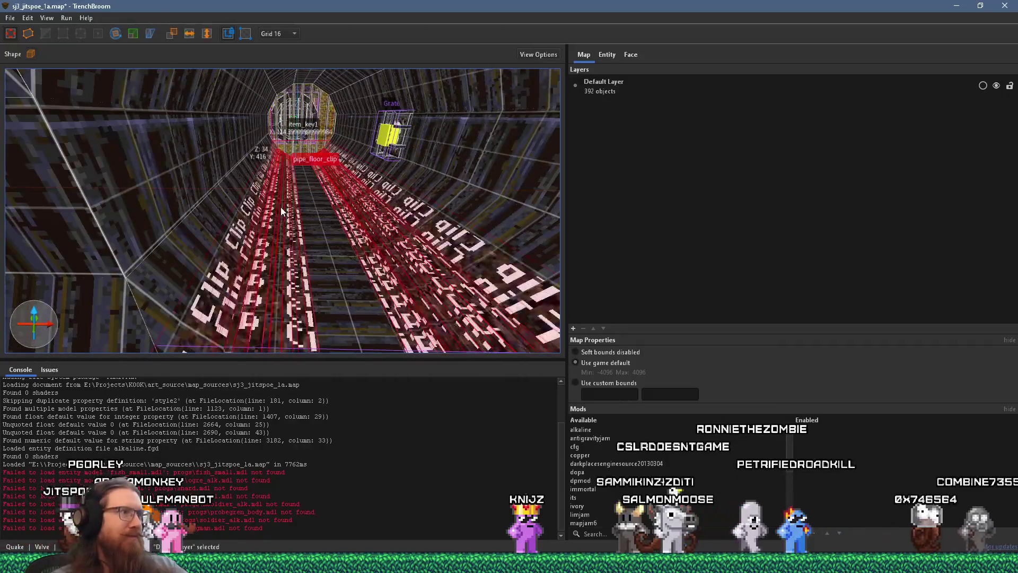
# Step: Alt-drag the floor clip brush to place a copy further along the tunnel
pyautogui.scroll(3, 259, 221)
pyautogui.moveTo(317, 228)
pyautogui.mouseDown()
pyautogui.moveTo(170, 137)
pyautogui.moveTo(244, 227)
pyautogui.moveTo(189, 200)
pyautogui.moveTo(225, 246)
pyautogui.moveTo(253, 195)
pyautogui.moveTo(310, 240)
pyautogui.mouseUp()
pyautogui.moveTo(407, 173)
pyautogui.mouseDown()
pyautogui.moveTo(373, 277)
pyautogui.moveTo(360, 242)
pyautogui.moveTo(385, 231)
pyautogui.moveTo(166, 223)
pyautogui.moveTo(307, 225)
pyautogui.moveTo(303, 259)
pyautogui.moveTo(393, 239)
pyautogui.moveTo(371, 228)
pyautogui.mouseUp()
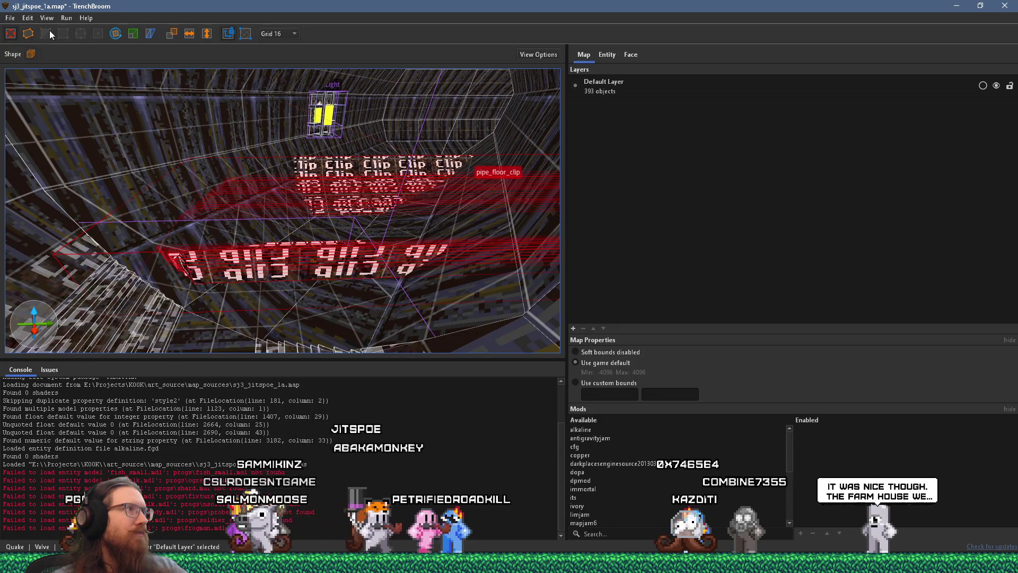
# Step: Cut off the left end of the new pipe_floor_clip brush with the Clip tool
pyautogui.click(290, 253)
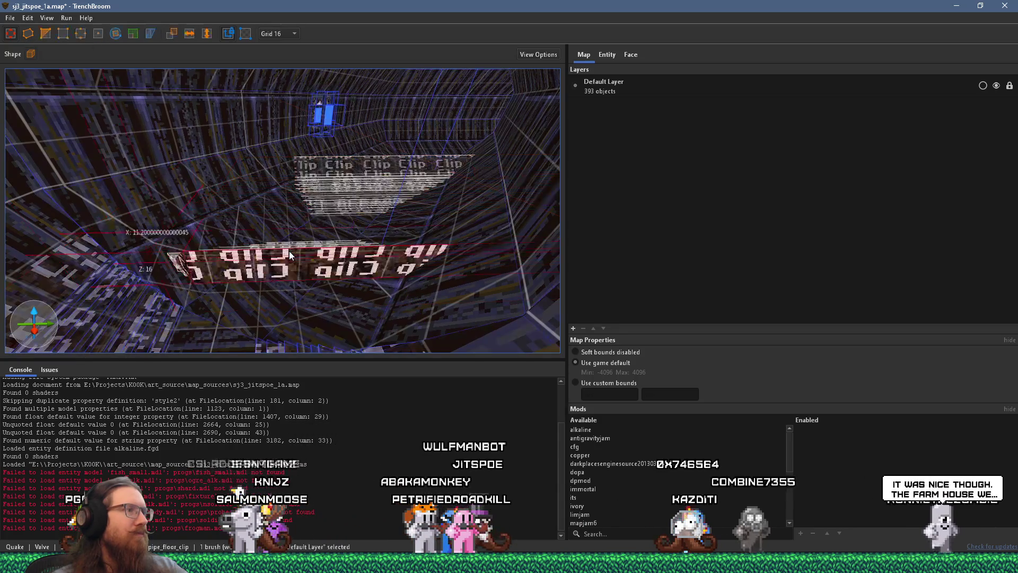
pyautogui.click(28, 33)
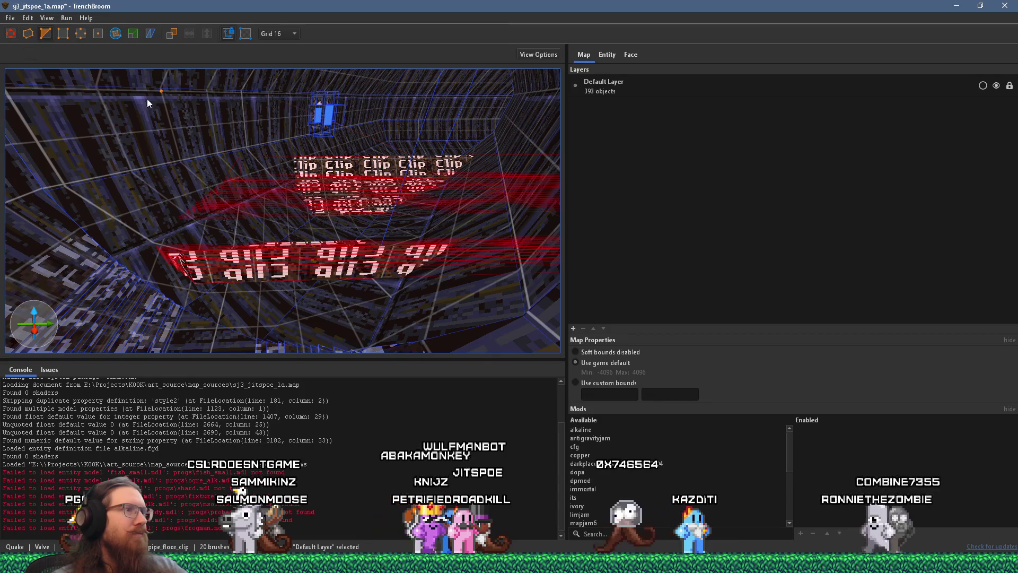
pyautogui.moveTo(300, 308); pyautogui.dragTo(272, 317)
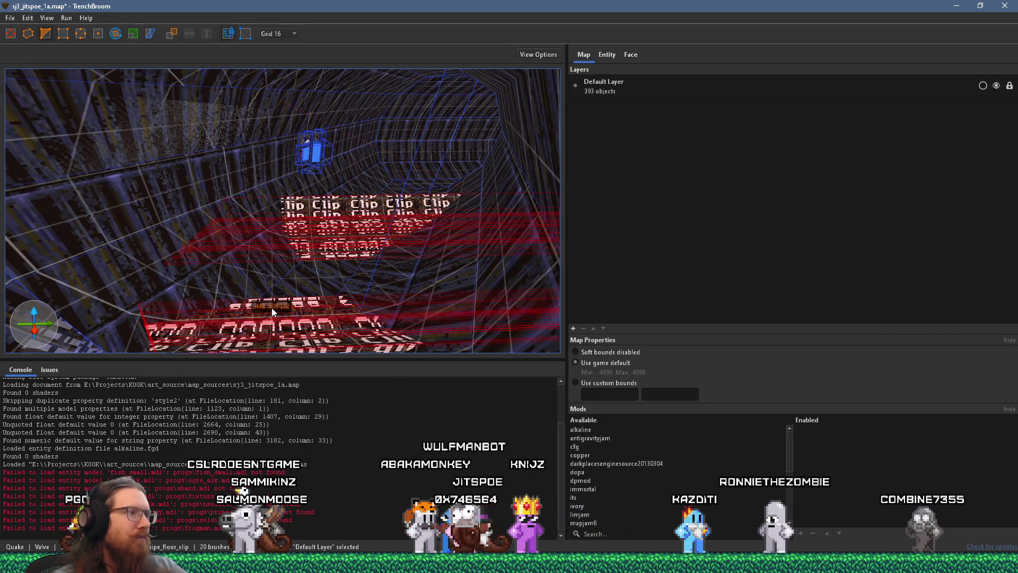
pyautogui.click(271, 301)
pyautogui.press('Return')
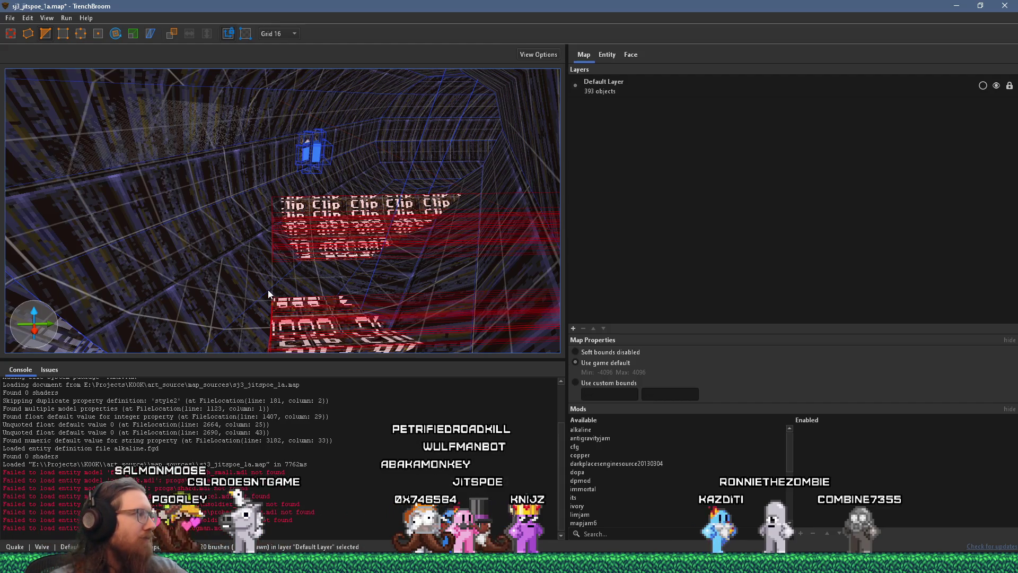
# Step: Zoom through the tunnel to inspect the trimmed clip brushes
pyautogui.moveTo(175, 235); pyautogui.dragTo(321, 222)
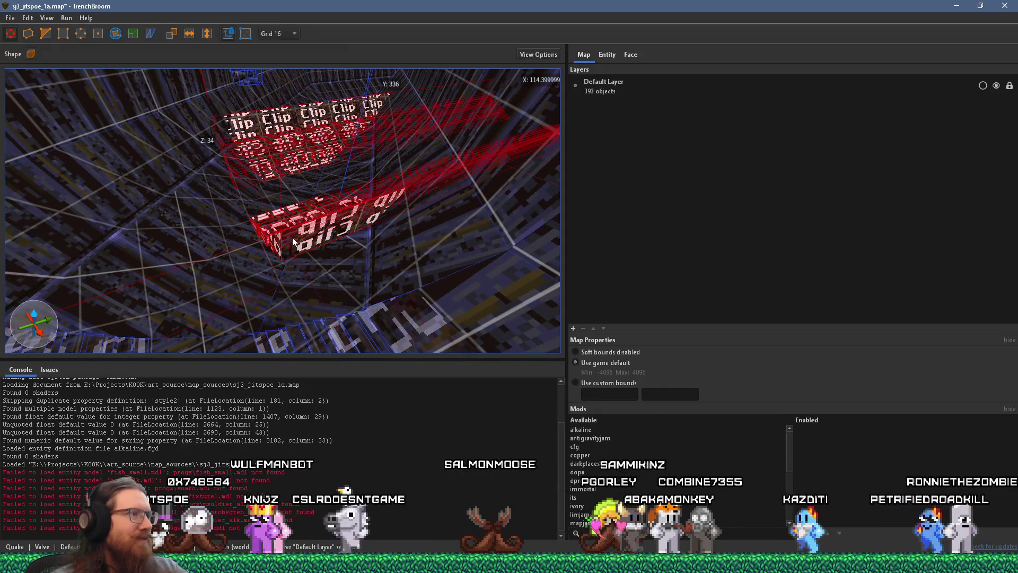
pyautogui.scroll(1, 311, 240)
pyautogui.scroll(2, 311, 240)
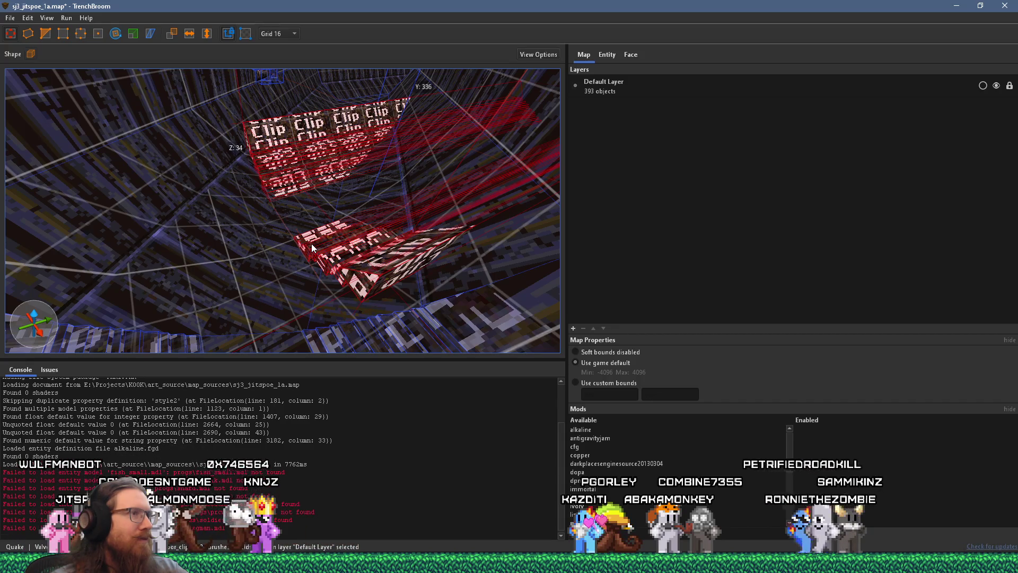
pyautogui.scroll(3, 355, 228)
pyautogui.scroll(2, 375, 232)
pyautogui.scroll(4, 375, 232)
pyautogui.scroll(2, 338, 251)
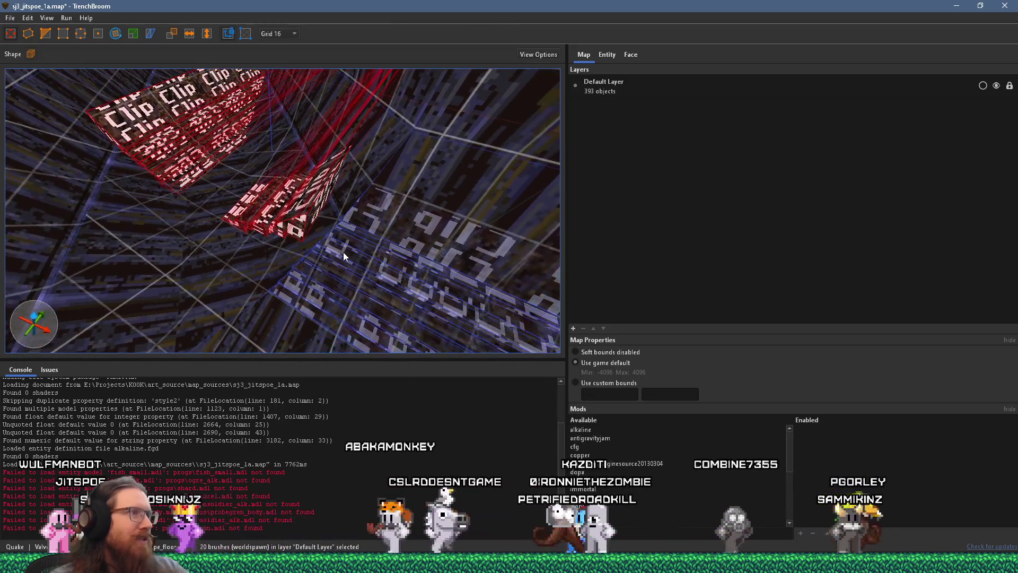
pyautogui.scroll(2, 343, 254)
pyautogui.scroll(3, 364, 185)
pyautogui.scroll(3, 360, 213)
pyautogui.scroll(3, 430, 225)
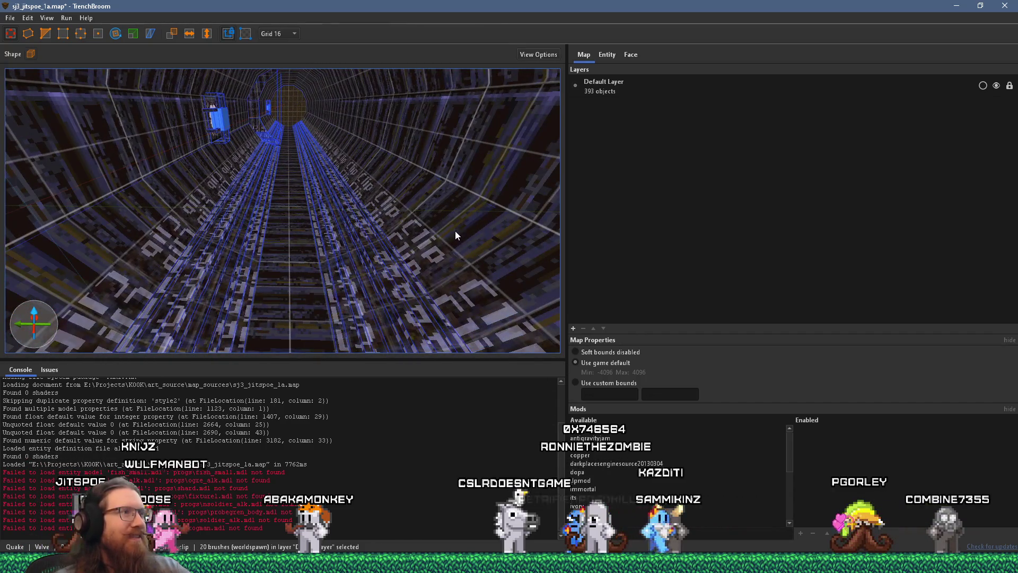
pyautogui.scroll(3, 327, 241)
pyautogui.scroll(2, 329, 244)
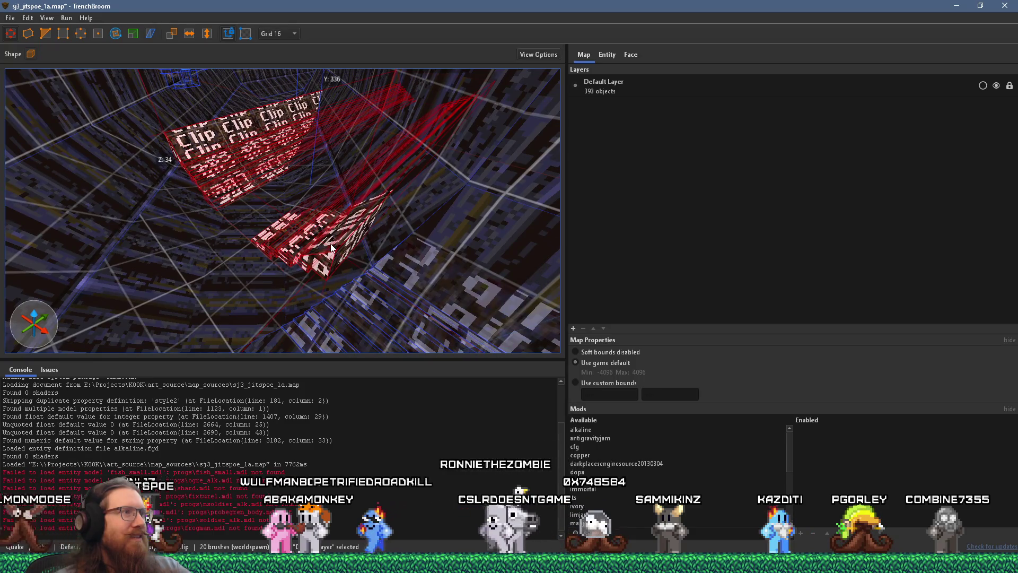
pyautogui.scroll(6, 330, 247)
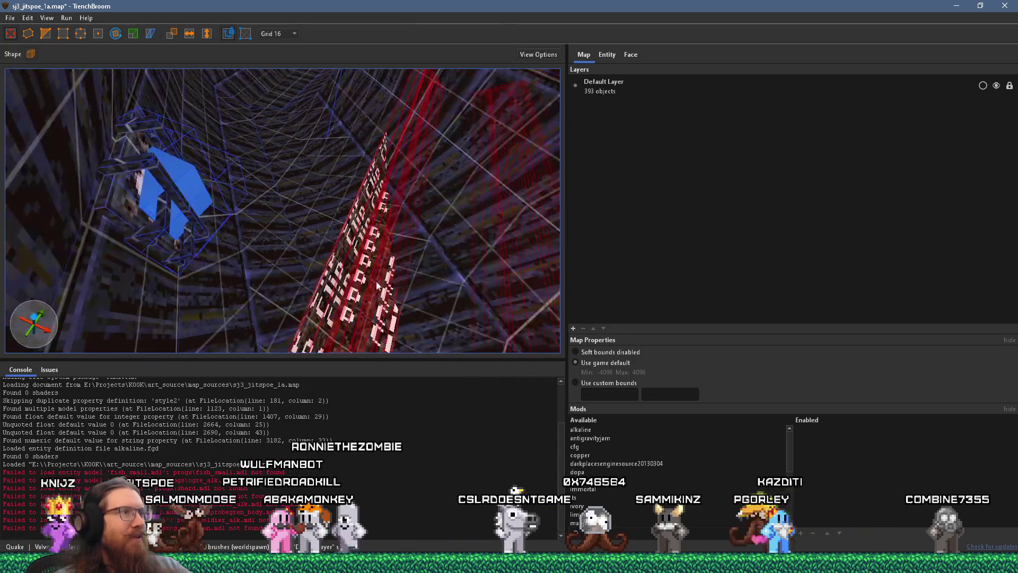
pyautogui.scroll(8, 379, 289)
pyautogui.moveTo(241, 178)
pyautogui.mouseDown()
pyautogui.moveTo(202, 115)
pyautogui.moveTo(309, 171)
pyautogui.moveTo(314, 202)
pyautogui.moveTo(407, 162)
pyautogui.moveTo(249, 234)
pyautogui.moveTo(234, 184)
pyautogui.moveTo(127, 142)
pyautogui.moveTo(74, 147)
pyautogui.moveTo(199, 169)
pyautogui.mouseUp()
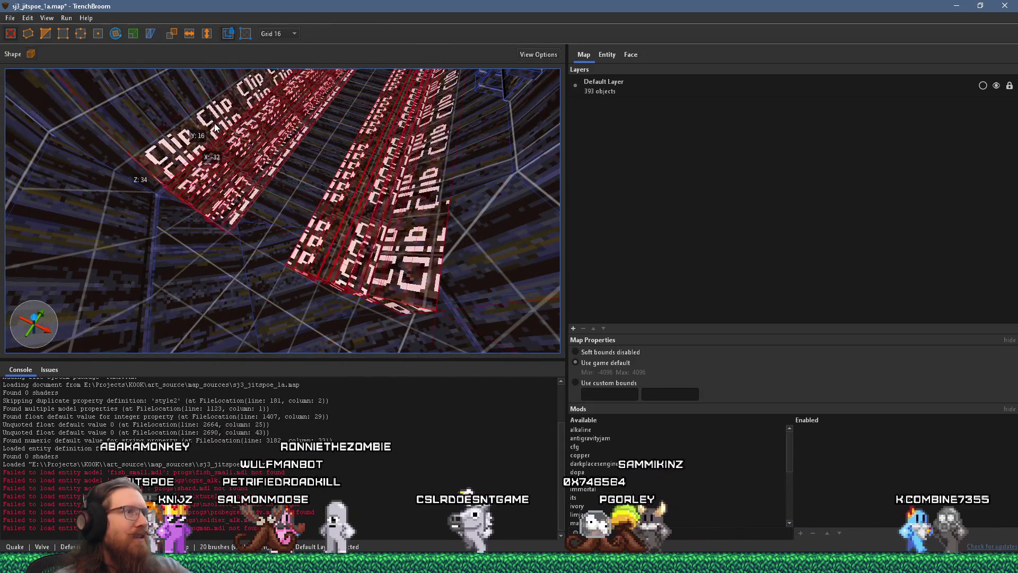
pyautogui.moveTo(297, 192)
pyautogui.mouseDown()
pyautogui.moveTo(422, 205)
pyautogui.moveTo(270, 209)
pyautogui.moveTo(371, 245)
pyautogui.moveTo(307, 220)
pyautogui.moveTo(272, 220)
pyautogui.moveTo(288, 236)
pyautogui.mouseUp()
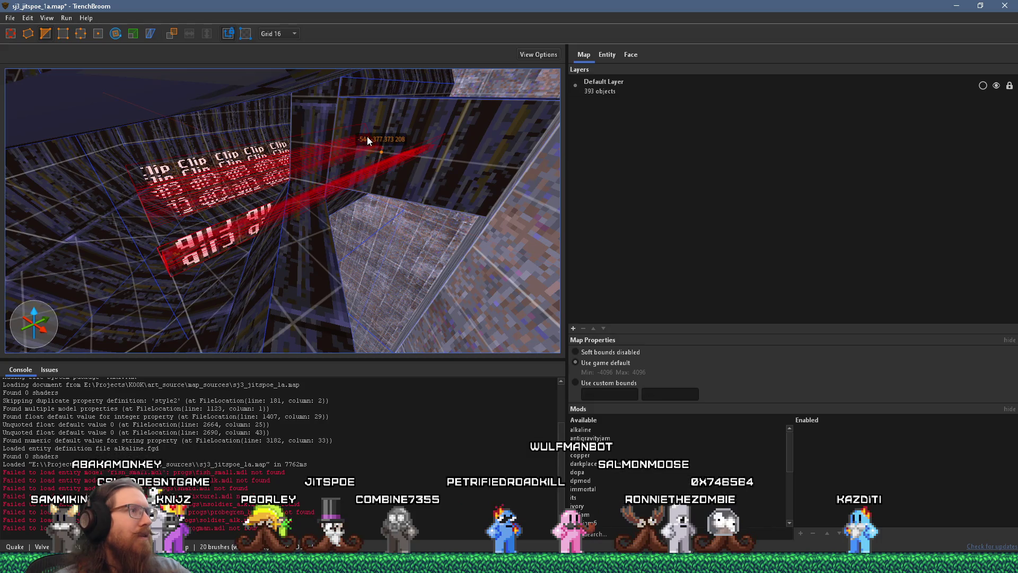
pyautogui.press('Escape')
pyautogui.moveTo(358, 156)
pyautogui.mouseDown()
pyautogui.moveTo(443, 167)
pyautogui.moveTo(428, 240)
pyautogui.moveTo(431, 227)
pyautogui.mouseUp()
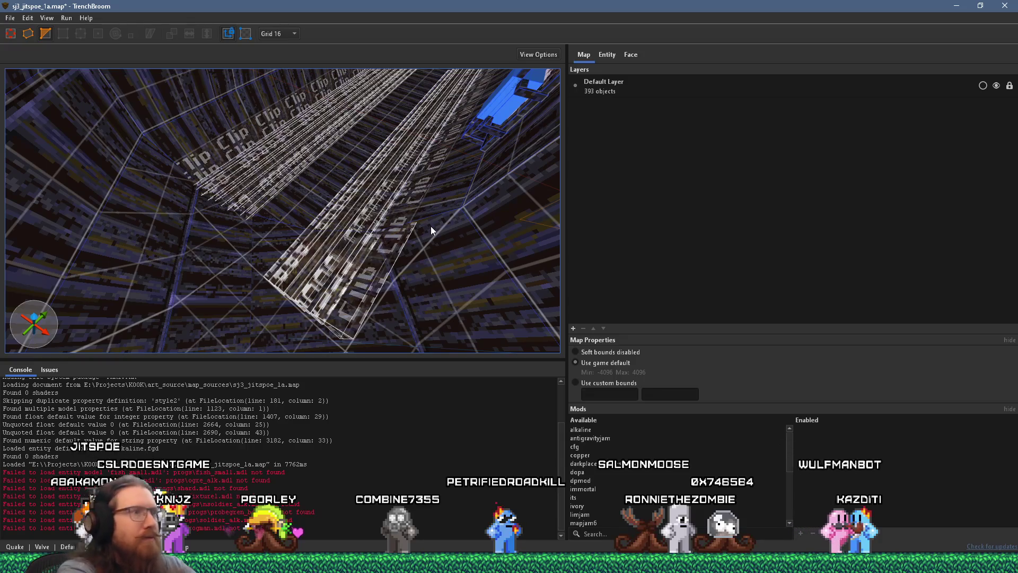
pyautogui.click(369, 282)
pyautogui.press('Escape')
pyautogui.scroll(3, 371, 282)
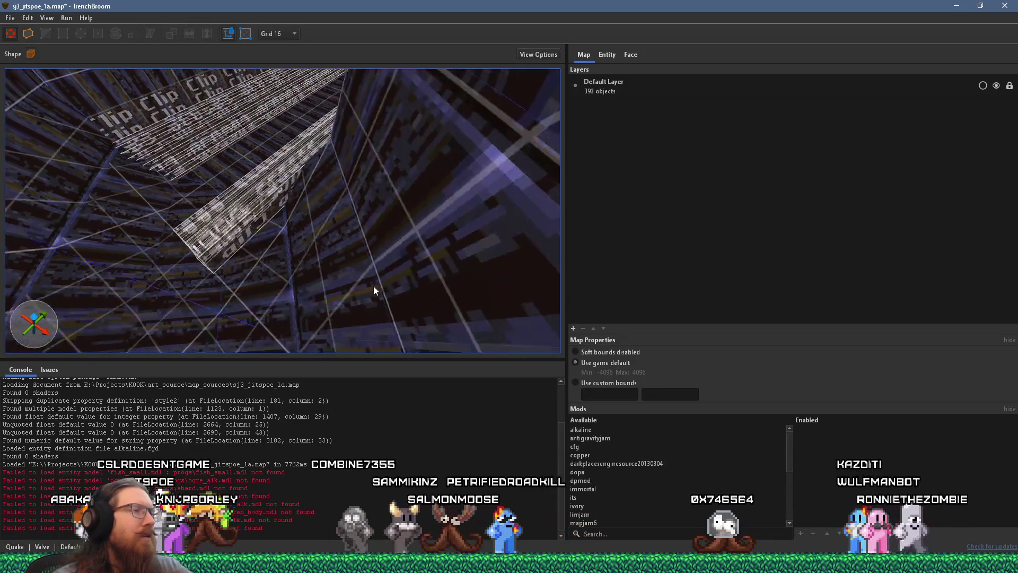
pyautogui.click(260, 231)
pyautogui.press('Escape')
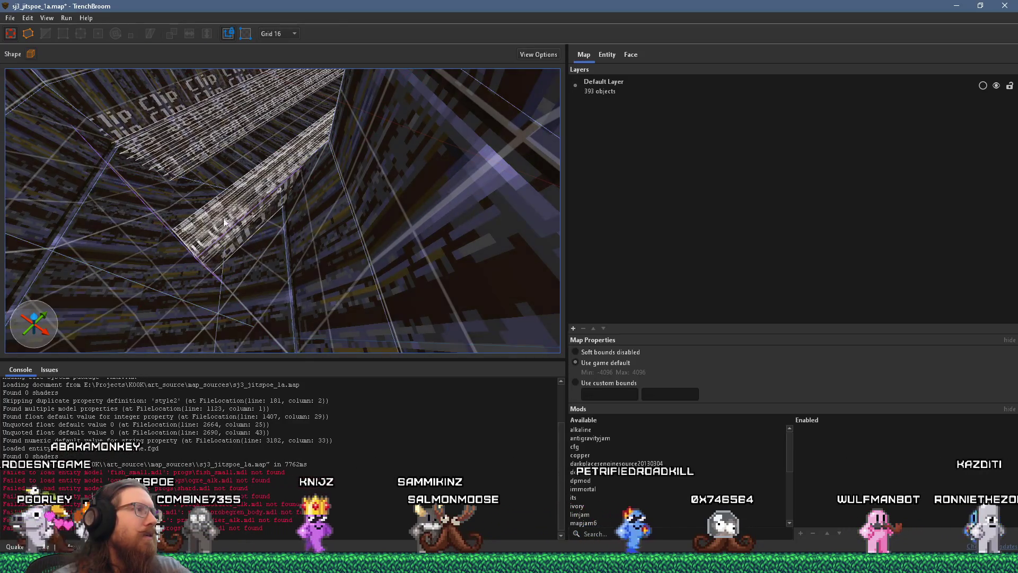
pyautogui.click(168, 113)
pyautogui.click(168, 109)
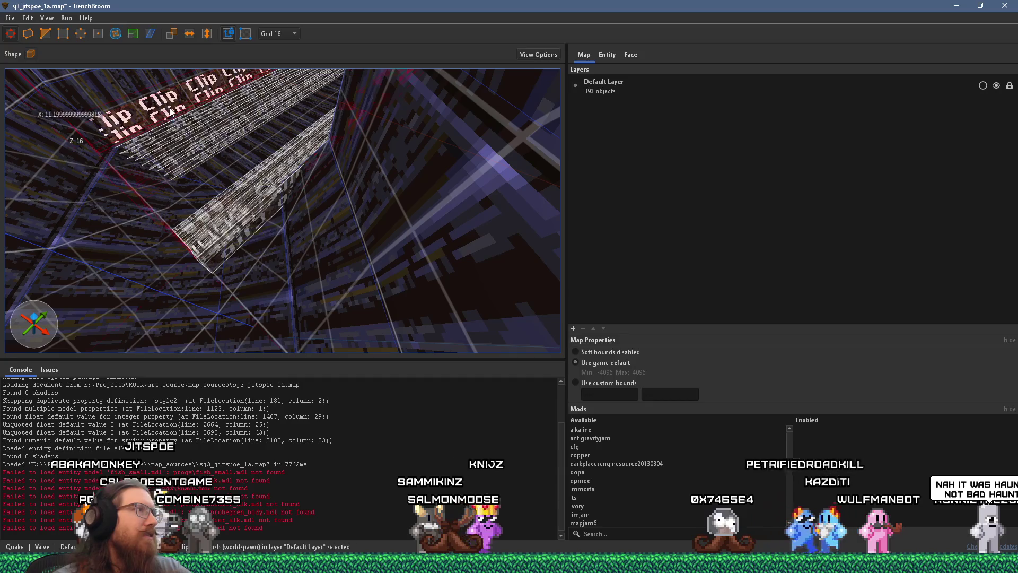
pyautogui.click(47, 33)
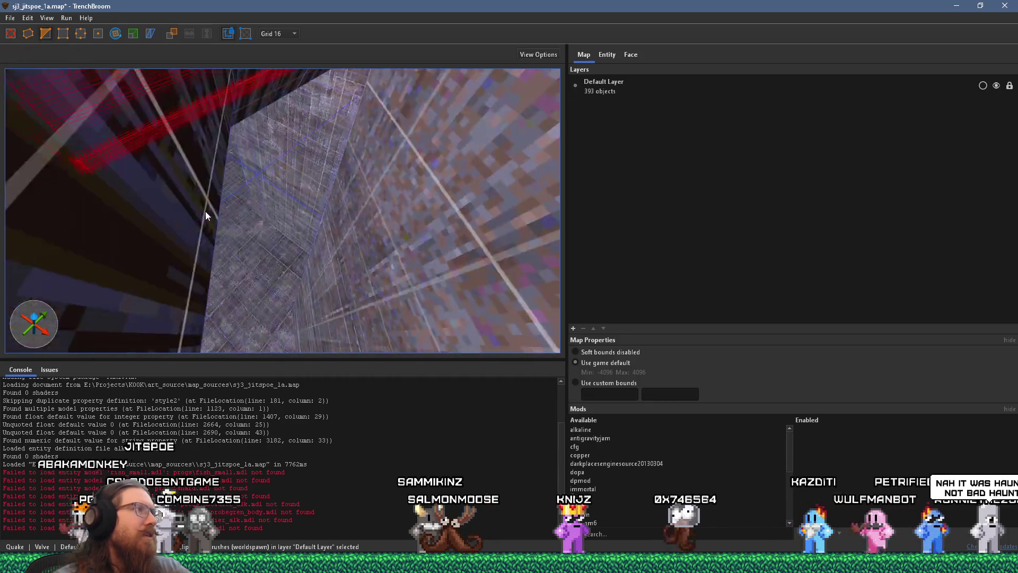
pyautogui.scroll(-3, 286, 204)
pyautogui.scroll(-5, 319, 228)
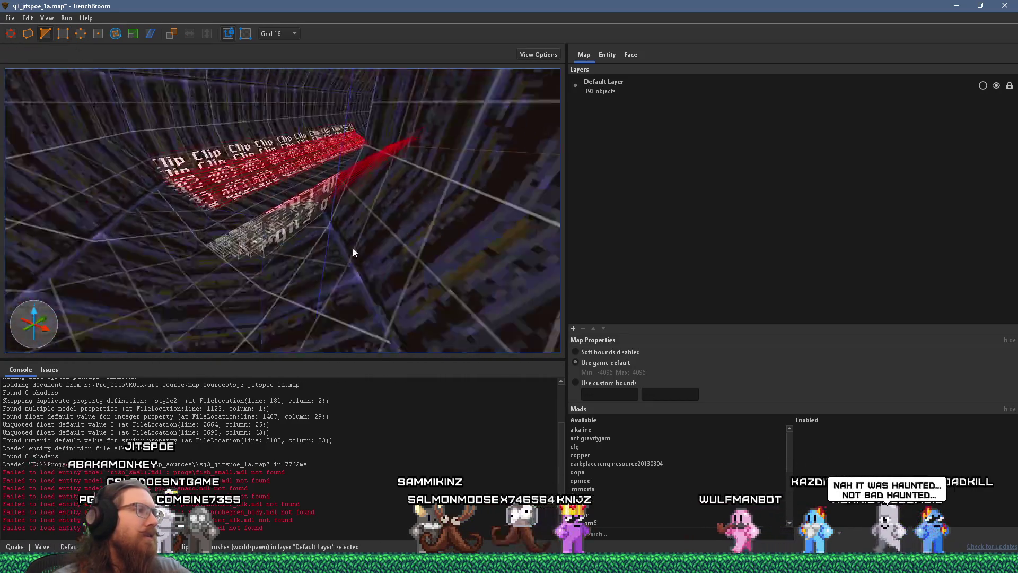
pyautogui.scroll(5, 298, 217)
pyautogui.scroll(5, 356, 200)
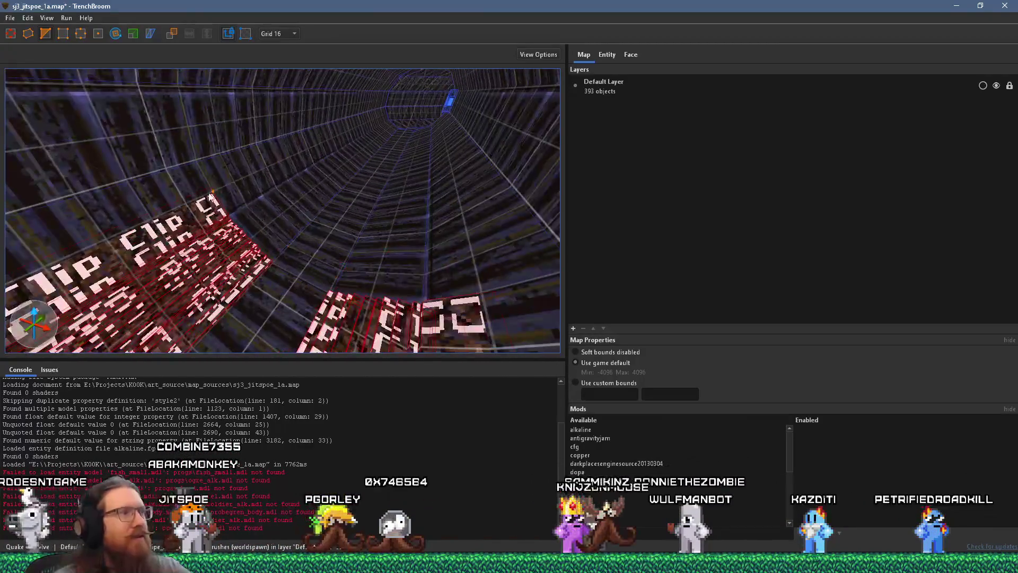
pyautogui.scroll(5, 371, 103)
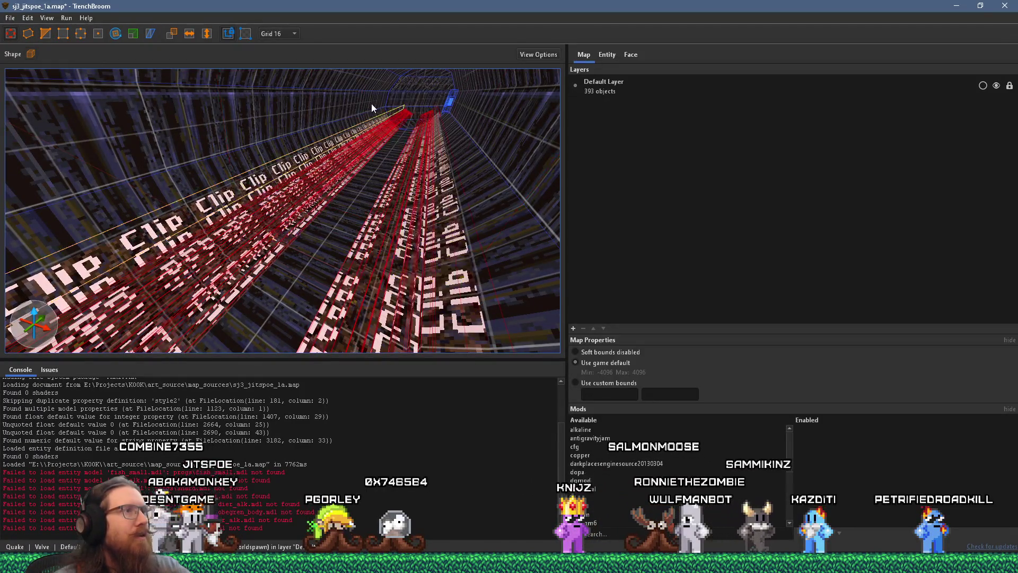
pyautogui.scroll(-3, 243, 205)
pyautogui.scroll(5, 269, 182)
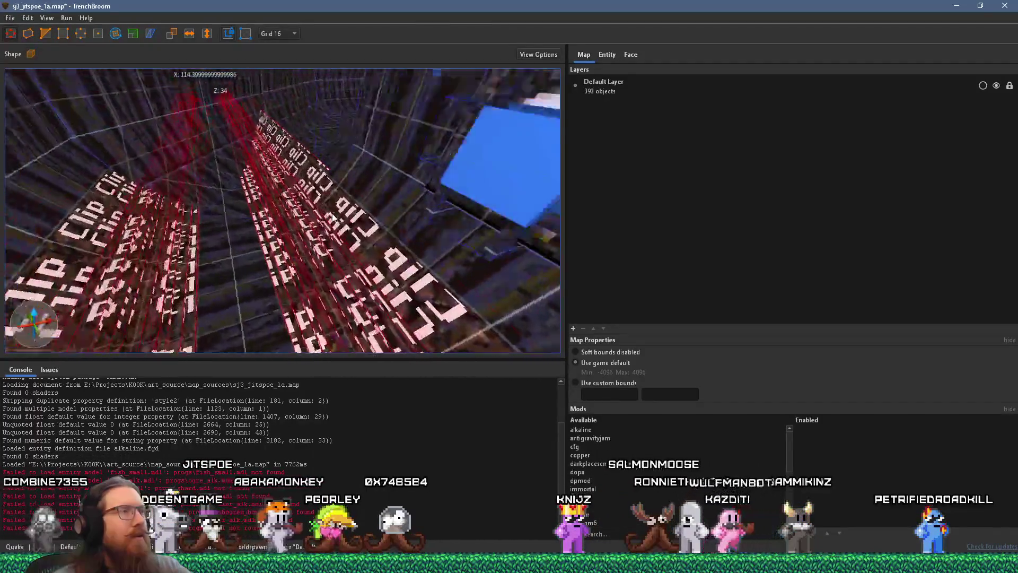
pyautogui.scroll(5, 234, 209)
pyautogui.scroll(-5, 270, 218)
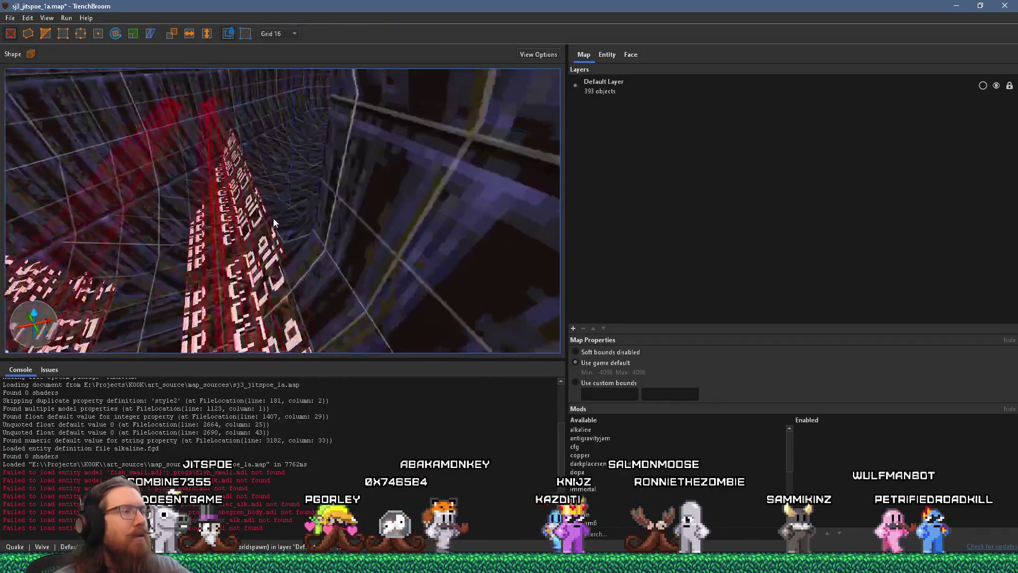
pyautogui.scroll(-2, 328, 206)
pyautogui.scroll(5, 272, 211)
pyautogui.scroll(10, 342, 215)
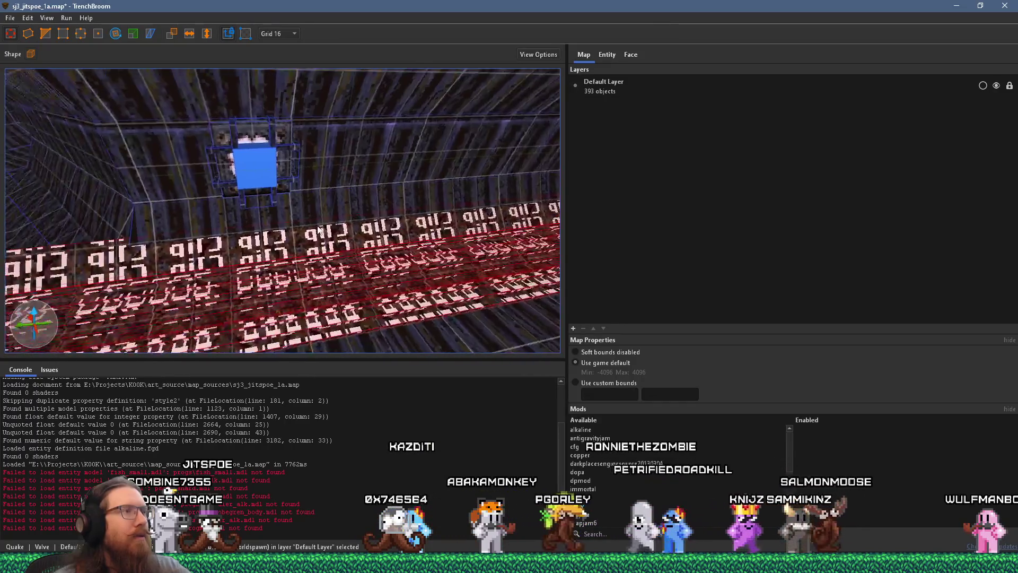
pyautogui.scroll(-8, 175, 192)
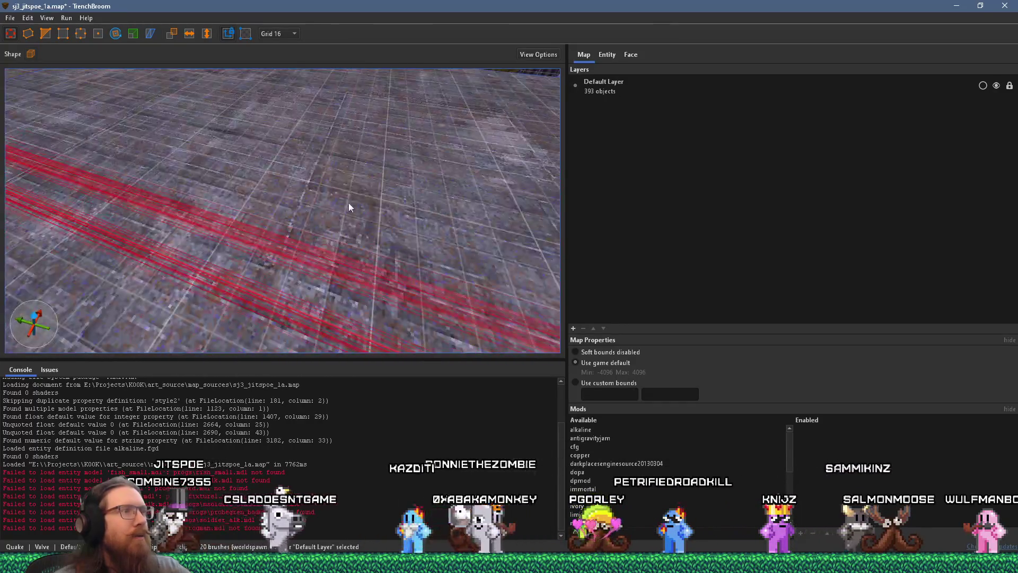
pyautogui.scroll(10, 157, 164)
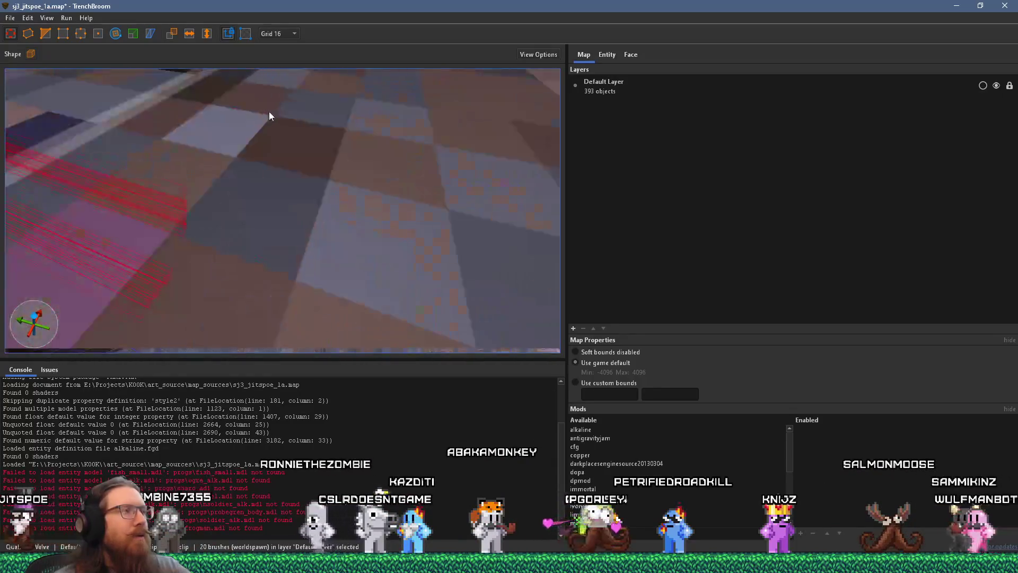
pyautogui.scroll(10, 242, 106)
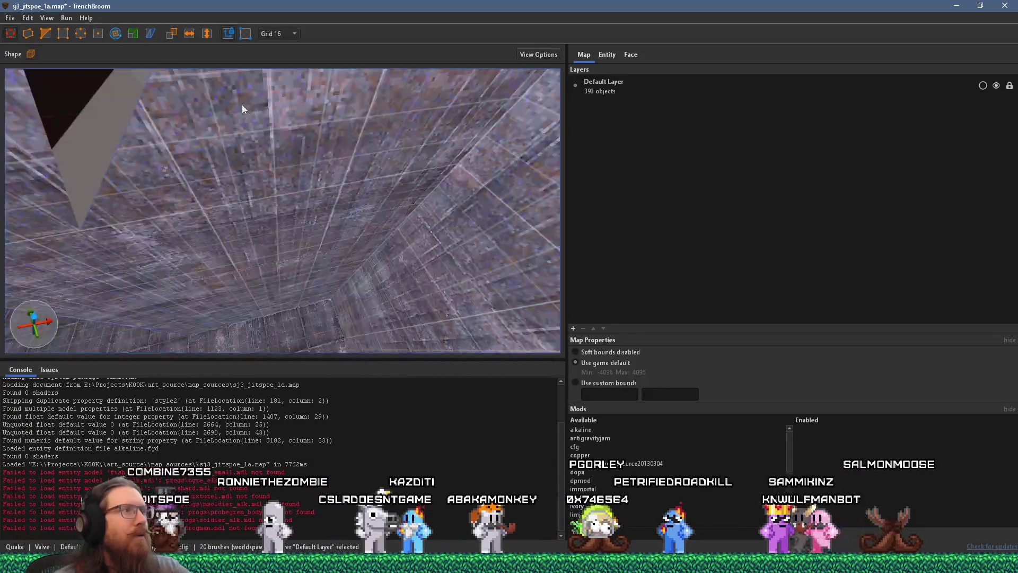
pyautogui.scroll(10, 242, 121)
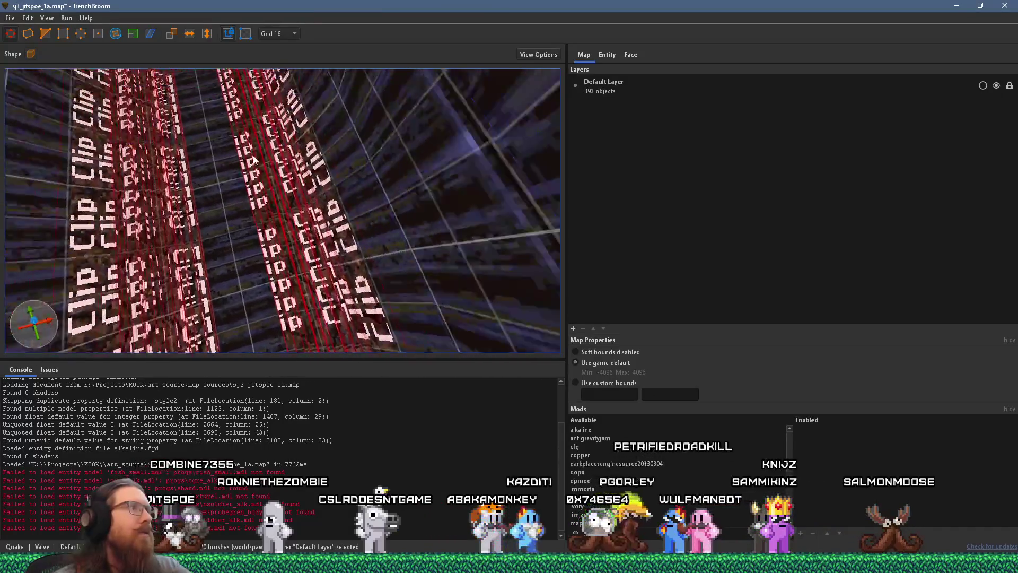
pyautogui.scroll(10, 308, 240)
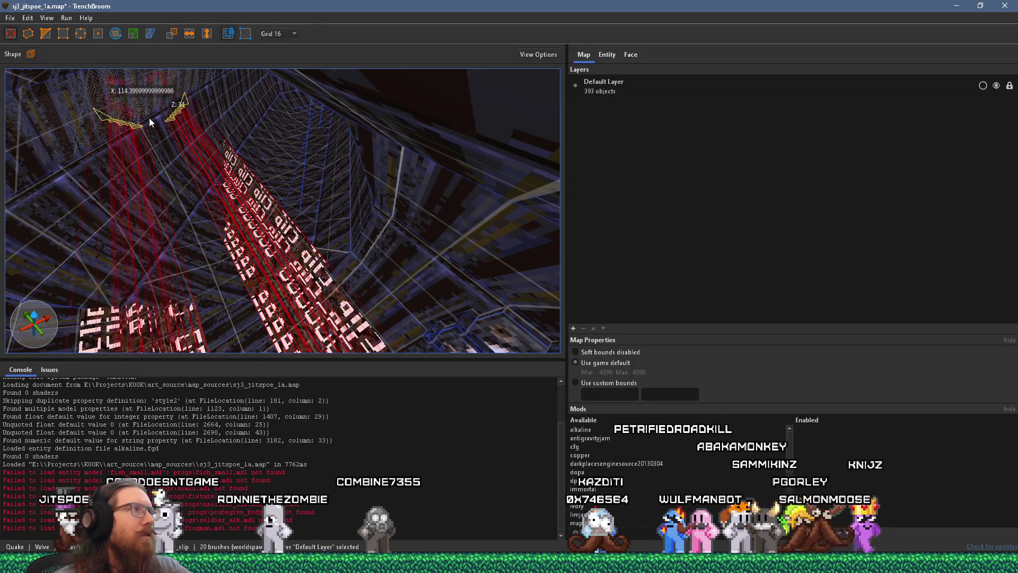
pyautogui.scroll(-5, 164, 180)
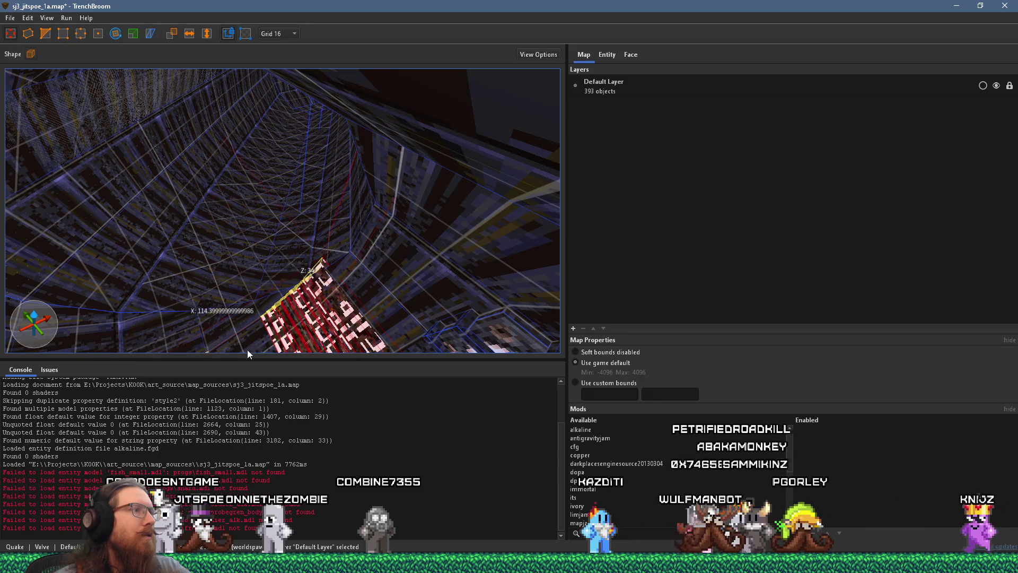
pyautogui.scroll(5, 224, 288)
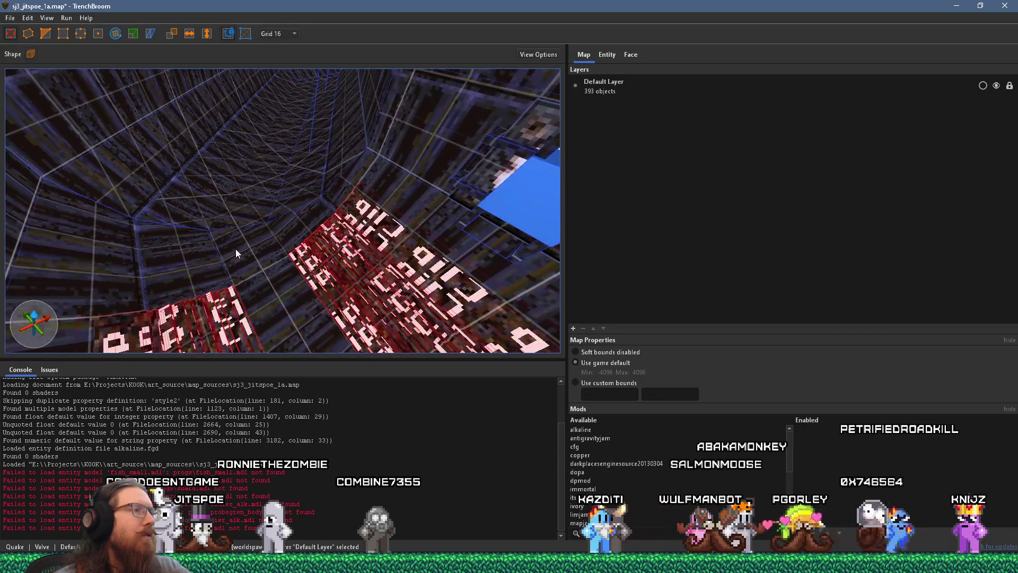
pyautogui.hotkey('ctrl', 'z')
pyautogui.moveTo(191, 108)
pyautogui.mouseDown()
pyautogui.moveTo(241, 145)
pyautogui.moveTo(191, 190)
pyautogui.moveTo(204, 151)
pyautogui.mouseUp()
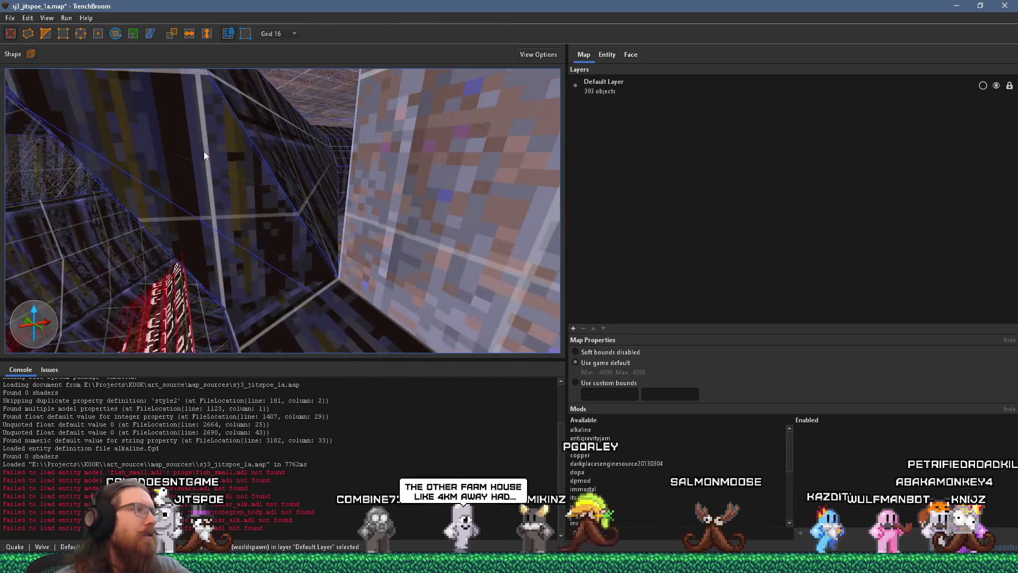
pyautogui.moveTo(206, 197)
pyautogui.mouseDown()
pyautogui.moveTo(244, 177)
pyautogui.moveTo(241, 231)
pyautogui.mouseUp()
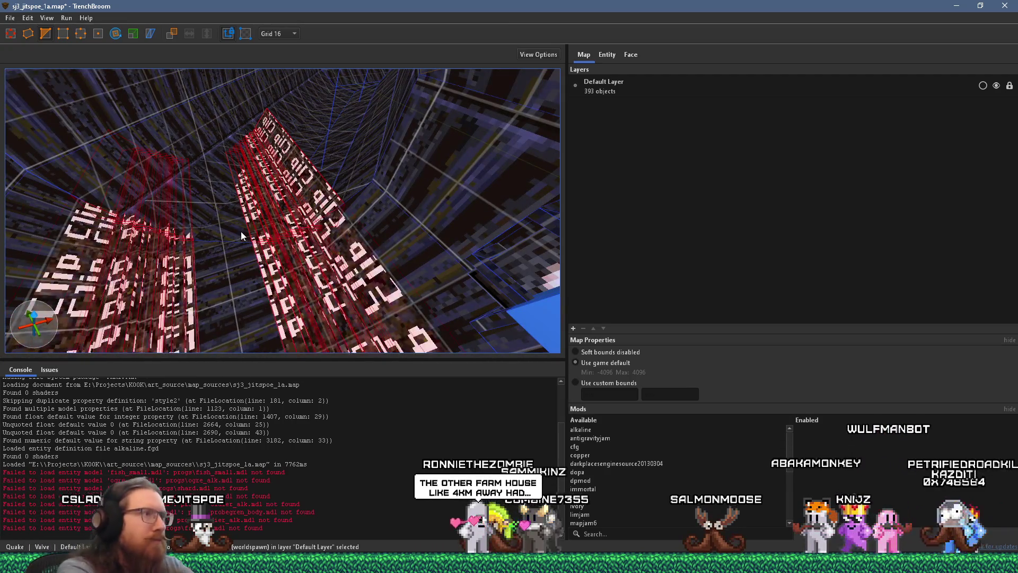
pyautogui.press('Delete')
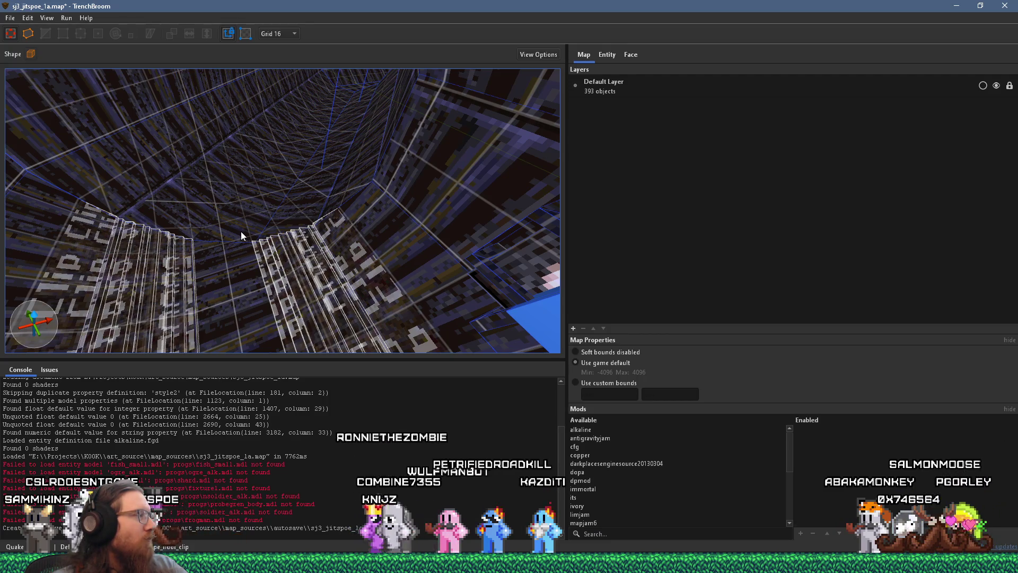
pyautogui.moveTo(396, 304)
pyautogui.mouseDown()
pyautogui.moveTo(408, 274)
pyautogui.moveTo(369, 239)
pyautogui.moveTo(463, 218)
pyautogui.moveTo(403, 252)
pyautogui.moveTo(428, 247)
pyautogui.moveTo(419, 222)
pyautogui.moveTo(388, 277)
pyautogui.moveTo(456, 282)
pyautogui.moveTo(288, 210)
pyautogui.moveTo(523, 233)
pyautogui.moveTo(431, 244)
pyautogui.moveTo(222, 228)
pyautogui.moveTo(316, 221)
pyautogui.moveTo(499, 174)
pyautogui.moveTo(387, 192)
pyautogui.moveTo(505, 184)
pyautogui.moveTo(262, 238)
pyautogui.moveTo(369, 226)
pyautogui.moveTo(242, 215)
pyautogui.moveTo(382, 230)
pyautogui.moveTo(269, 237)
pyautogui.moveTo(344, 226)
pyautogui.moveTo(326, 173)
pyautogui.moveTo(316, 302)
pyautogui.moveTo(370, 211)
pyautogui.moveTo(336, 246)
pyautogui.mouseUp()
pyautogui.click(355, 237)
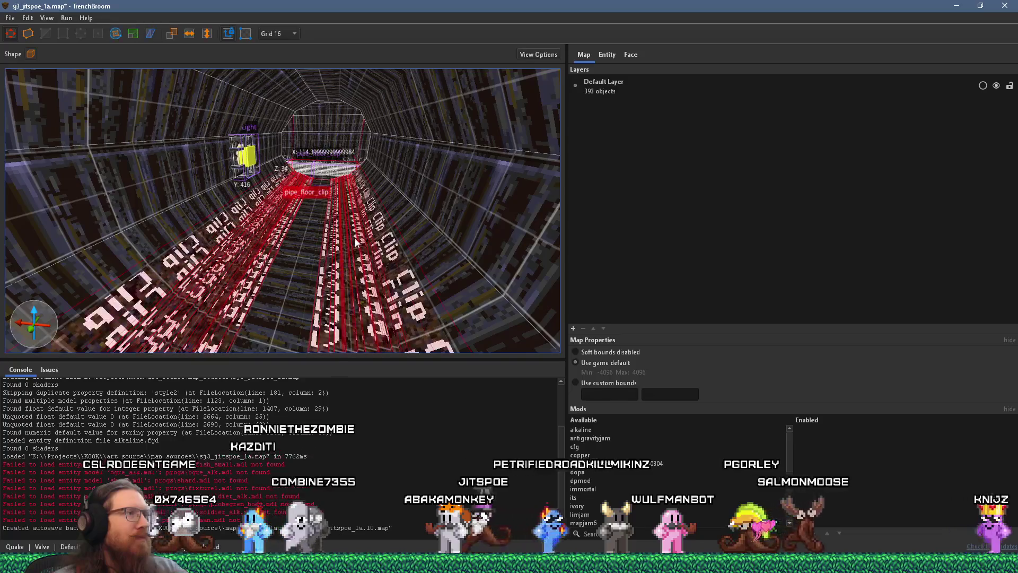
# Step: Paste the copied clip brushes into the neighbouring pipe and rotate them 90° with Alt+Right
pyautogui.moveTo(352, 197); pyautogui.dragTo(342, 228)
pyautogui.moveTo(355, 208)
pyautogui.mouseDown()
pyautogui.moveTo(305, 271)
pyautogui.moveTo(212, 226)
pyautogui.mouseUp()
pyautogui.moveTo(289, 222); pyautogui.dragTo(425, 227)
pyautogui.moveTo(345, 235)
pyautogui.mouseDown()
pyautogui.moveTo(279, 196)
pyautogui.moveTo(285, 208)
pyautogui.moveTo(401, 239)
pyautogui.moveTo(252, 228)
pyautogui.mouseUp()
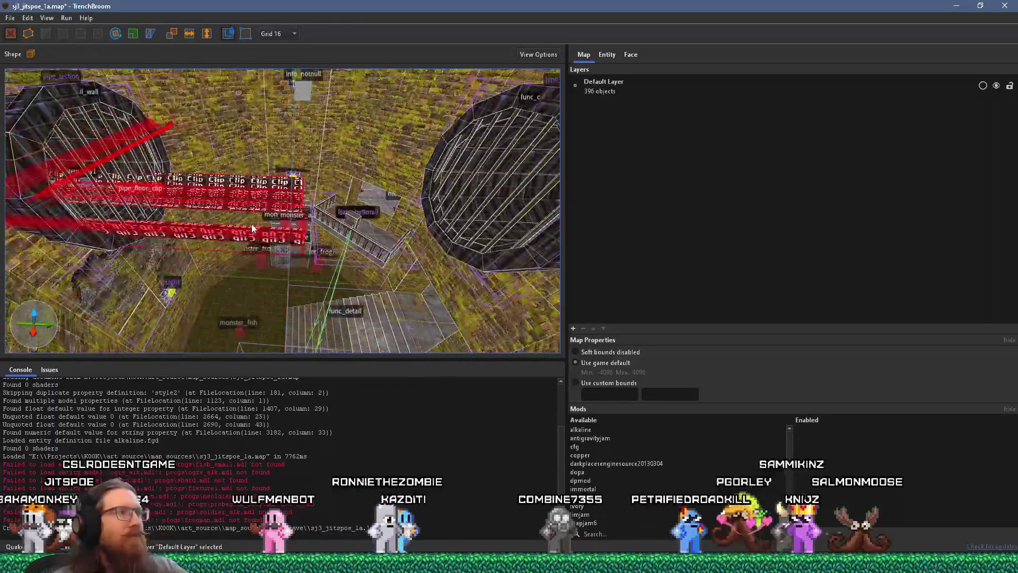
pyautogui.hotkey('ctrl', 'v')
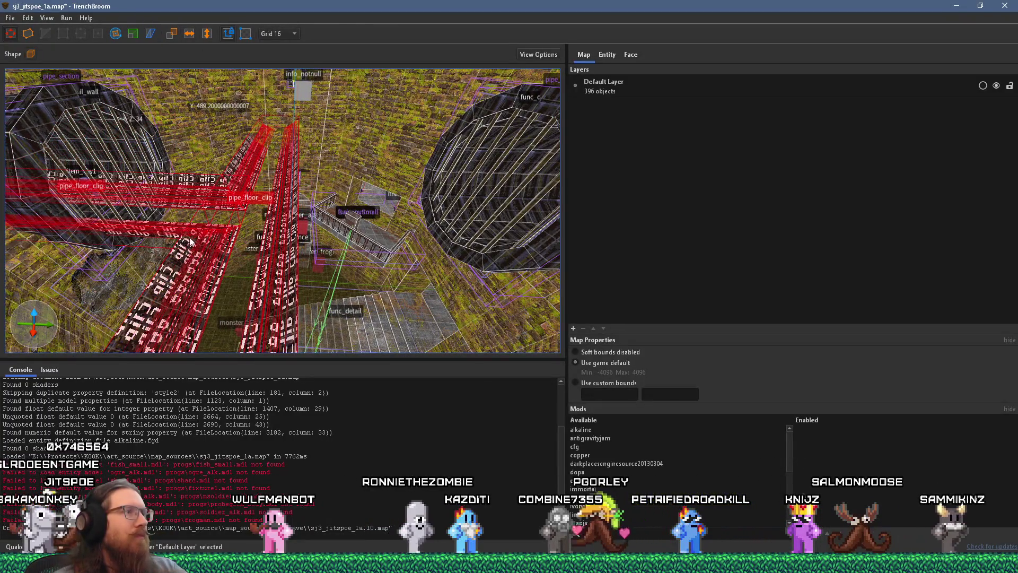
pyautogui.hotkey('alt', 'Right')
pyautogui.moveTo(560, 246)
pyautogui.mouseDown()
pyautogui.moveTo(245, 228)
pyautogui.moveTo(240, 205)
pyautogui.moveTo(266, 210)
pyautogui.moveTo(226, 247)
pyautogui.moveTo(236, 232)
pyautogui.moveTo(93, 252)
pyautogui.moveTo(270, 243)
pyautogui.moveTo(243, 250)
pyautogui.moveTo(226, 223)
pyautogui.moveTo(193, 221)
pyautogui.moveTo(317, 226)
pyautogui.moveTo(295, 237)
pyautogui.moveTo(327, 209)
pyautogui.mouseUp()
# Step: Lock unselected objects and bring the floor clip brushes into view down the corridor
pyautogui.press('Escape')
pyautogui.hotkey('ctrl', 'l')
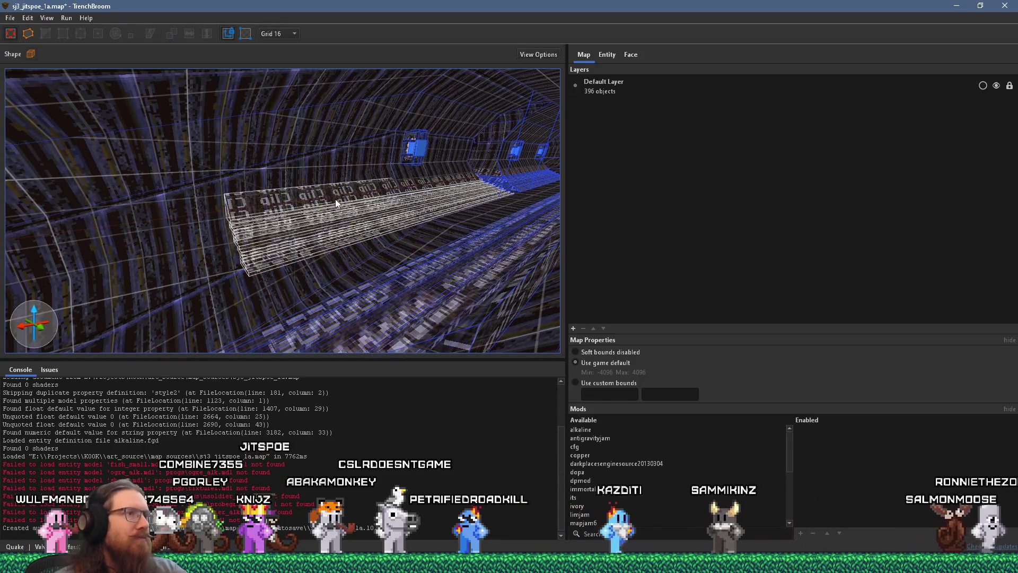
pyautogui.click(336, 201)
pyautogui.hotkey('ctrl', 'u')
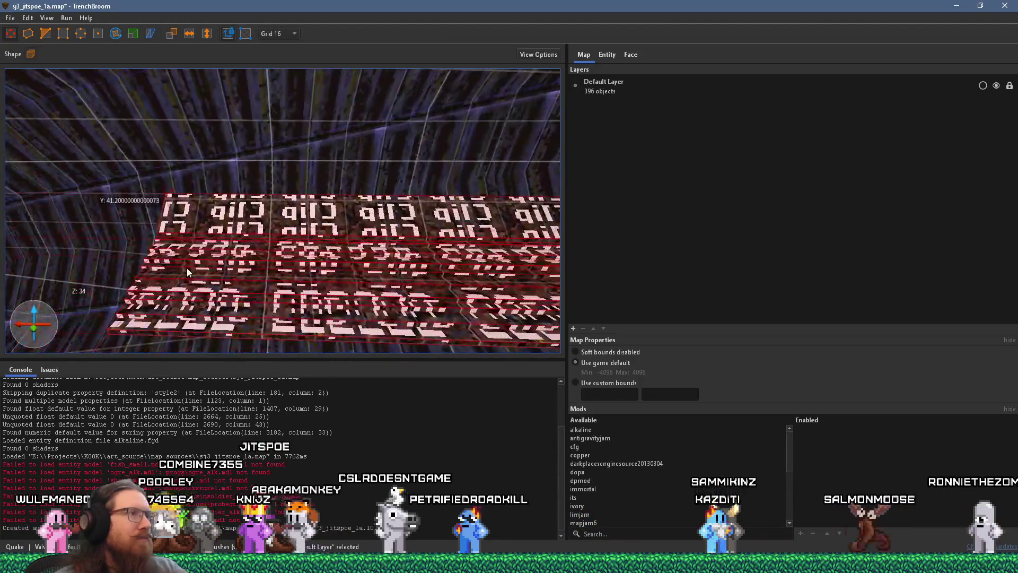
pyautogui.moveTo(90, 244)
pyautogui.mouseDown()
pyautogui.moveTo(488, 258)
pyautogui.moveTo(360, 262)
pyautogui.mouseUp()
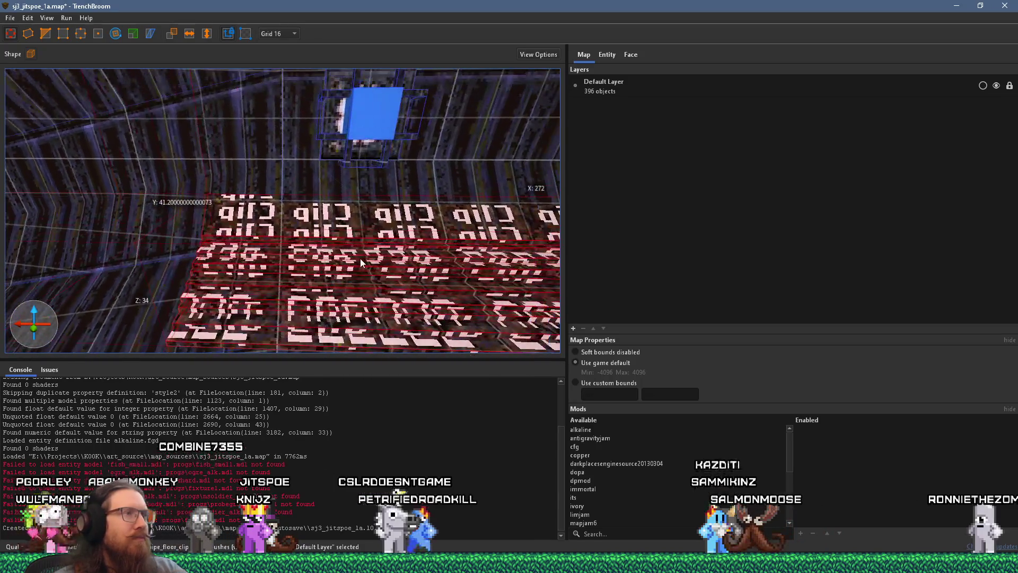
pyautogui.moveTo(230, 223)
pyautogui.mouseDown()
pyautogui.moveTo(294, 265)
pyautogui.moveTo(206, 259)
pyautogui.moveTo(236, 245)
pyautogui.moveTo(324, 269)
pyautogui.moveTo(362, 262)
pyautogui.mouseUp()
# Step: Trim the selected clip brushes' end at a cutting plane
pyautogui.click(237, 245)
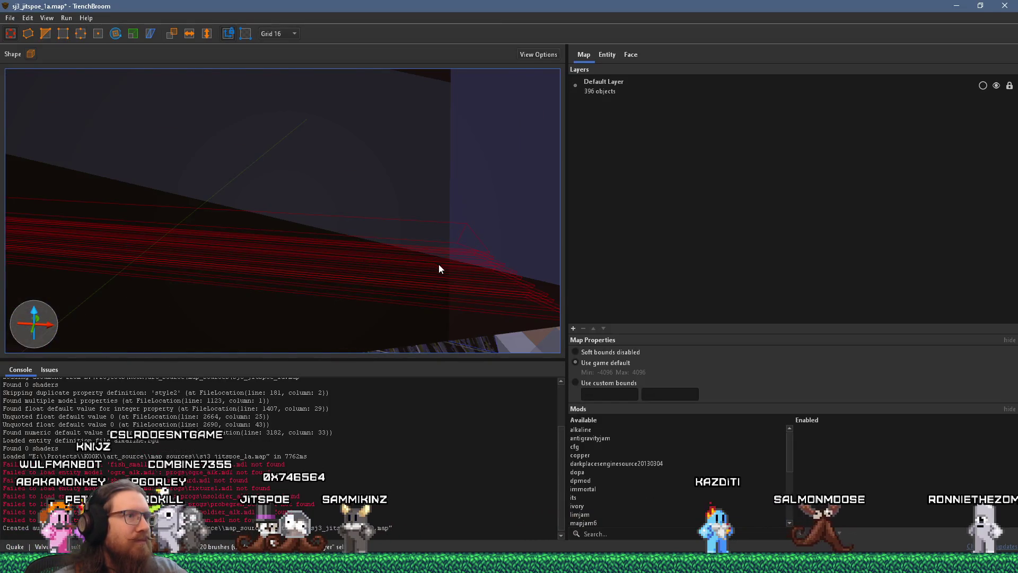
pyautogui.moveTo(439, 265); pyautogui.dragTo(479, 276)
pyautogui.moveTo(149, 266); pyautogui.dragTo(258, 240)
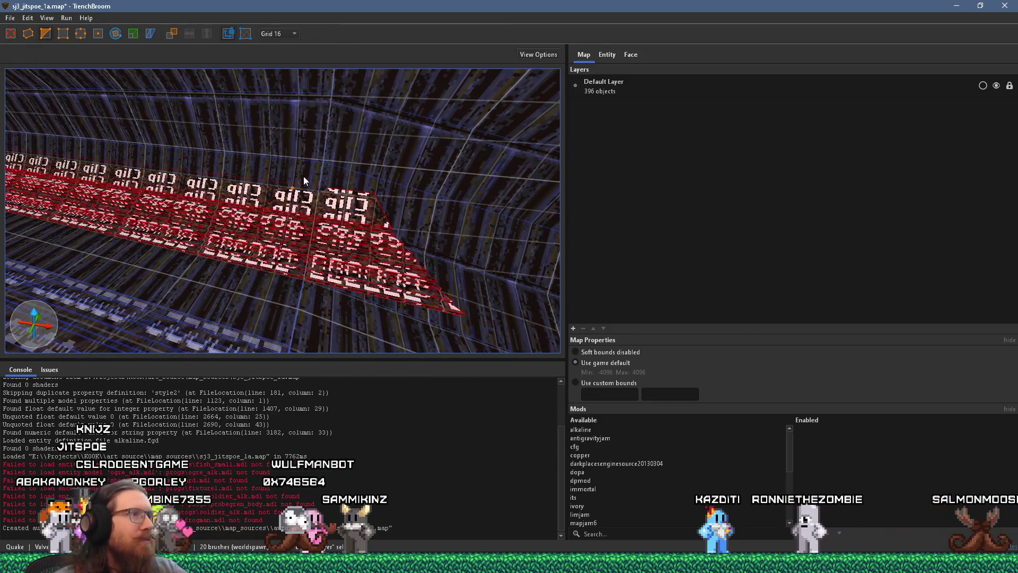
pyautogui.press('Return')
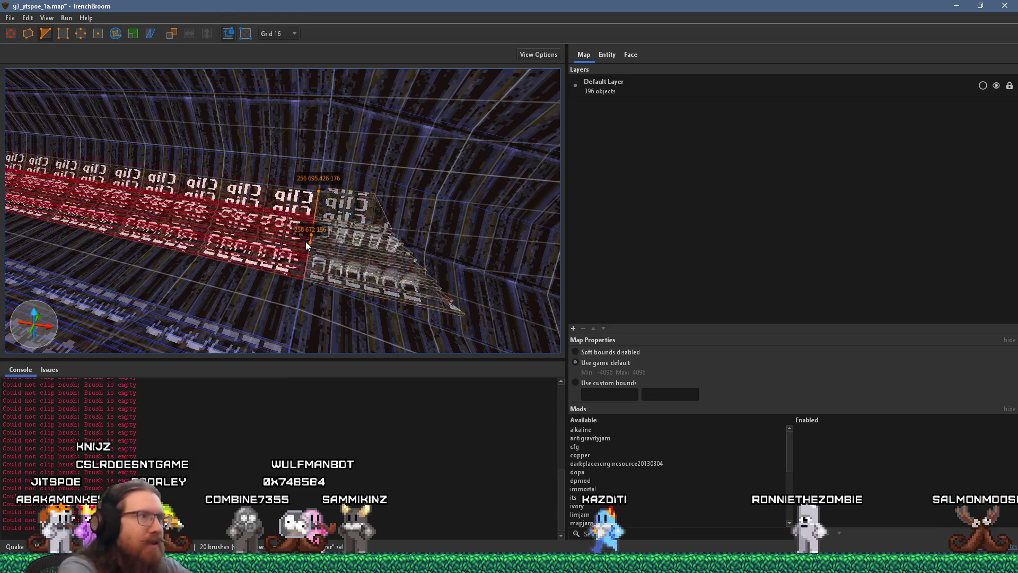
pyautogui.press('Escape')
# Step: Duplicate the pipe_floor_clip brush and move the copy farther down the tunnel floor
pyautogui.moveTo(354, 273)
pyautogui.mouseDown()
pyautogui.moveTo(304, 276)
pyautogui.moveTo(246, 241)
pyautogui.moveTo(288, 245)
pyautogui.moveTo(271, 234)
pyautogui.mouseUp()
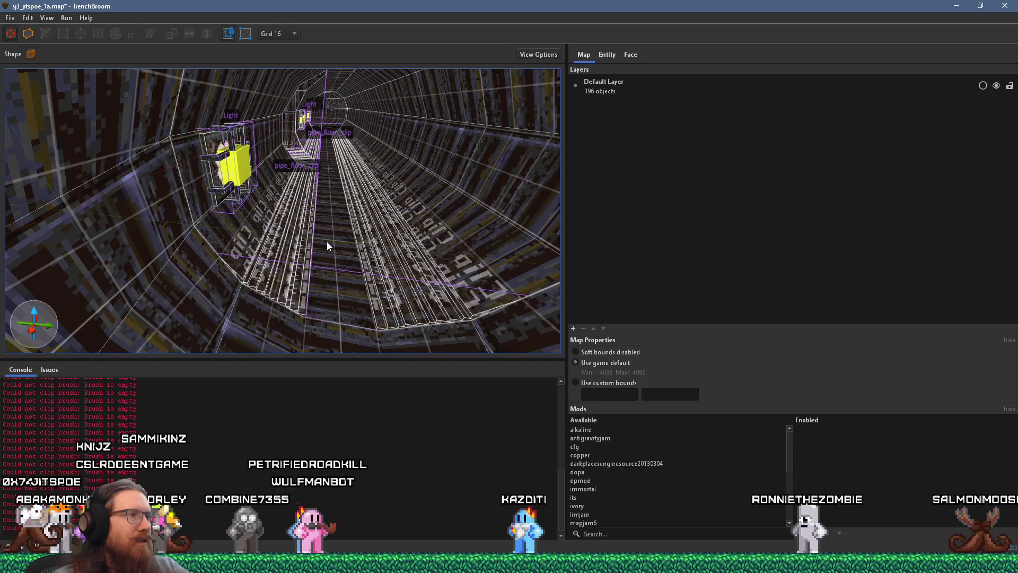
pyautogui.click(365, 233)
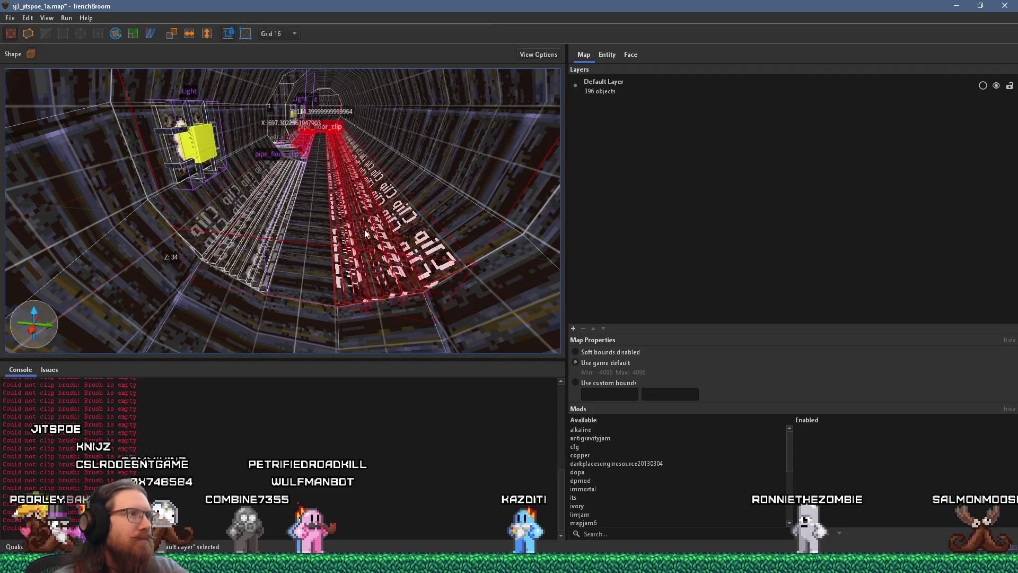
pyautogui.hotkey('ctrl', 'd')
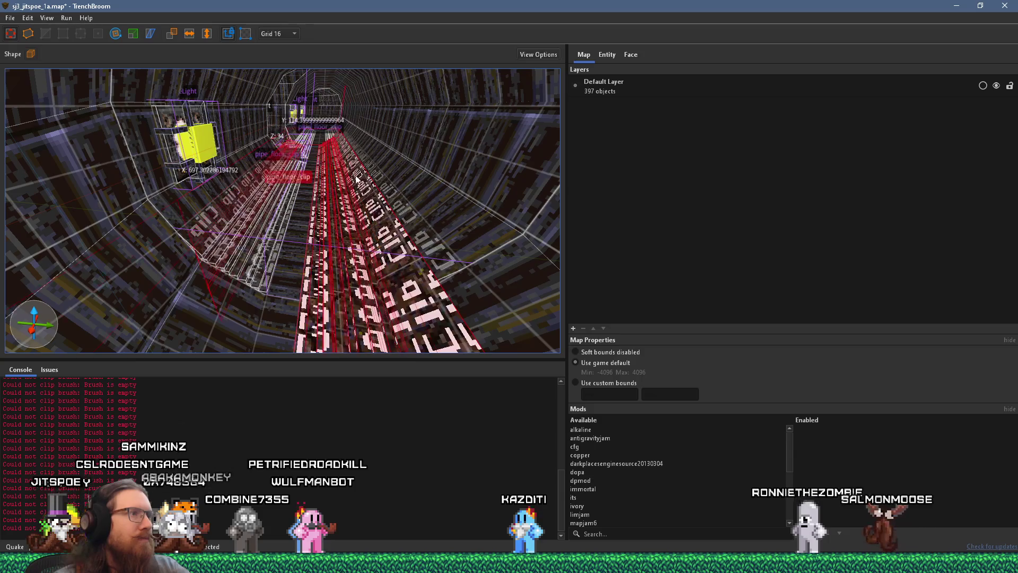
pyautogui.moveTo(325, 149); pyautogui.dragTo(430, 362)
pyautogui.moveTo(356, 200); pyautogui.dragTo(297, 154)
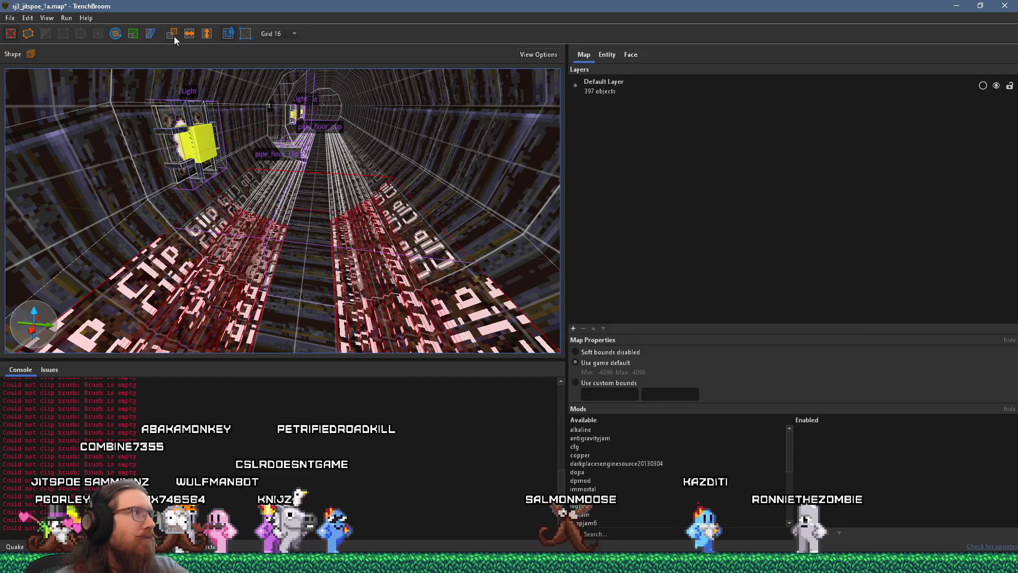
# Step: Cut the excess end off the duplicated clip brushes with a new cutting plane
pyautogui.click(154, 286)
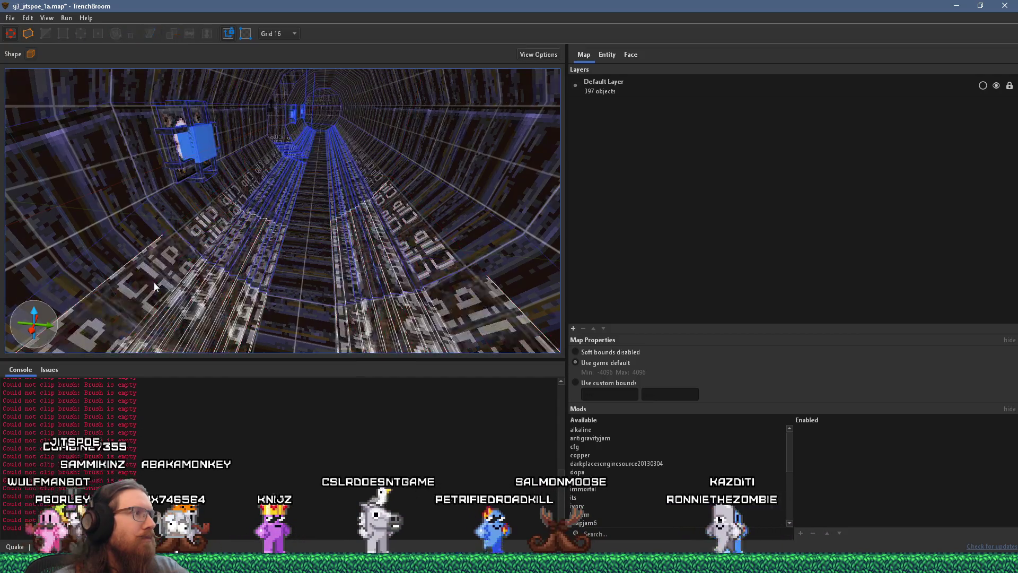
pyautogui.click(475, 272)
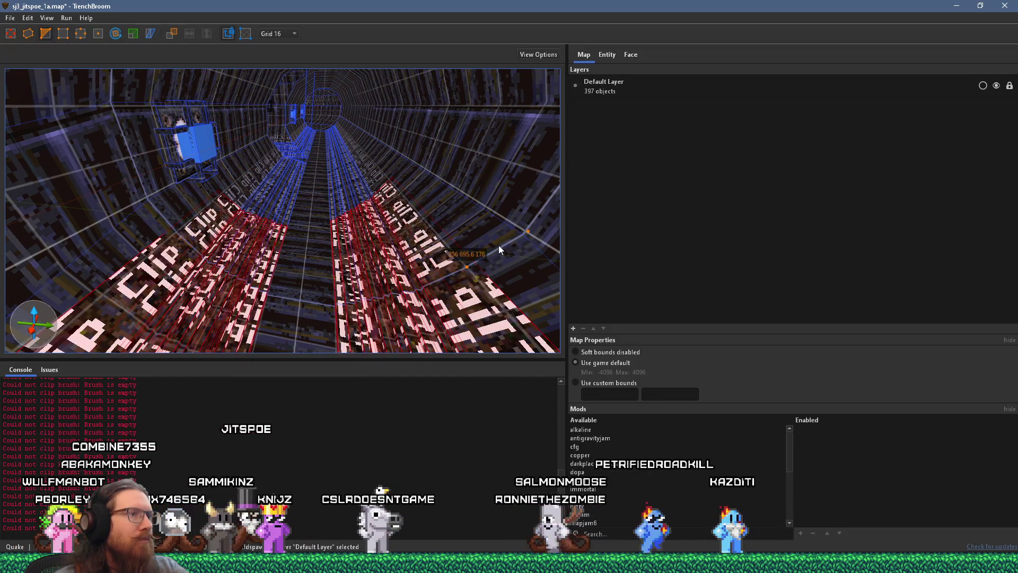
pyautogui.click(513, 236)
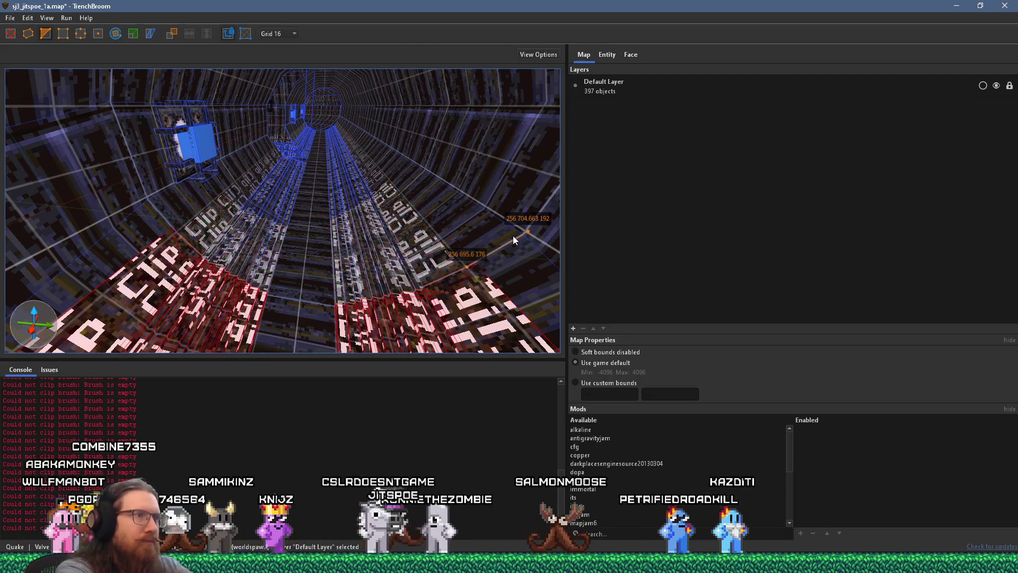
pyautogui.scroll(5, 319, 224)
pyautogui.scroll(-5, 319, 225)
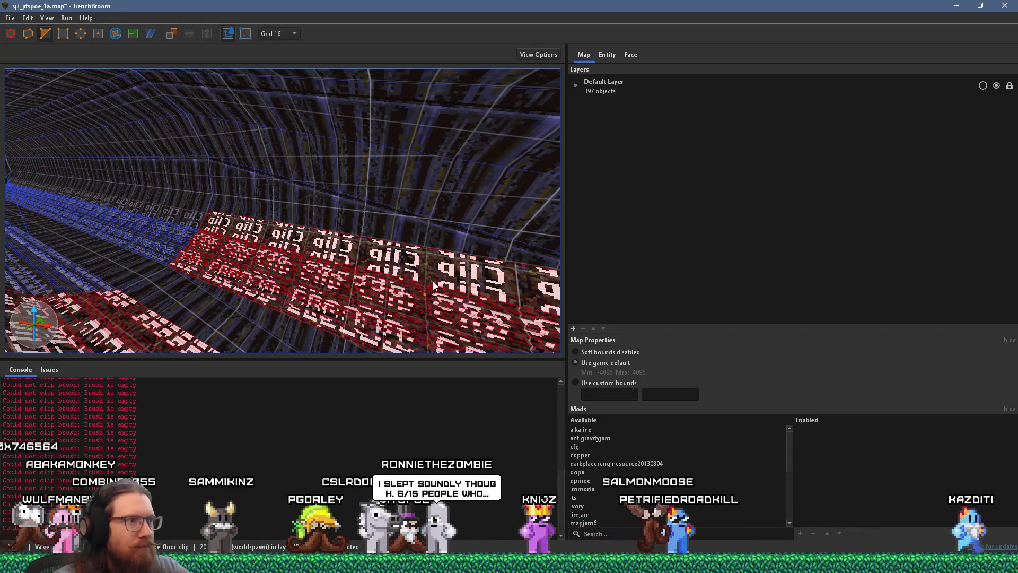
pyautogui.click(434, 254)
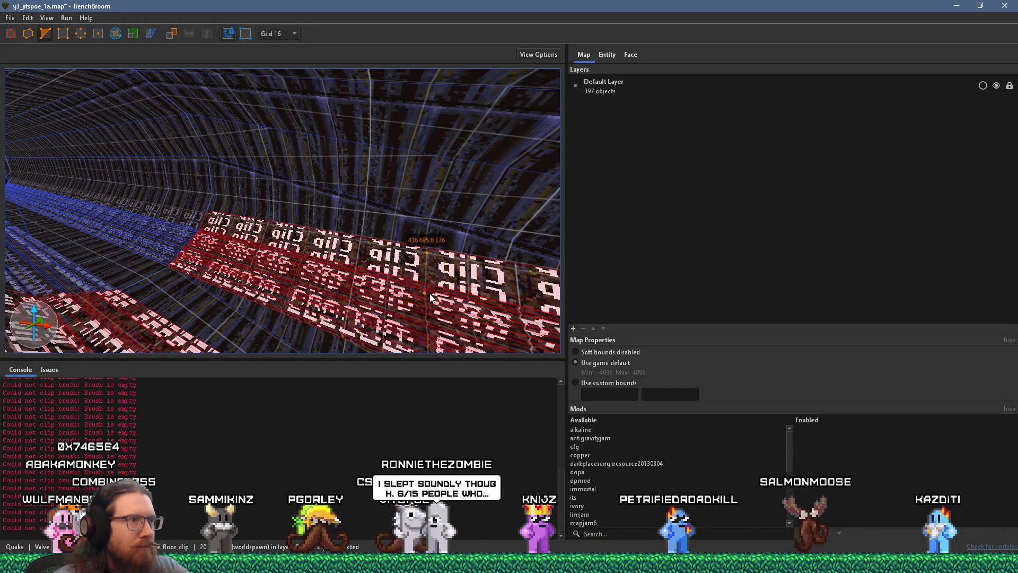
pyautogui.click(430, 293)
pyautogui.press('Return')
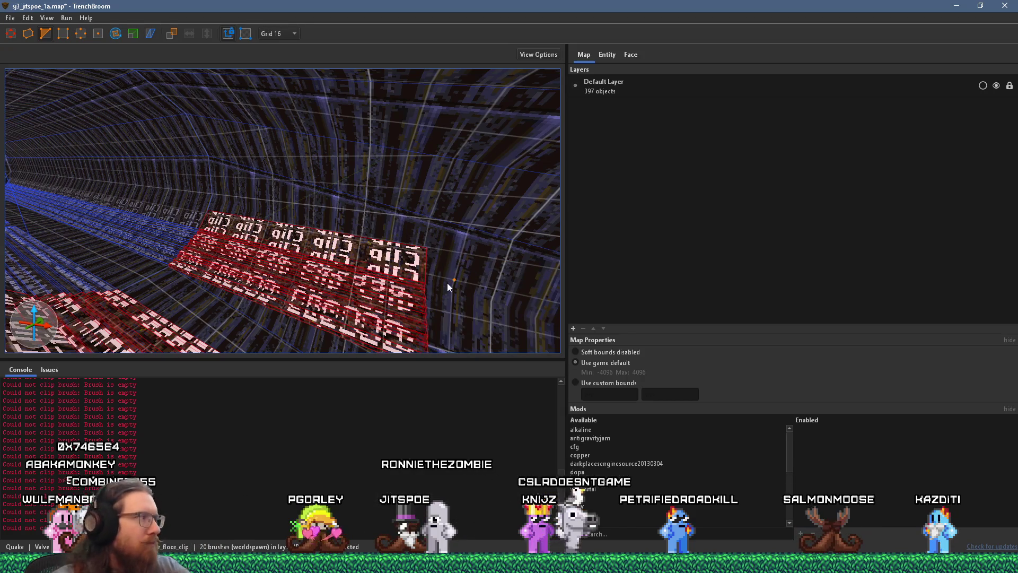
pyautogui.press('d')
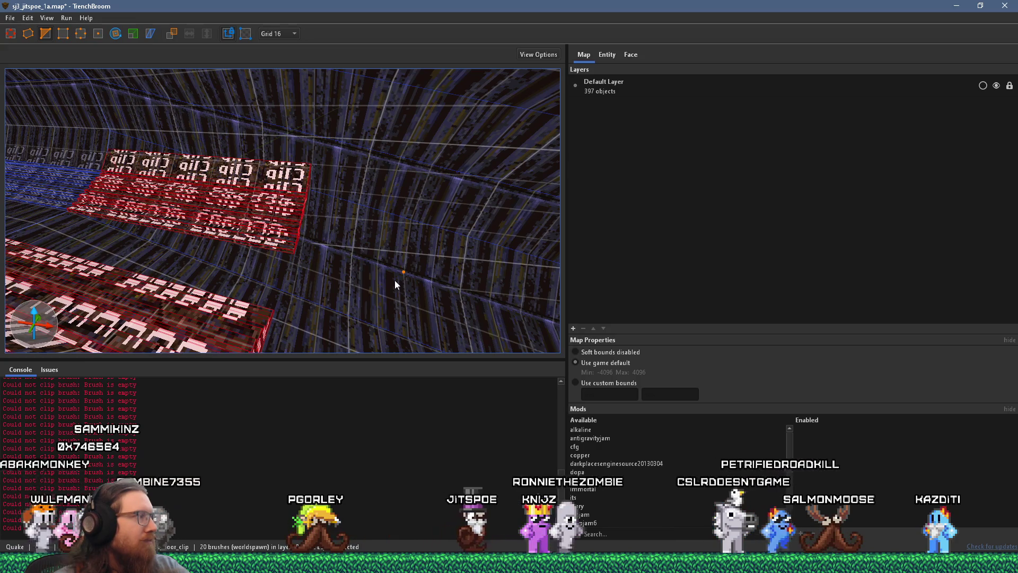
pyautogui.click(10, 33)
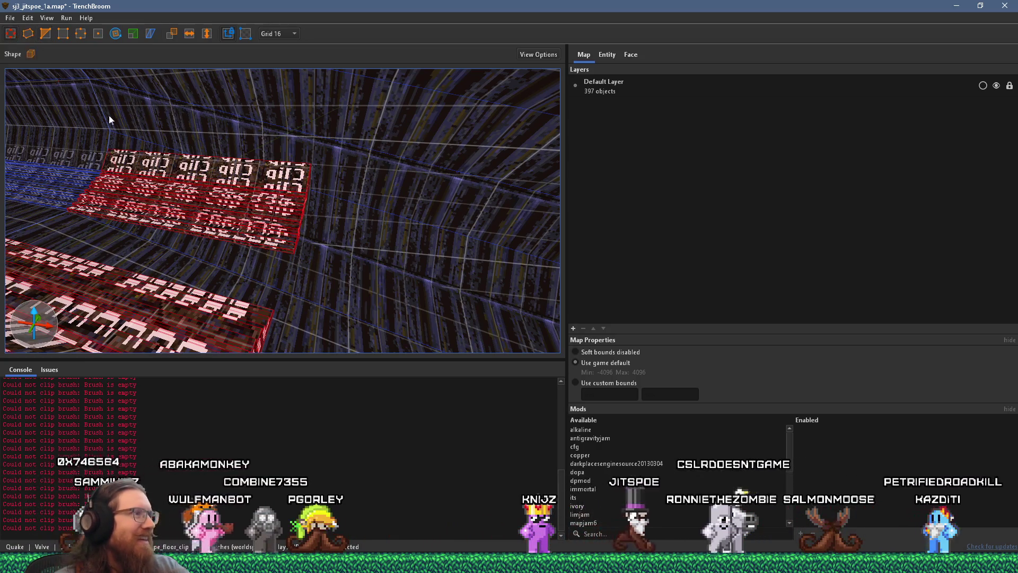
# Step: Stretch the clip brush further along the tunnel and inspect it beside the pipe wall
pyautogui.press('a')
pyautogui.moveTo(394, 199)
pyautogui.mouseDown()
pyautogui.moveTo(511, 225)
pyautogui.moveTo(276, 197)
pyautogui.moveTo(420, 210)
pyautogui.moveTo(276, 136)
pyautogui.moveTo(227, 160)
pyautogui.moveTo(151, 158)
pyautogui.moveTo(131, 147)
pyautogui.mouseUp()
pyautogui.moveTo(207, 158)
pyautogui.mouseDown()
pyautogui.moveTo(305, 169)
pyautogui.moveTo(325, 178)
pyautogui.moveTo(319, 201)
pyautogui.moveTo(405, 230)
pyautogui.moveTo(355, 262)
pyautogui.moveTo(485, 233)
pyautogui.moveTo(452, 230)
pyautogui.moveTo(410, 260)
pyautogui.moveTo(341, 100)
pyautogui.moveTo(327, 196)
pyautogui.moveTo(382, 175)
pyautogui.moveTo(455, 178)
pyautogui.moveTo(384, 121)
pyautogui.moveTo(375, 98)
pyautogui.moveTo(393, 225)
pyautogui.mouseUp()
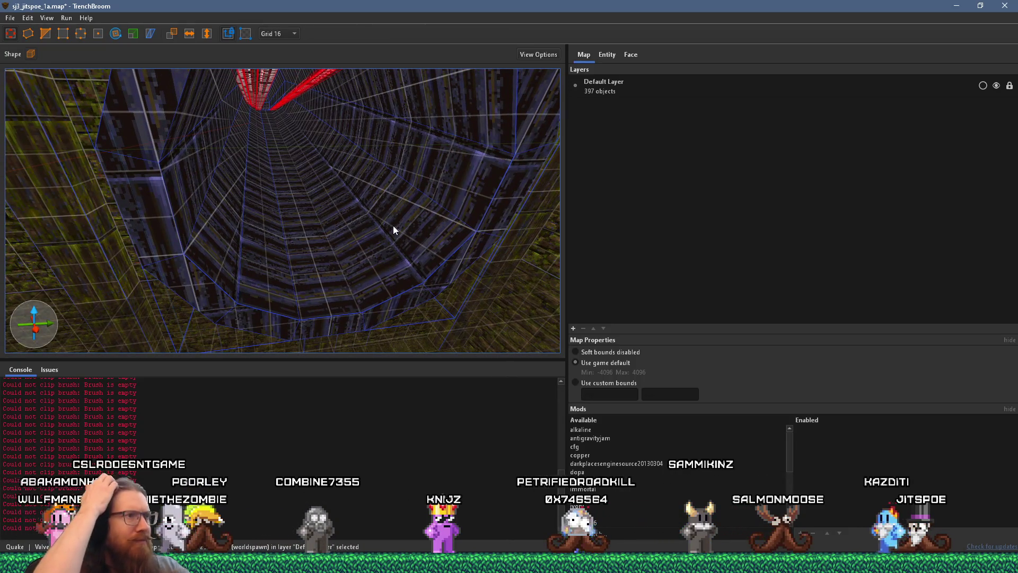
pyautogui.moveTo(393, 225)
pyautogui.mouseDown()
pyautogui.moveTo(367, 228)
pyautogui.moveTo(437, 244)
pyautogui.moveTo(359, 200)
pyautogui.moveTo(266, 179)
pyautogui.moveTo(471, 227)
pyautogui.moveTo(378, 210)
pyautogui.moveTo(399, 212)
pyautogui.moveTo(335, 229)
pyautogui.moveTo(275, 168)
pyautogui.moveTo(69, 118)
pyautogui.moveTo(23, 118)
pyautogui.moveTo(288, 198)
pyautogui.moveTo(143, 159)
pyautogui.moveTo(227, 137)
pyautogui.moveTo(209, 185)
pyautogui.moveTo(161, 141)
pyautogui.moveTo(218, 97)
pyautogui.moveTo(275, 164)
pyautogui.moveTo(252, 222)
pyautogui.moveTo(271, 188)
pyautogui.moveTo(285, 241)
pyautogui.moveTo(285, 225)
pyautogui.moveTo(314, 189)
pyautogui.mouseUp()
pyautogui.scroll(3, 387, 217)
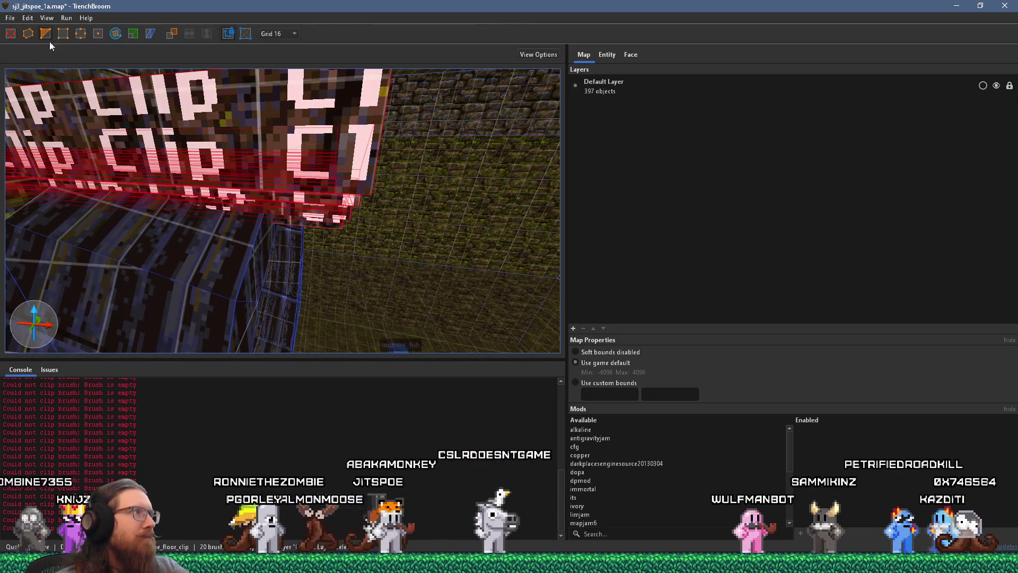
pyautogui.scroll(-3, 126, 150)
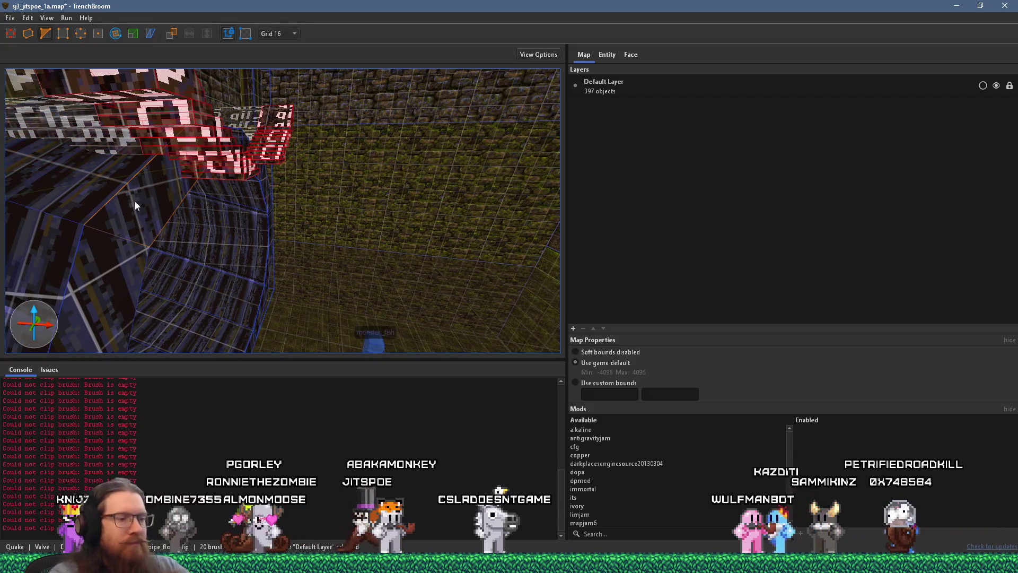
pyautogui.scroll(-5, 134, 201)
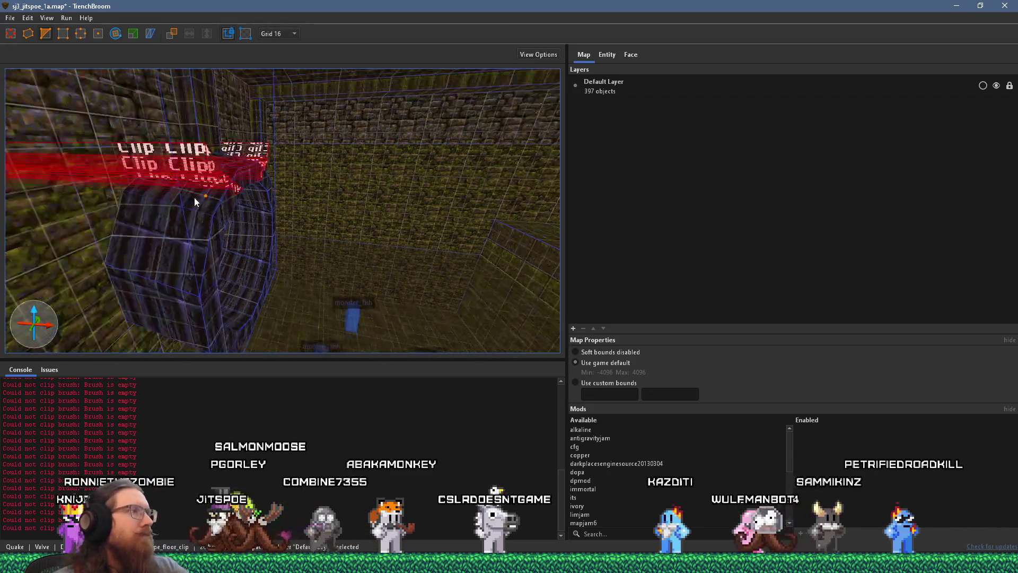
pyautogui.scroll(-5, 186, 199)
# Step: Lower the clip brush 96 units to Z -96, check it up the tunnel, and deselect it
pyautogui.click(84, 34)
pyautogui.scroll(2, 196, 138)
pyautogui.scroll(1, 187, 163)
pyautogui.moveTo(186, 163); pyautogui.dragTo(195, 332)
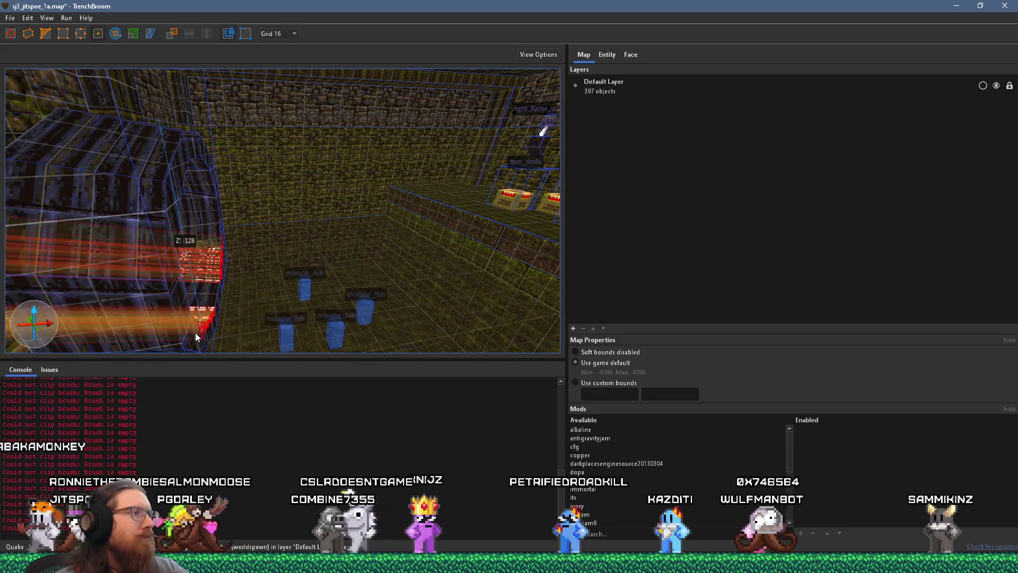
pyautogui.scroll(-1, 245, 296)
pyautogui.moveTo(245, 296)
pyautogui.mouseDown()
pyautogui.moveTo(225, 275)
pyautogui.moveTo(252, 270)
pyautogui.moveTo(206, 221)
pyautogui.moveTo(267, 233)
pyautogui.moveTo(265, 263)
pyautogui.moveTo(290, 279)
pyautogui.moveTo(289, 297)
pyautogui.moveTo(300, 257)
pyautogui.mouseUp()
pyautogui.press('Escape')
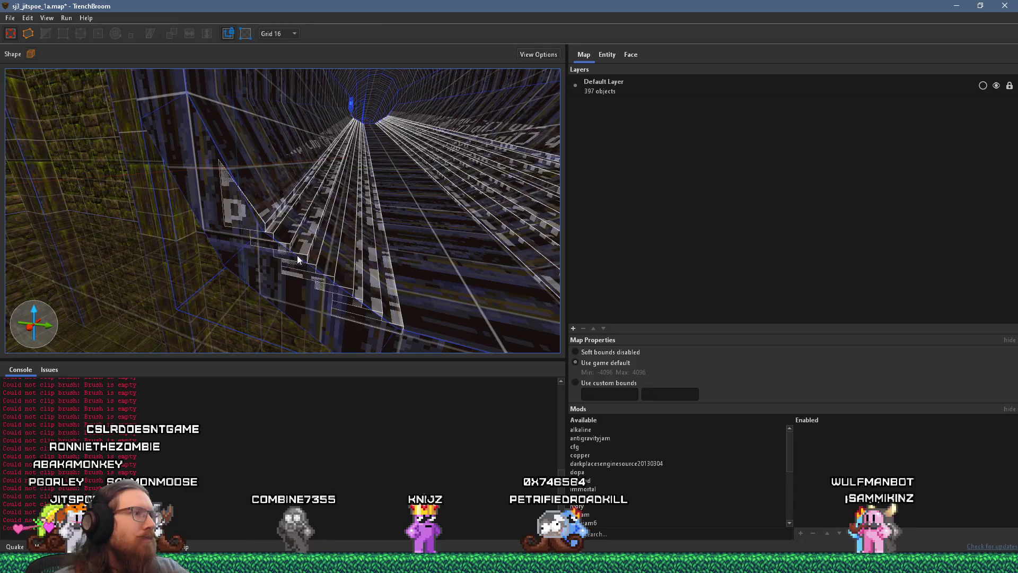
# Step: Save sj3_jitspoe_1a.map, then compile it using the alkaline dev profile
pyautogui.click(10, 17)
pyautogui.click(36, 76)
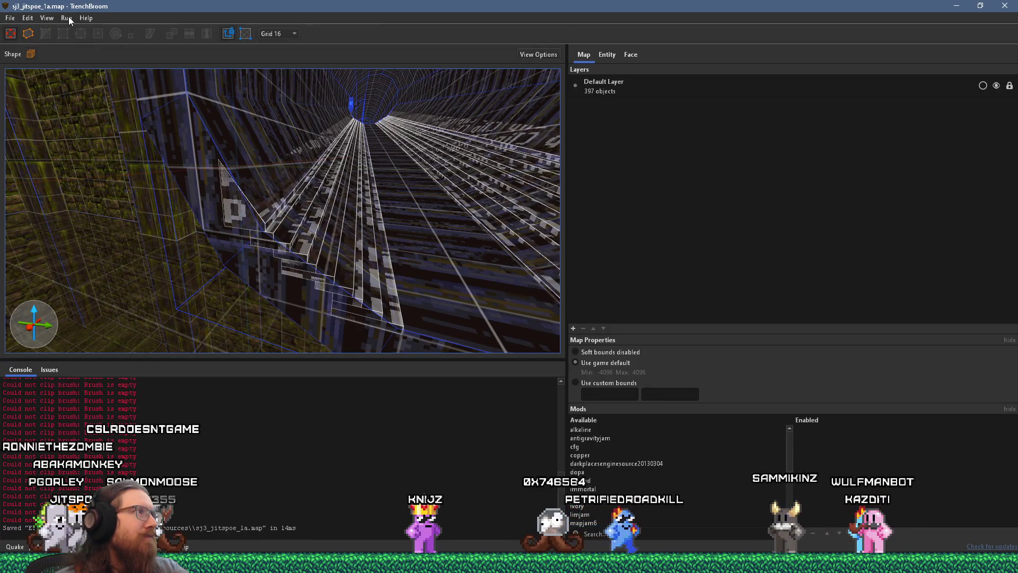
pyautogui.click(77, 33)
pyautogui.click(647, 421)
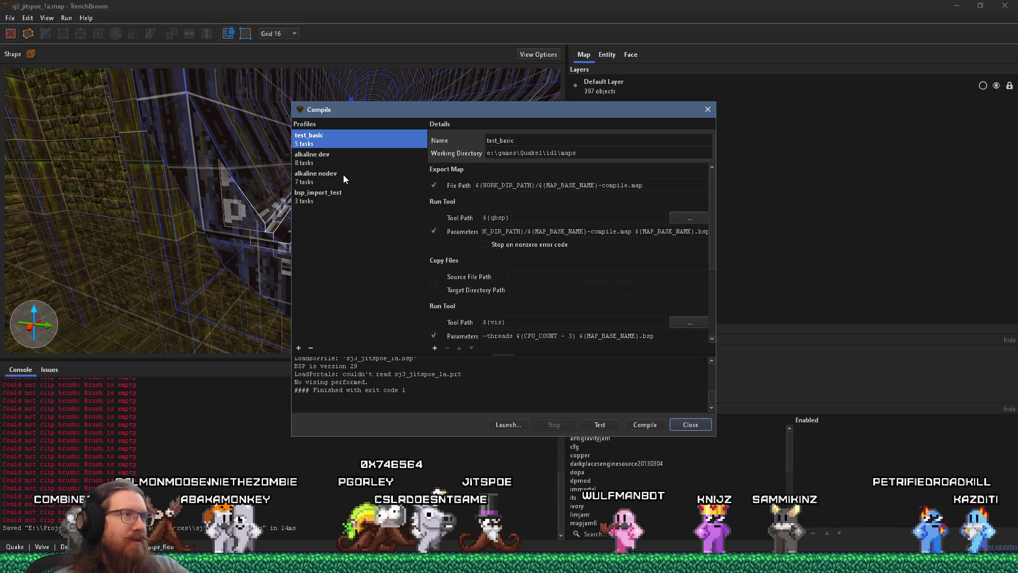
pyautogui.click(345, 161)
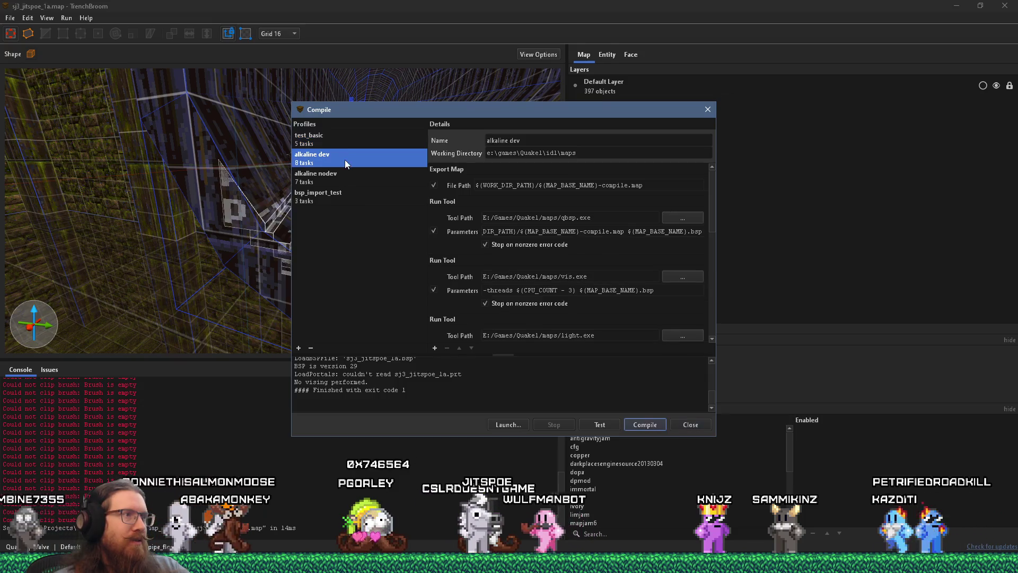
pyautogui.click(648, 426)
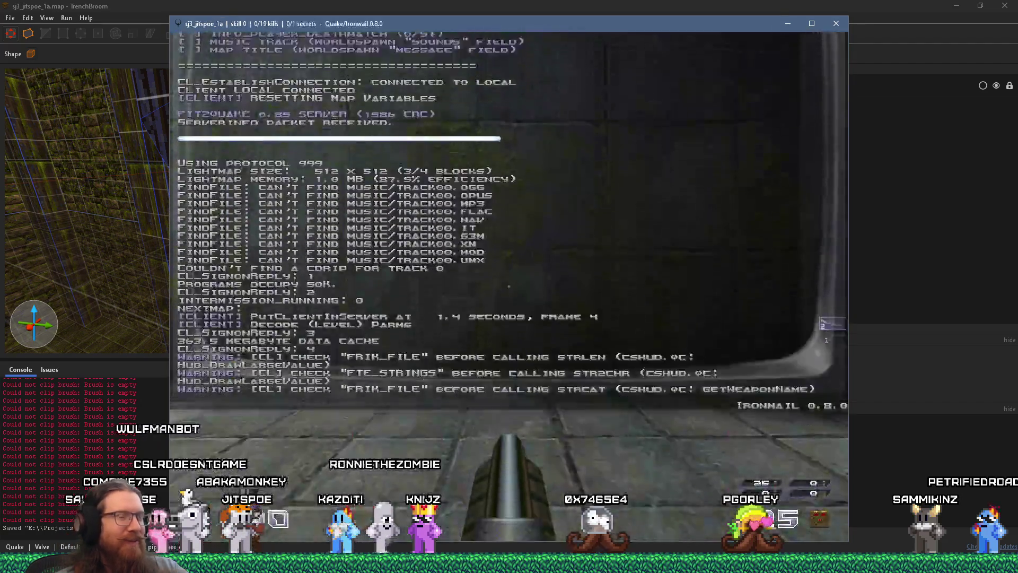
# Step: Walk into the mossy courtyard and shoot the grunt on the ledge
pyautogui.press('w')
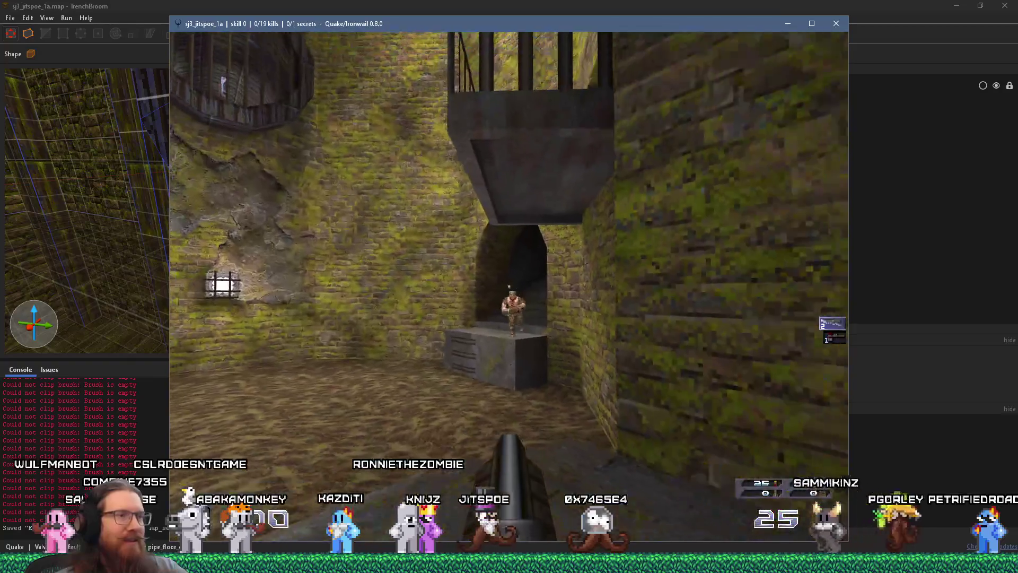
pyautogui.click(509, 287)
pyautogui.click(509, 286)
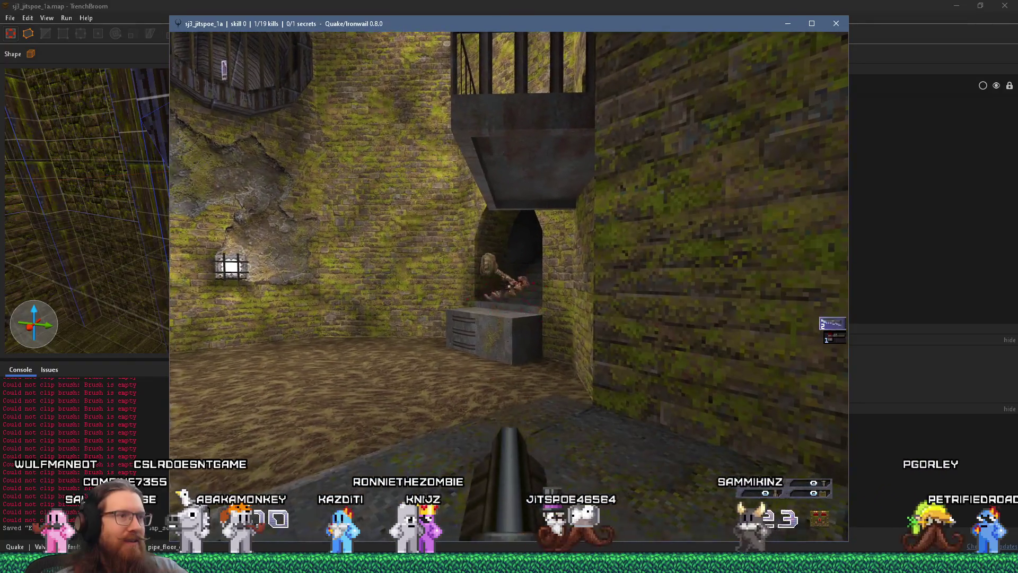
# Step: Turn on noclip from the console and fly through the pipe tunnel into the dark room
pyautogui.press('`')
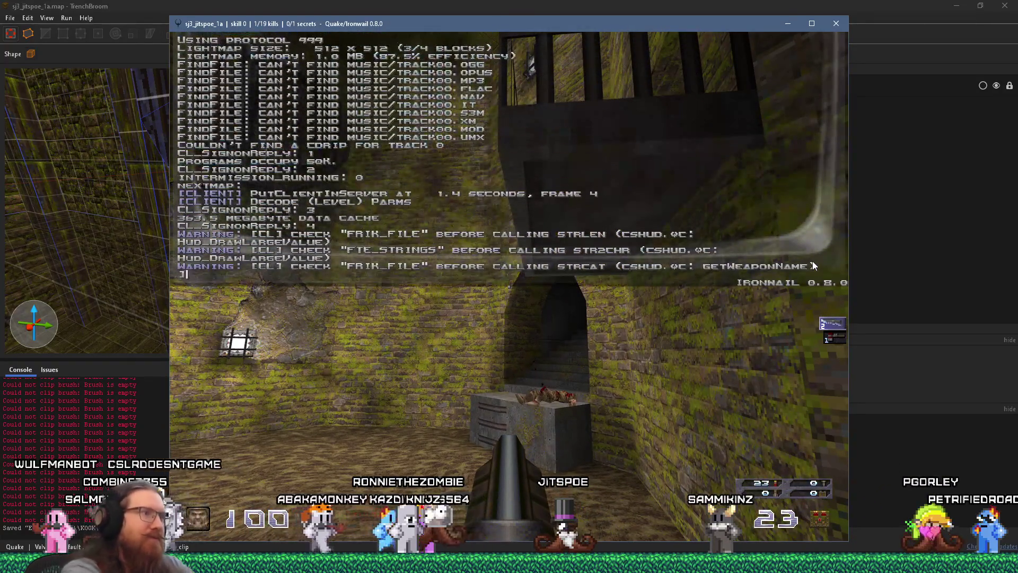
pyautogui.write('noclip')
pyautogui.press('`')
pyautogui.press('w')
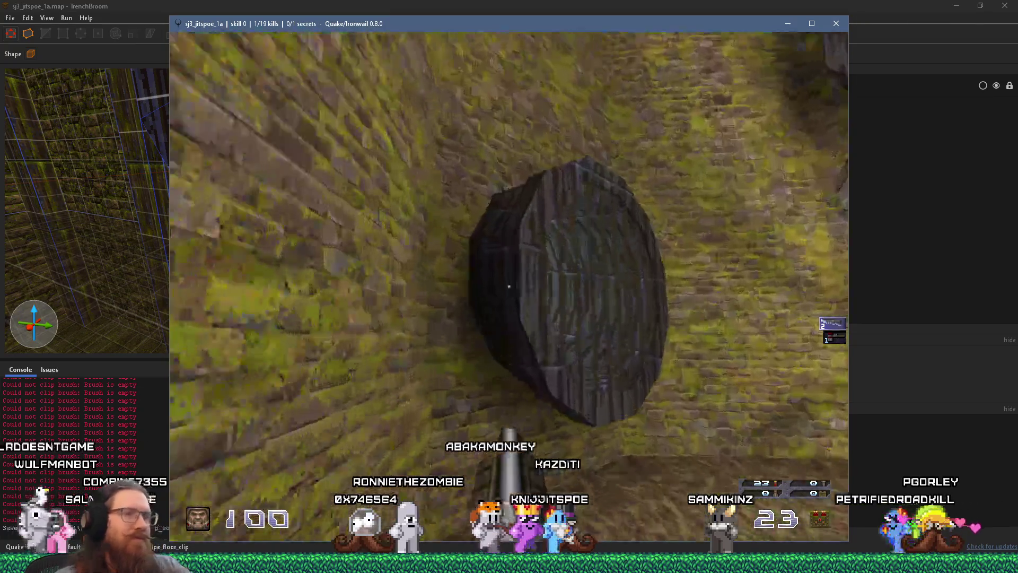
pyautogui.press('`')
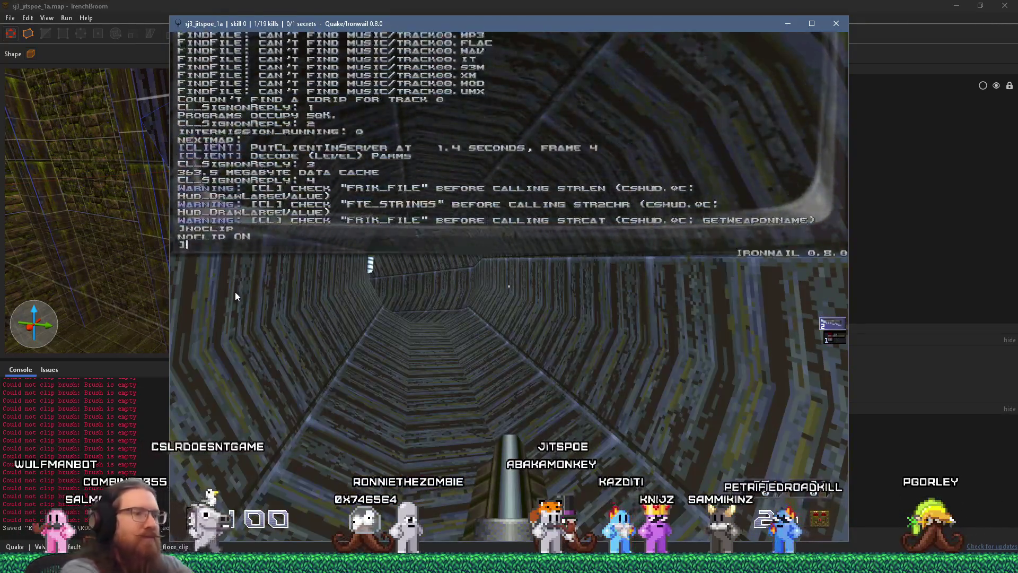
pyautogui.write('noclip')
pyautogui.press('`')
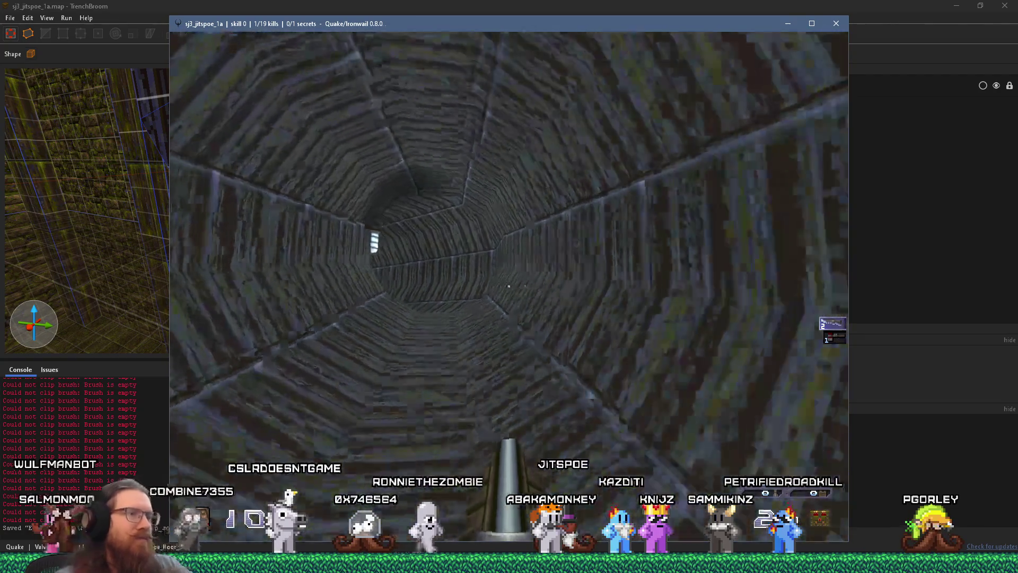
pyautogui.press('w')
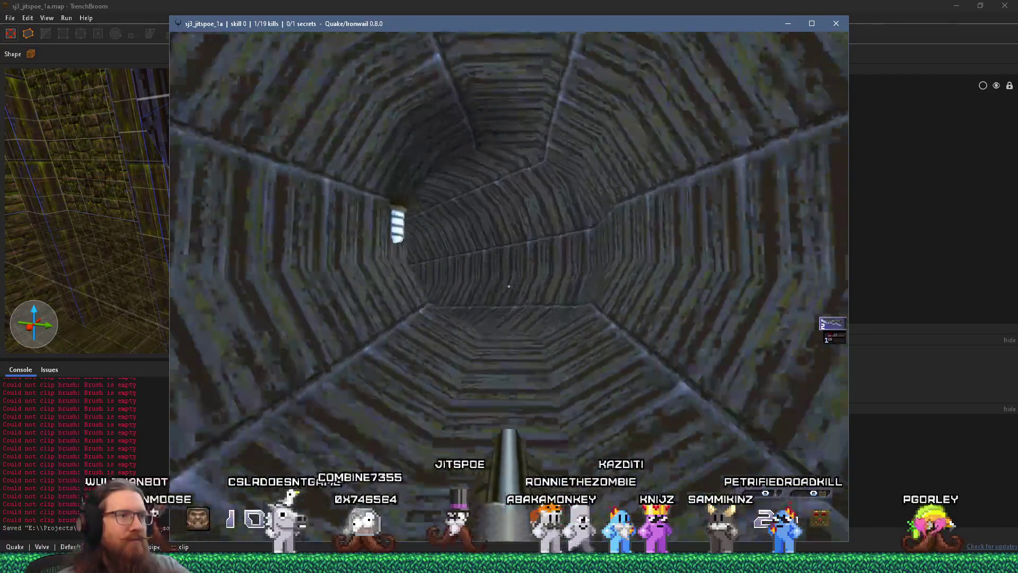
pyautogui.press('w')
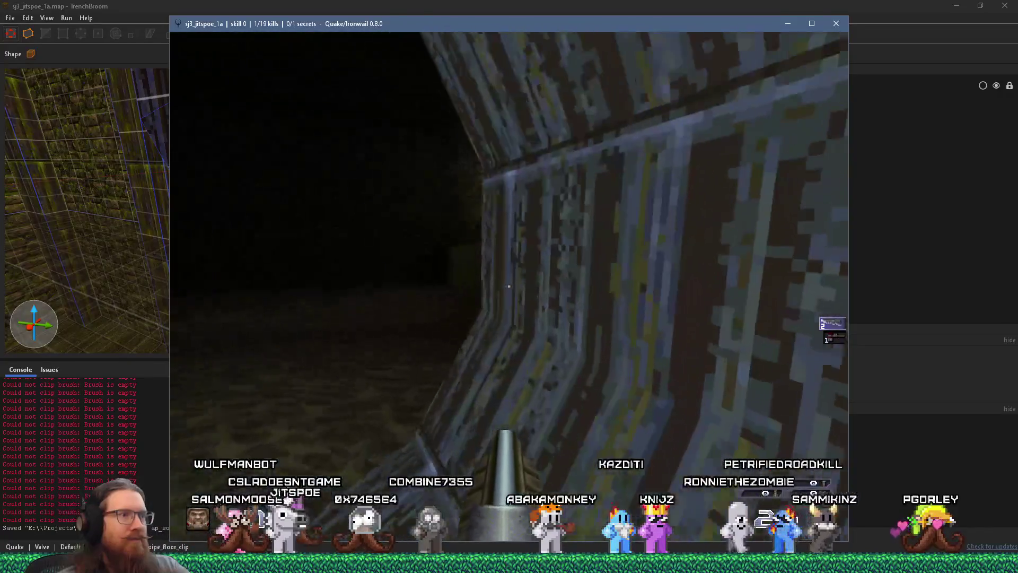
# Step: Explore the dark room, collecting rockets, the shotgun and shells
pyautogui.press('w')
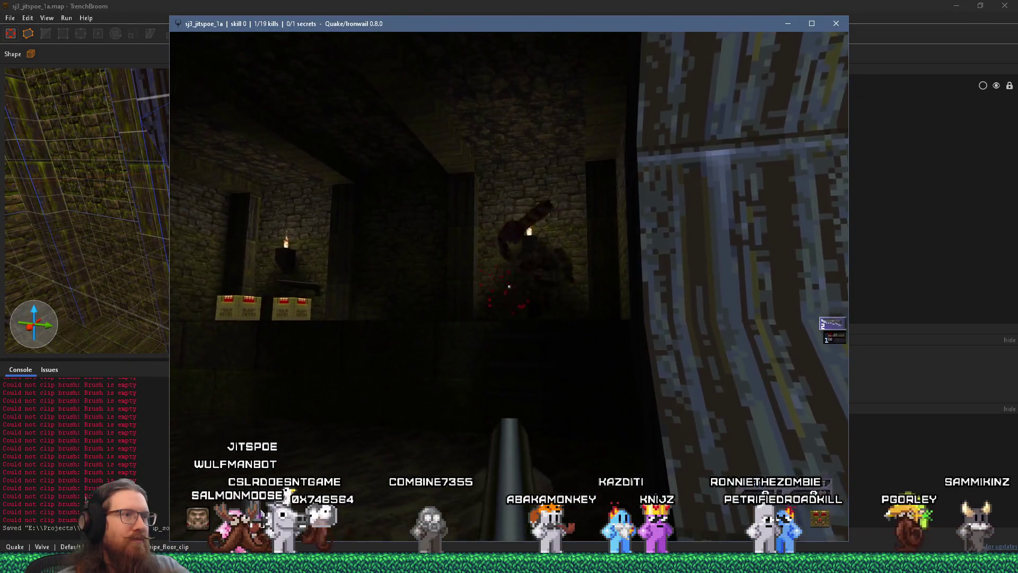
pyautogui.press('s')
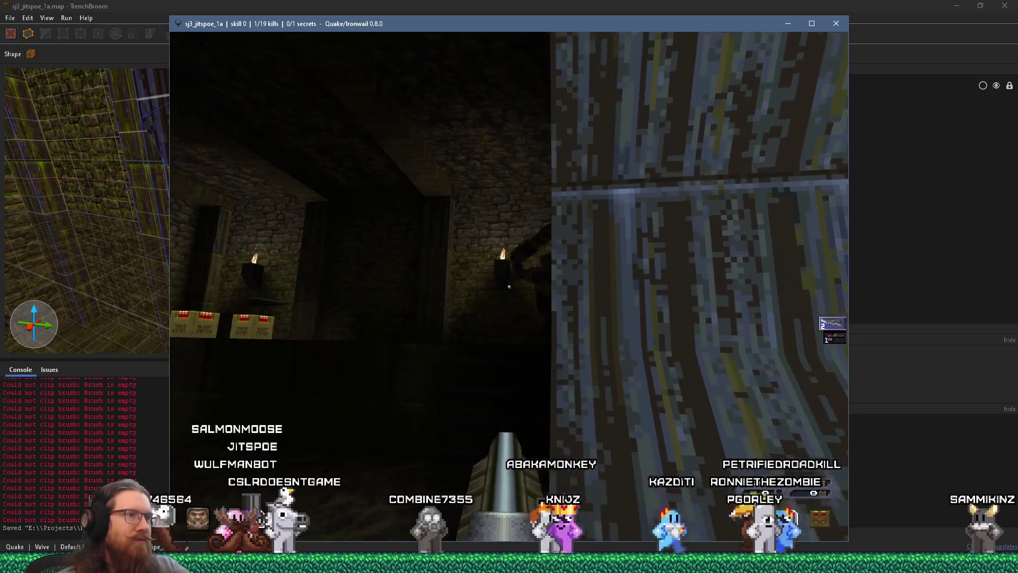
pyautogui.press('s')
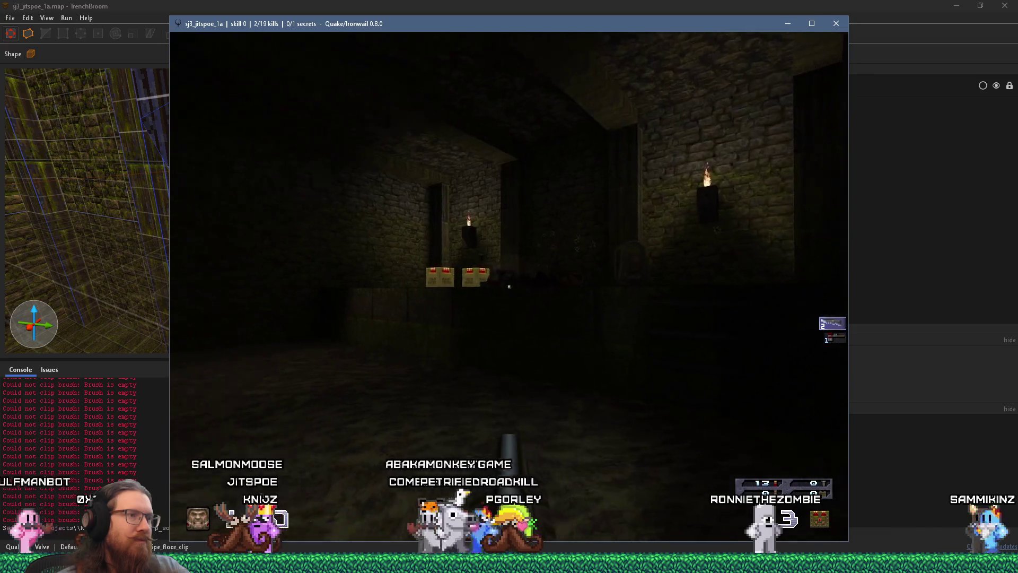
pyautogui.moveTo(509, 286)
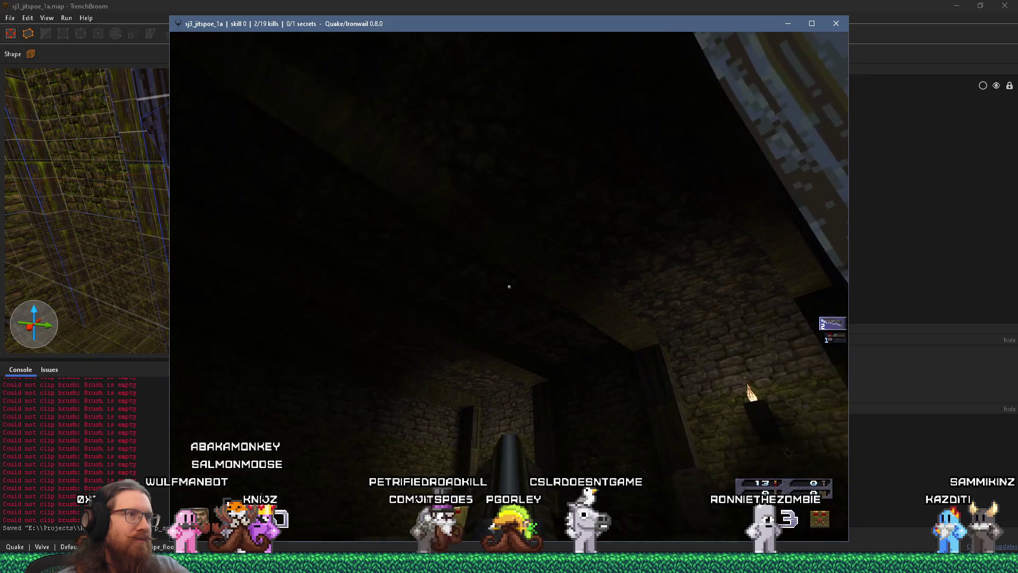
pyautogui.press('w')
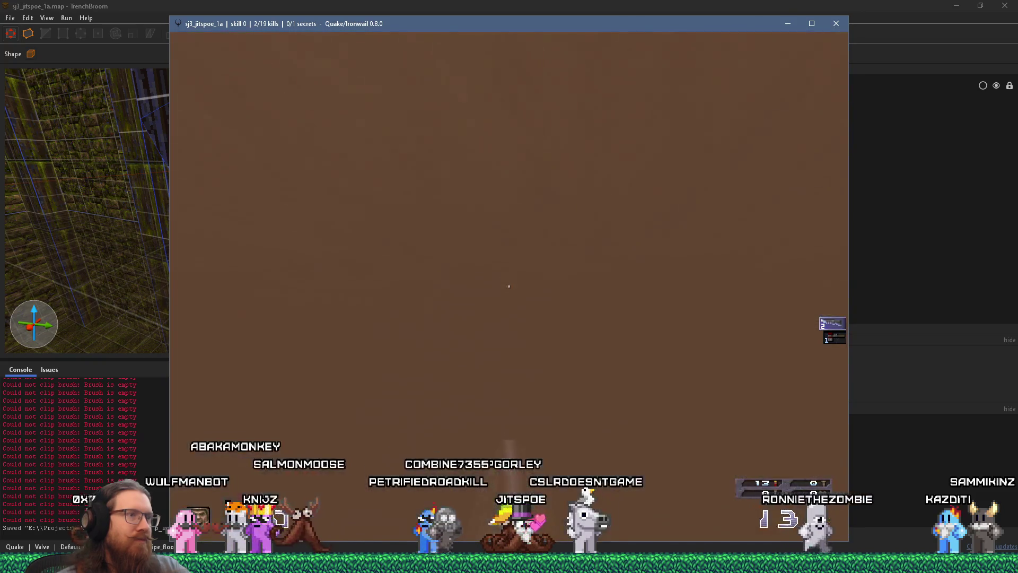
pyautogui.press('w')
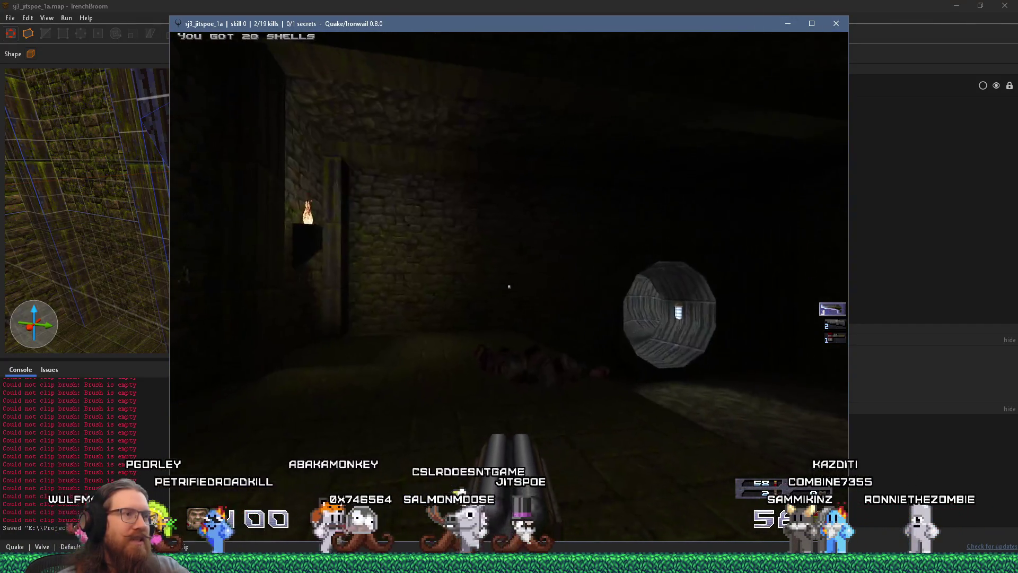
# Step: Kill the monster in the stone tunnel, then continue through the torch-lit room toward the next pipe tunnel
pyautogui.press('w')
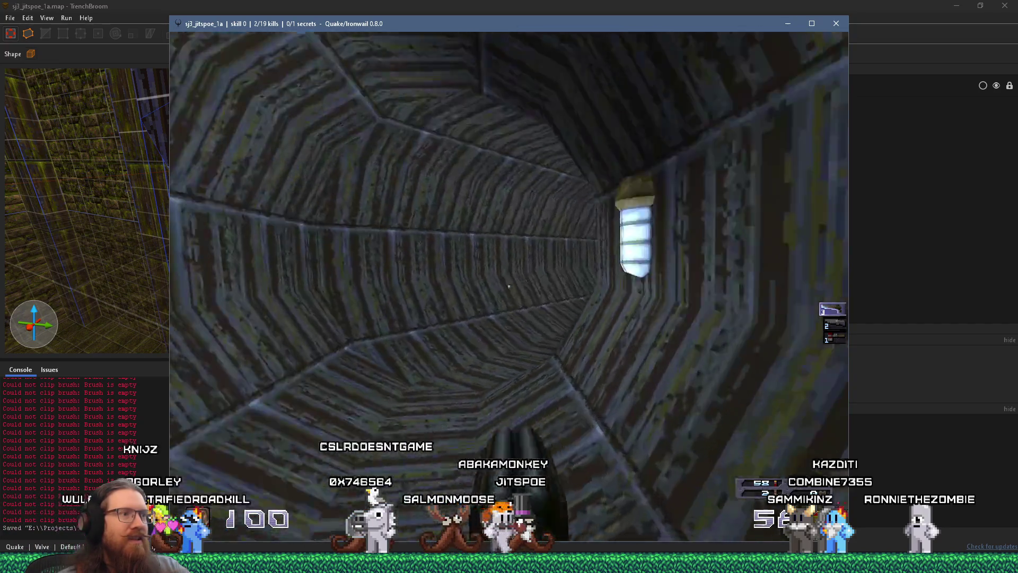
pyautogui.click(509, 287)
pyautogui.click(509, 286)
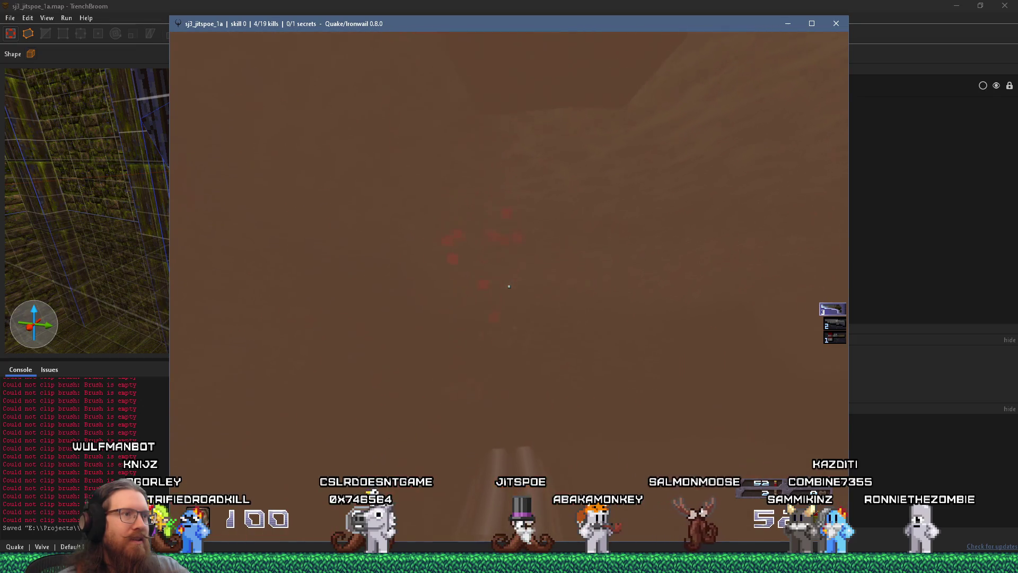
pyautogui.moveTo(509, 286)
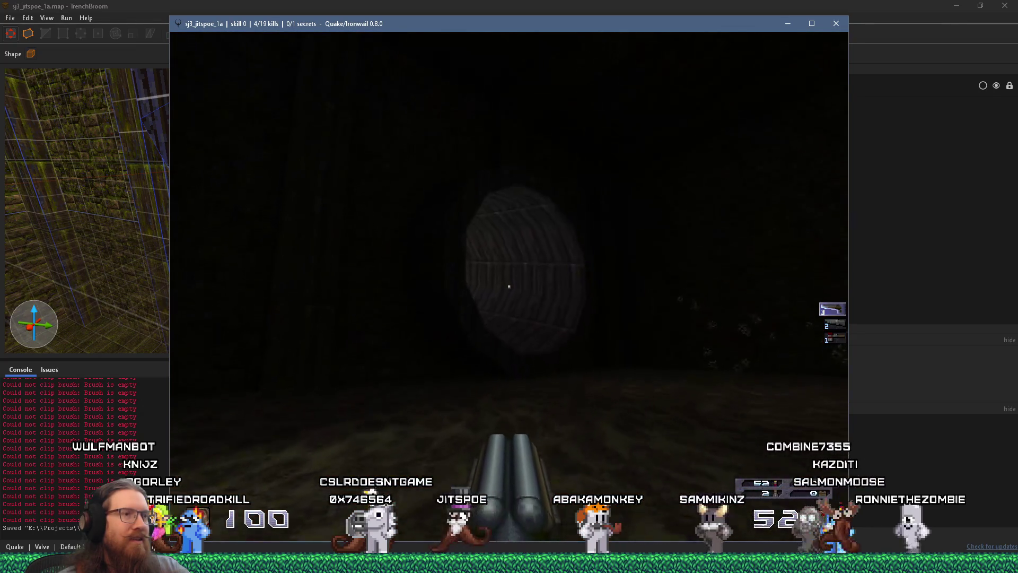
pyautogui.press('w')
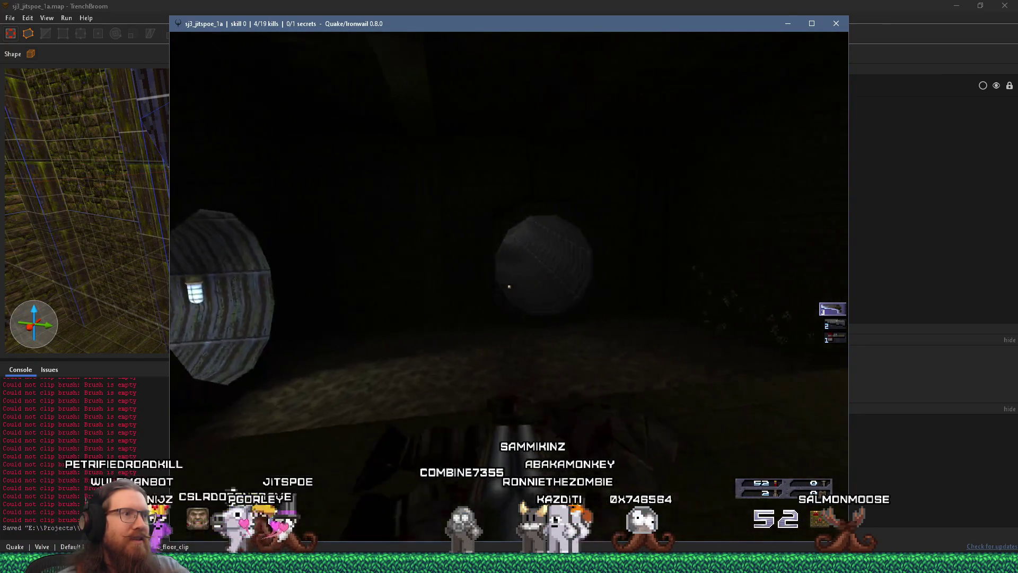
pyautogui.press('w')
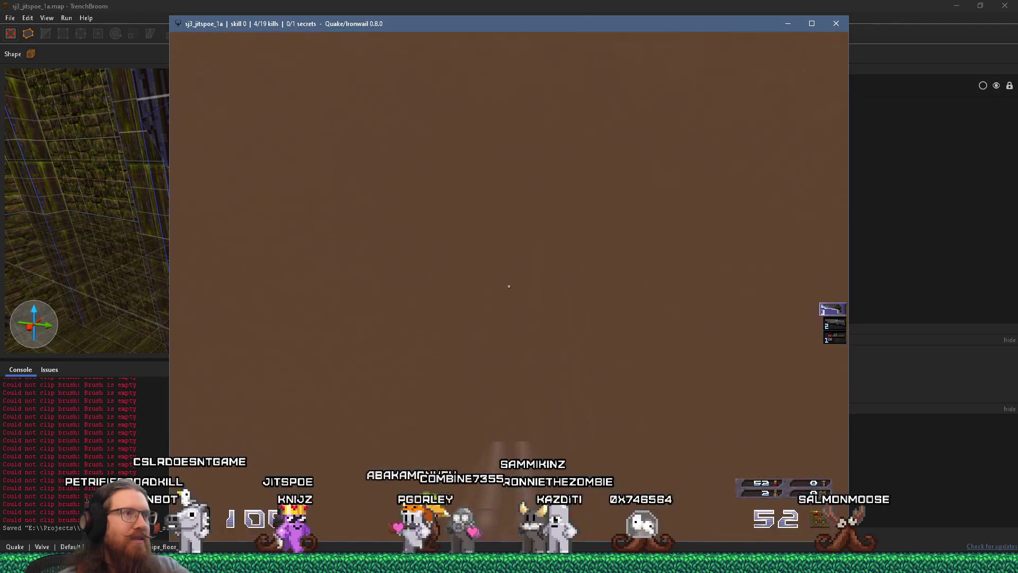
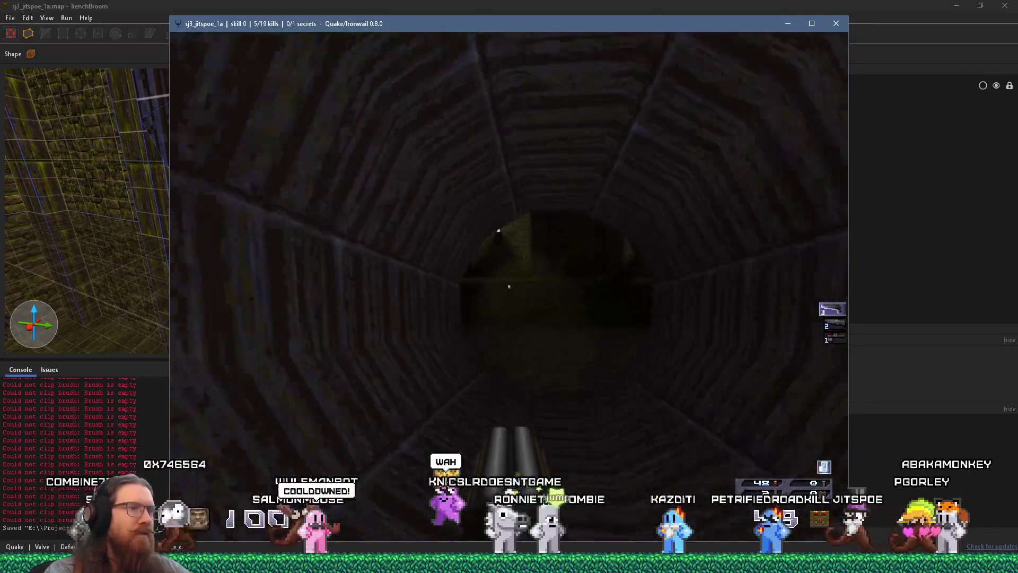
# Step: Walk through the octagonal sewer tunnel past the barred grate into the dark brick room, then open the console
pyautogui.press('w')
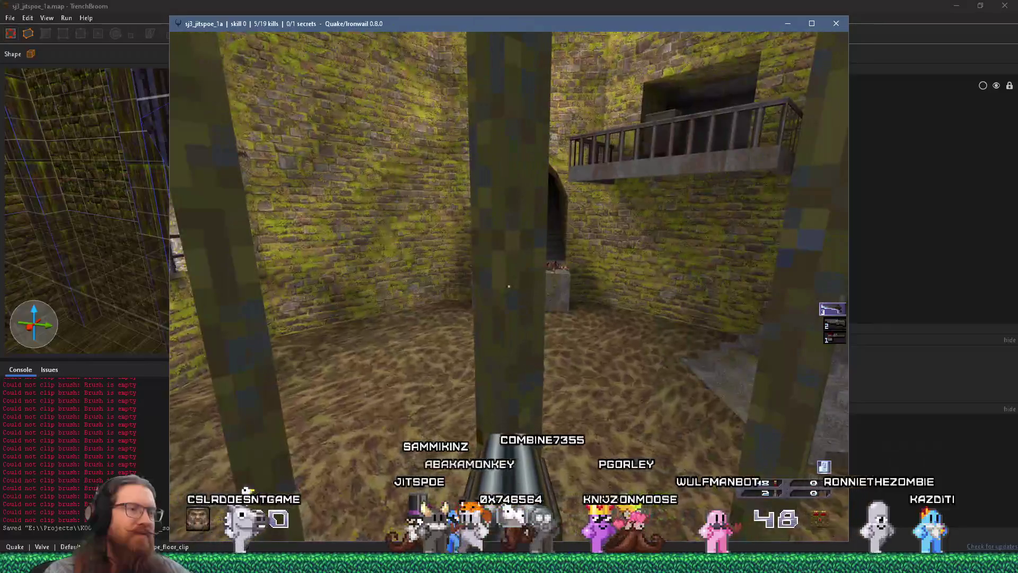
pyautogui.press('w')
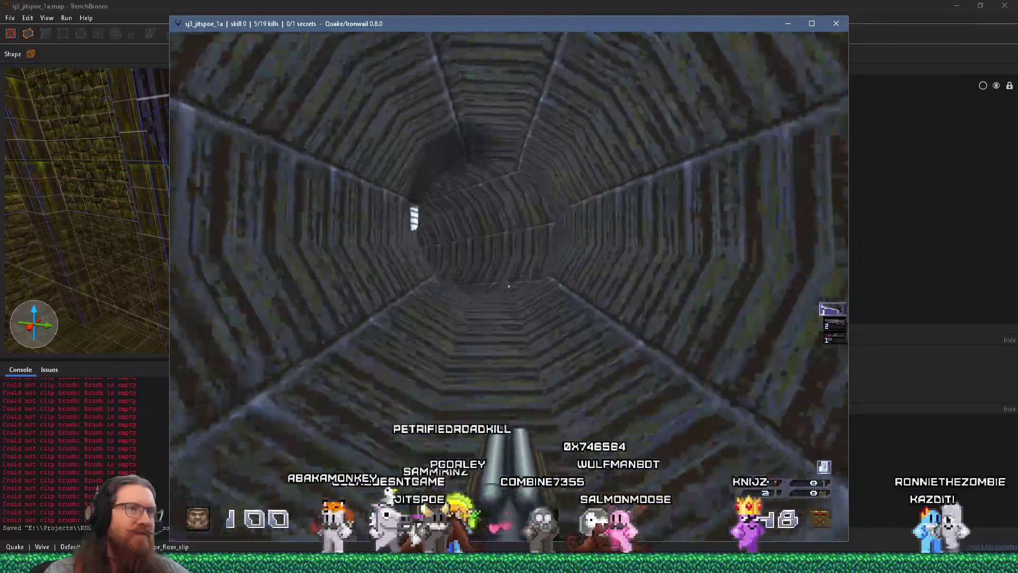
pyautogui.press('w')
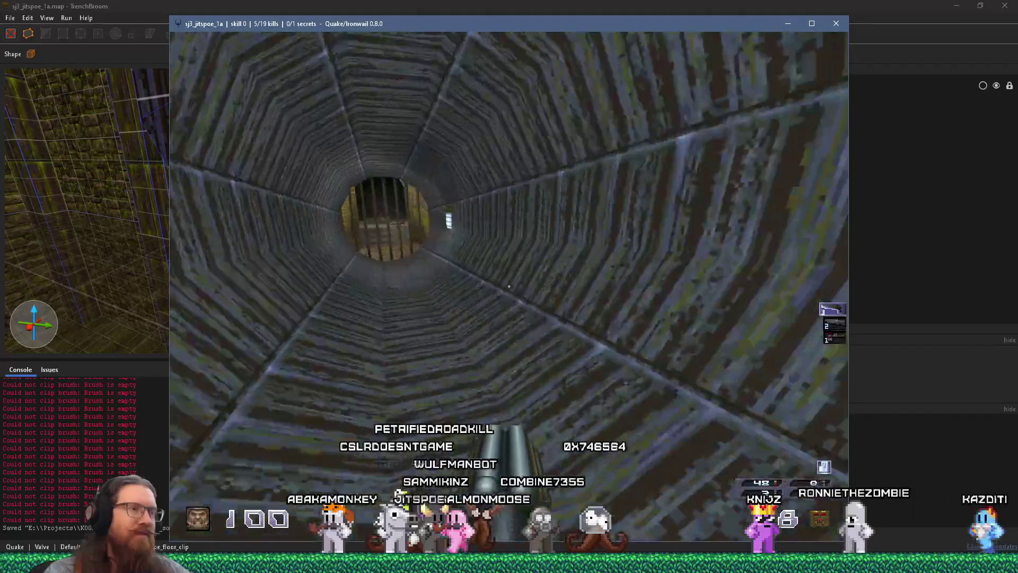
pyautogui.press('s')
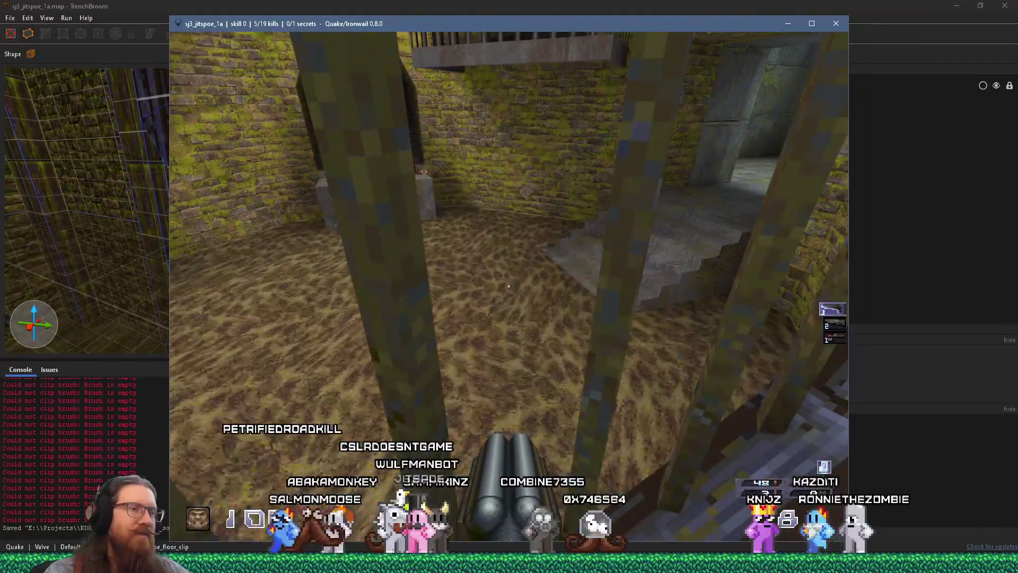
pyautogui.press('w')
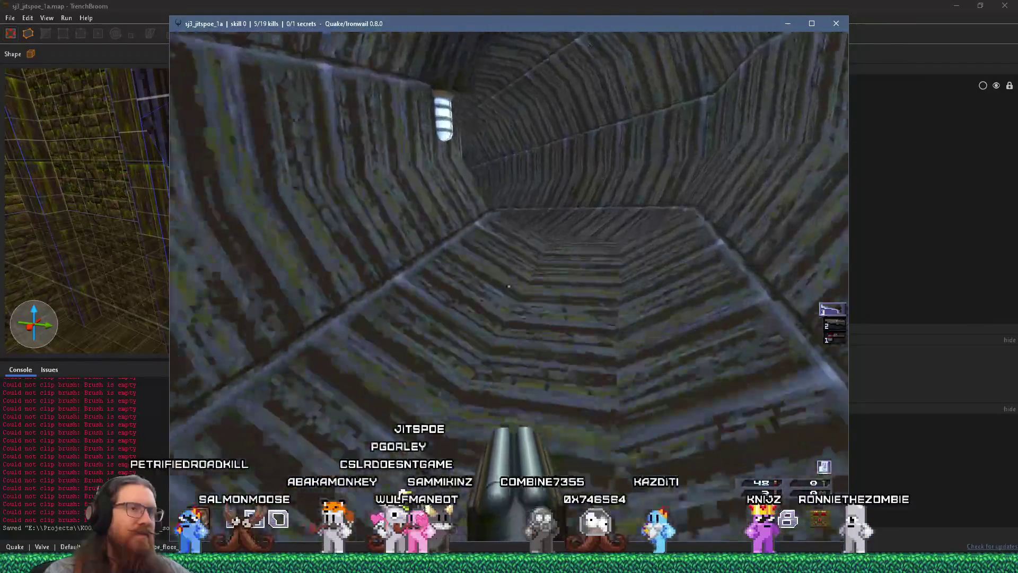
pyautogui.press('w')
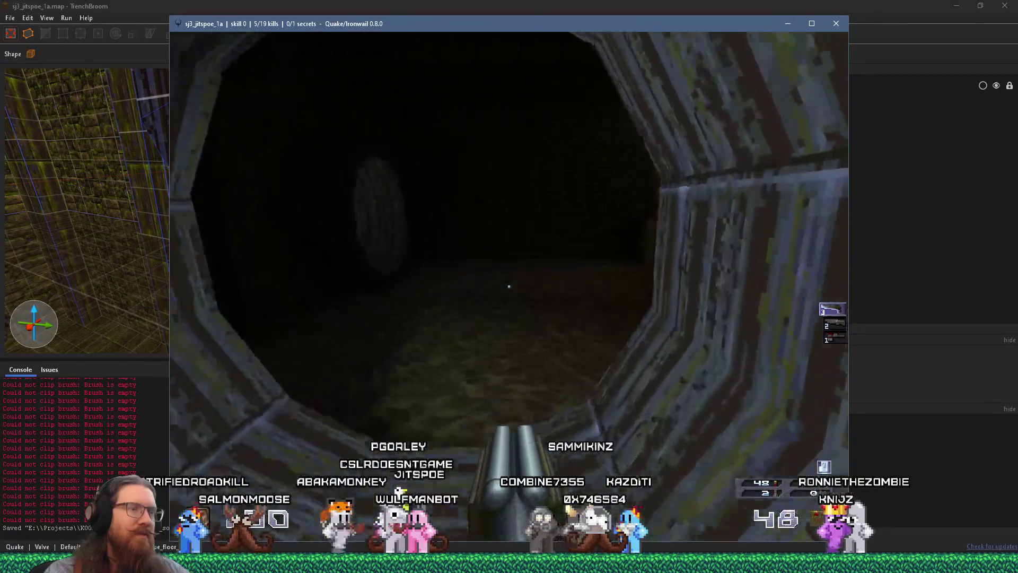
pyautogui.press('w')
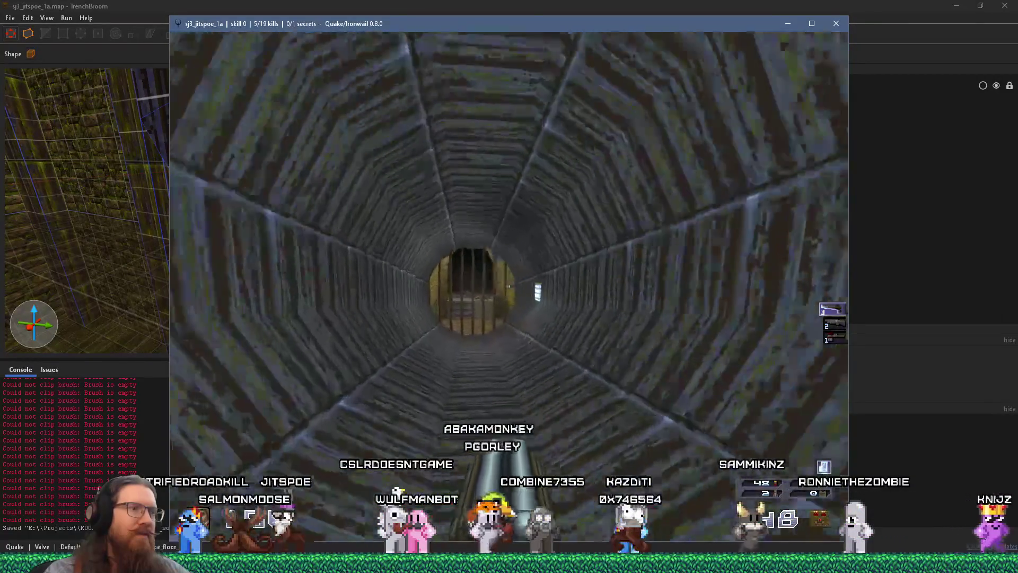
pyautogui.press('w')
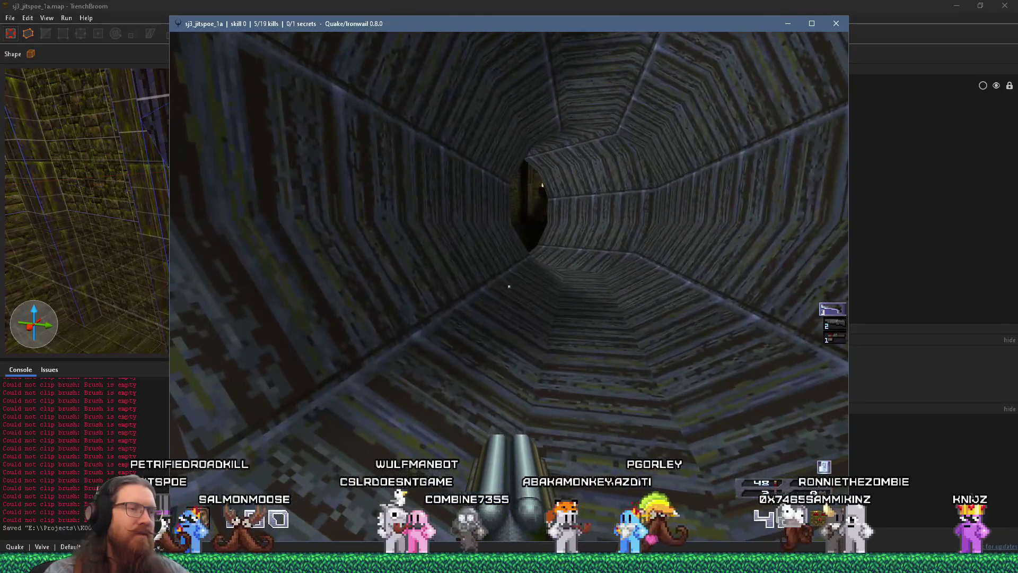
pyautogui.press('w')
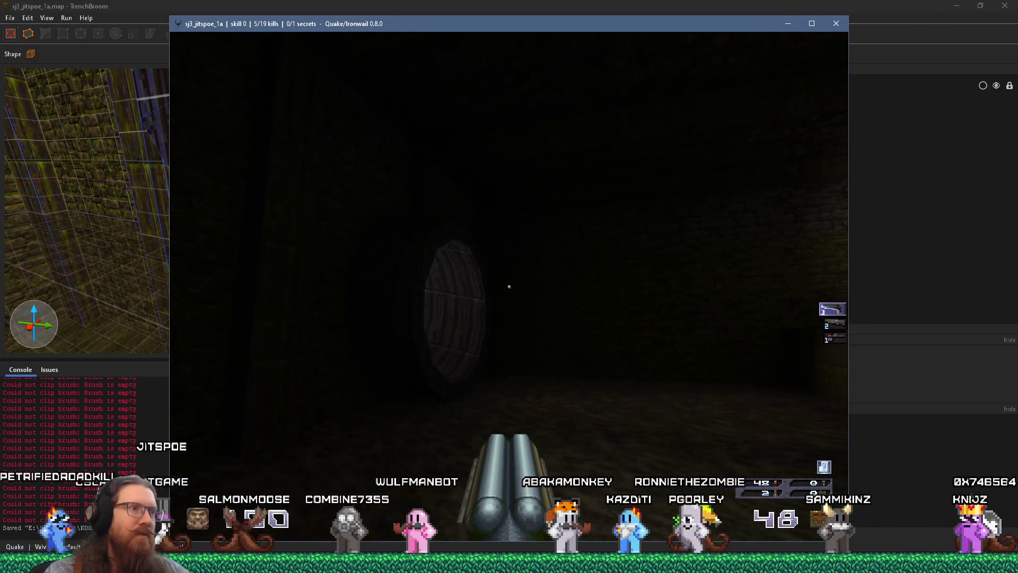
pyautogui.press('`')
# Step: Quit Quake with the quit command and close the compile results
pyautogui.write('quit')
pyautogui.press('Return')
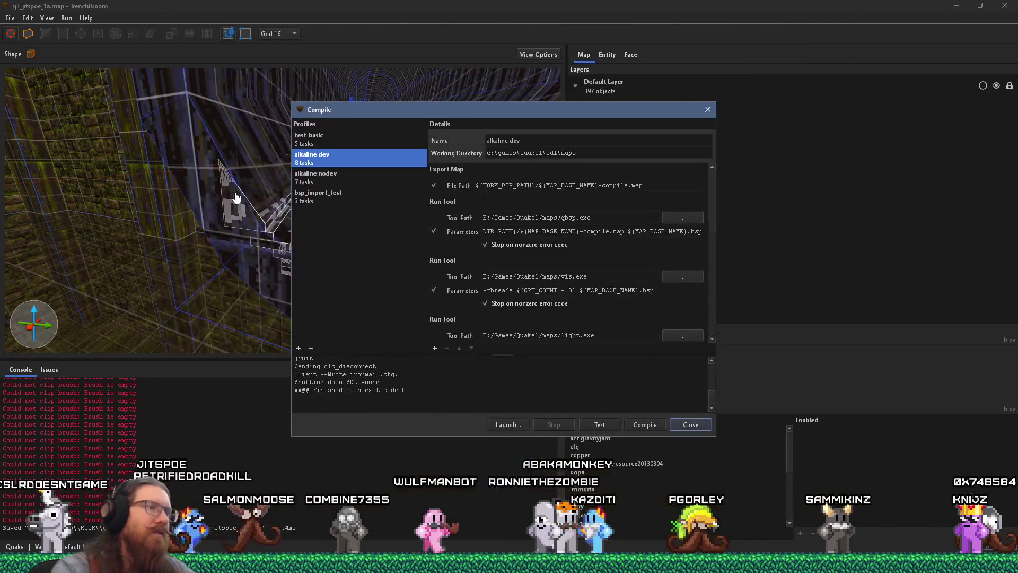
pyautogui.click(707, 110)
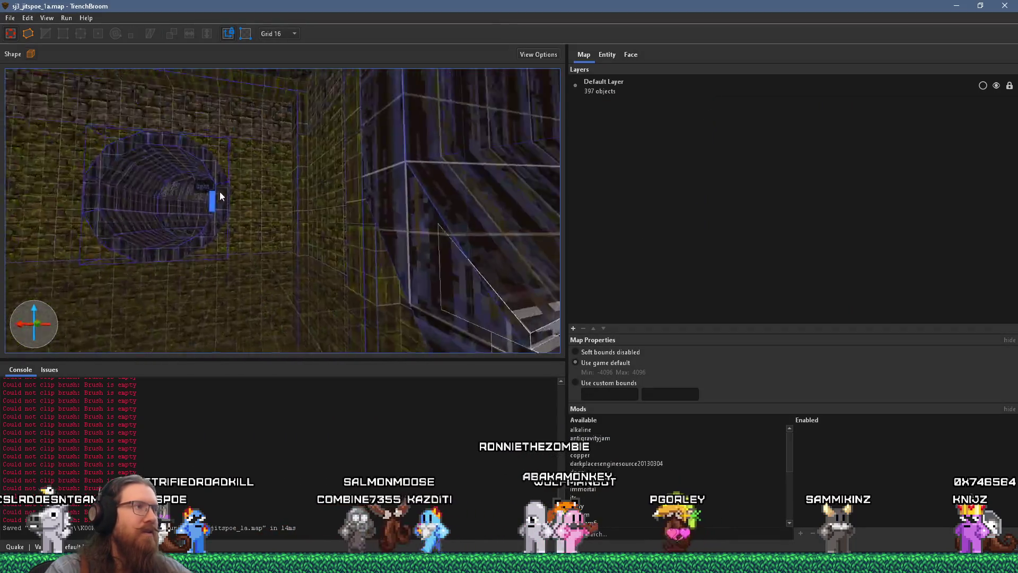
# Step: Set the small yellow flame torch's light value to 250, then select it with its bracket
pyautogui.moveTo(341, 256)
pyautogui.mouseDown()
pyautogui.moveTo(364, 235)
pyautogui.moveTo(331, 233)
pyautogui.mouseUp()
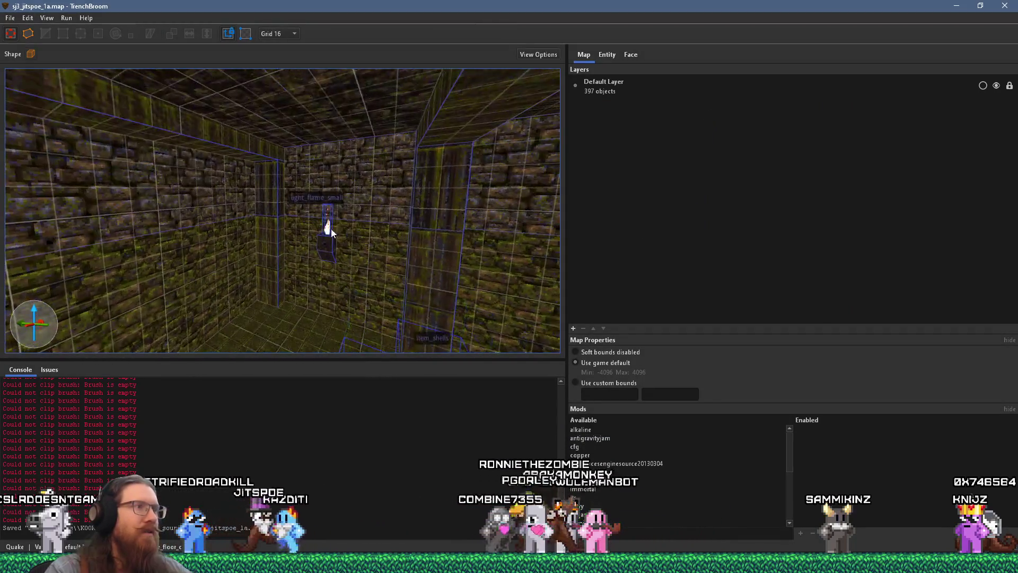
pyautogui.click(326, 231)
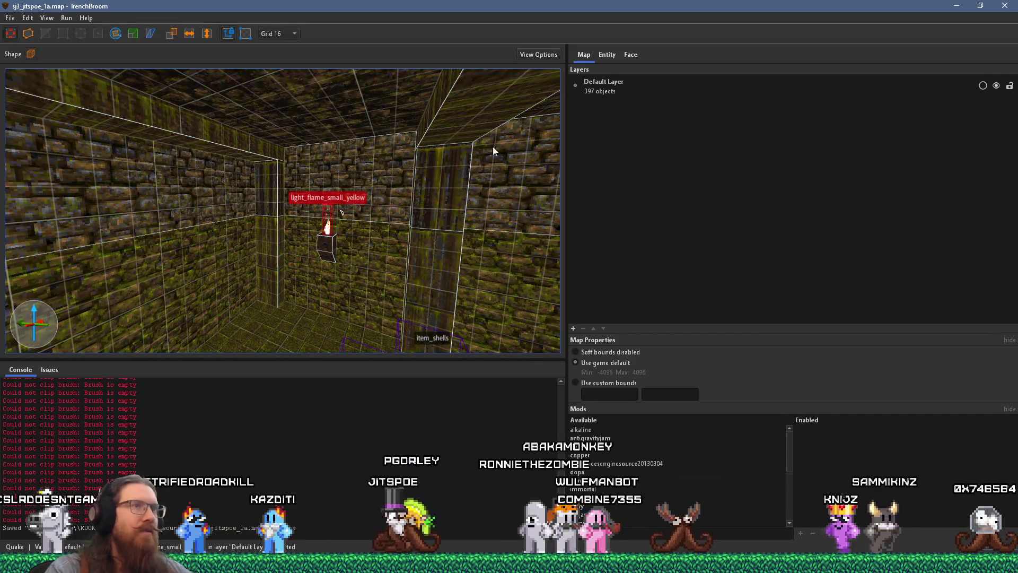
pyautogui.moveTo(470, 159)
pyautogui.mouseDown()
pyautogui.moveTo(285, 242)
pyautogui.moveTo(424, 233)
pyautogui.mouseUp()
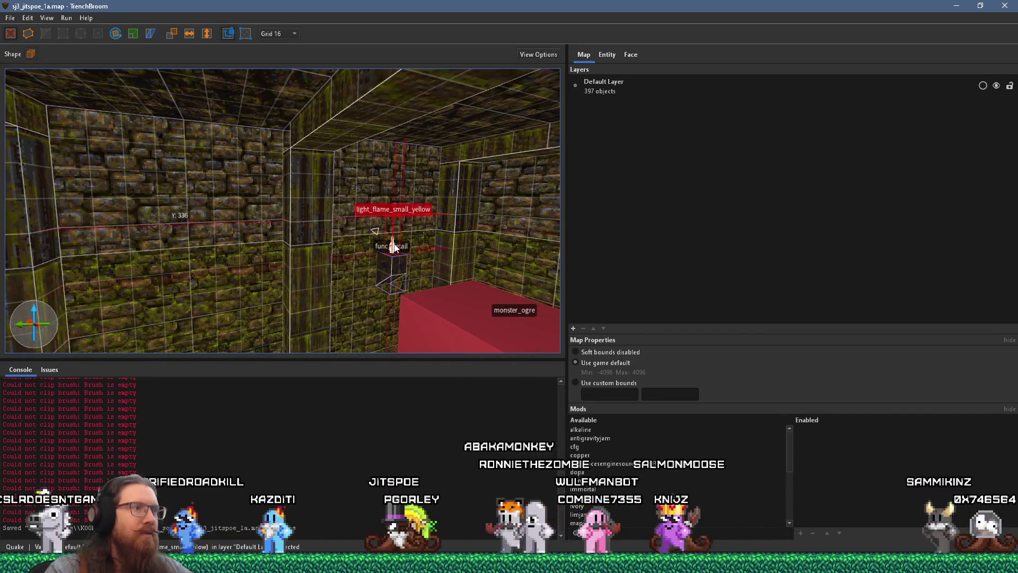
pyautogui.click(605, 56)
pyautogui.click(624, 91)
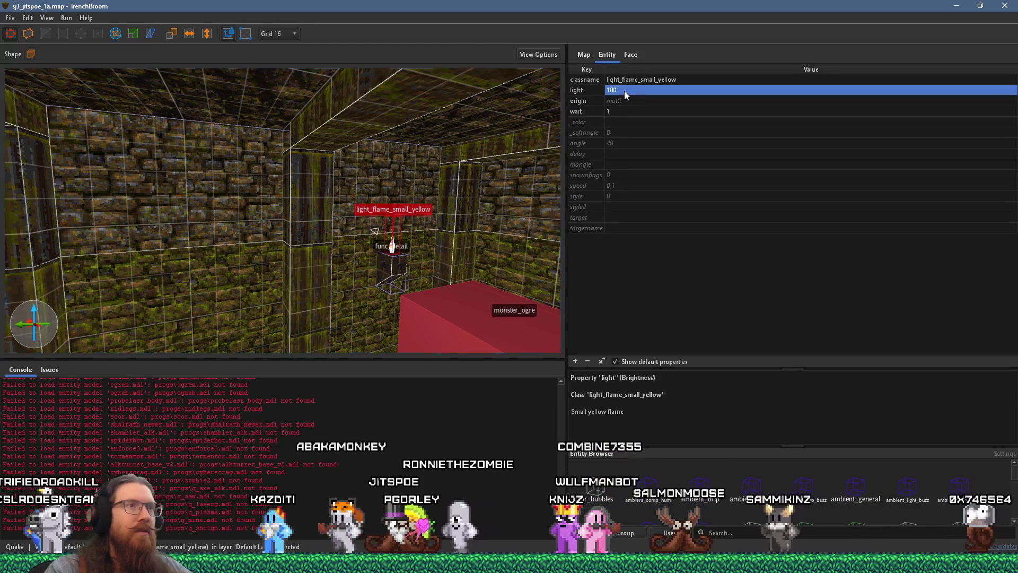
pyautogui.write('250')
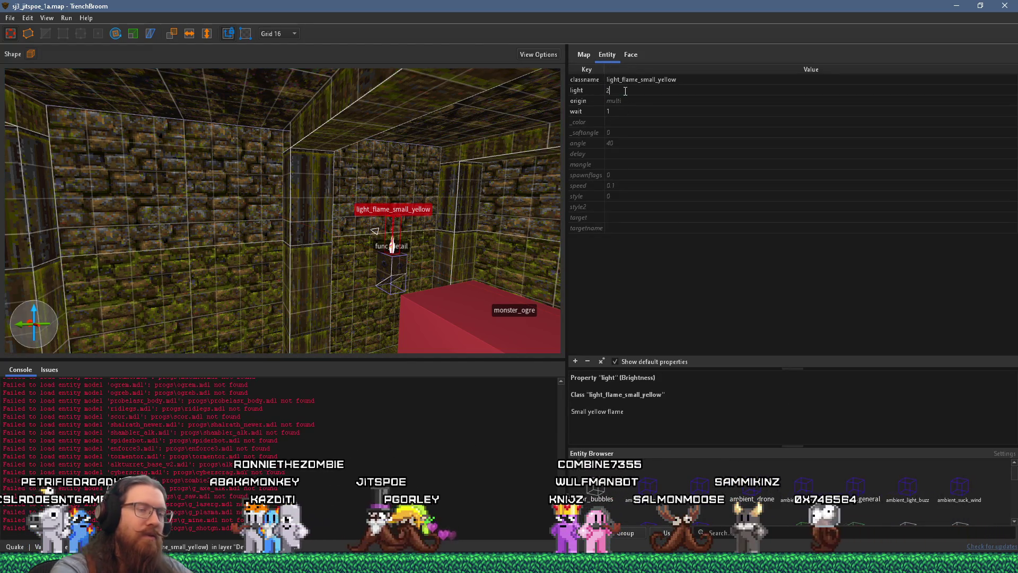
pyautogui.press('Return')
pyautogui.moveTo(297, 260)
pyautogui.mouseDown()
pyautogui.moveTo(260, 279)
pyautogui.moveTo(221, 202)
pyautogui.moveTo(161, 176)
pyautogui.moveTo(126, 185)
pyautogui.moveTo(180, 218)
pyautogui.moveTo(185, 209)
pyautogui.moveTo(196, 218)
pyautogui.moveTo(130, 189)
pyautogui.moveTo(277, 242)
pyautogui.moveTo(227, 235)
pyautogui.moveTo(273, 277)
pyautogui.moveTo(189, 230)
pyautogui.moveTo(330, 252)
pyautogui.moveTo(122, 209)
pyautogui.moveTo(90, 176)
pyautogui.moveTo(251, 194)
pyautogui.moveTo(285, 208)
pyautogui.moveTo(209, 205)
pyautogui.moveTo(251, 228)
pyautogui.moveTo(227, 205)
pyautogui.moveTo(406, 243)
pyautogui.mouseUp()
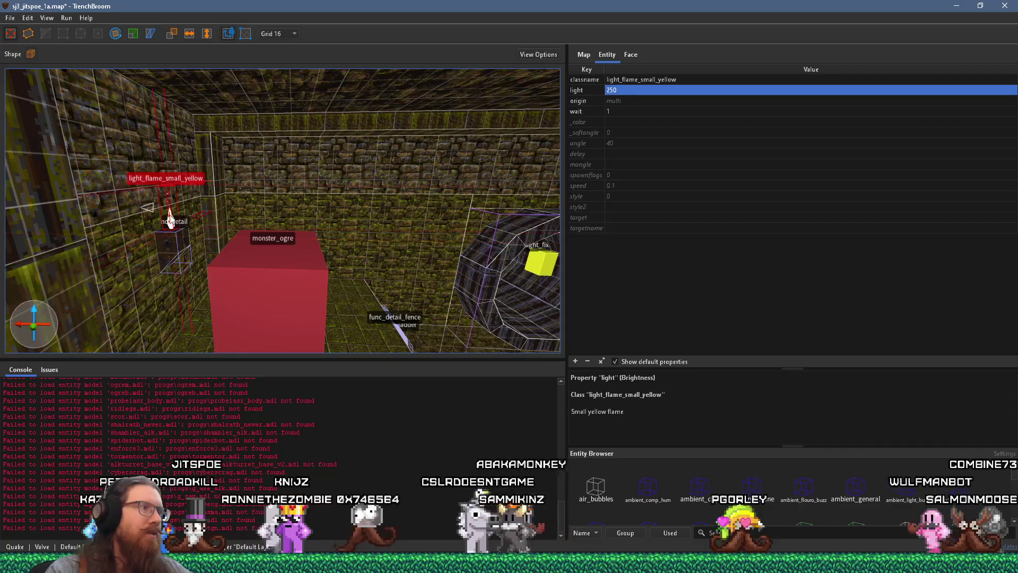
pyautogui.keyDown('ctrl'); pyautogui.click(194, 238); pyautogui.keyUp('ctrl')
# Step: Slide the torch and bracket along the wall, rotate them about the vertical axis, and shift 16 units
pyautogui.moveTo(193, 238)
pyautogui.mouseDown()
pyautogui.moveTo(440, 232)
pyautogui.moveTo(447, 221)
pyautogui.mouseUp()
pyautogui.scroll(-4, 282, 210)
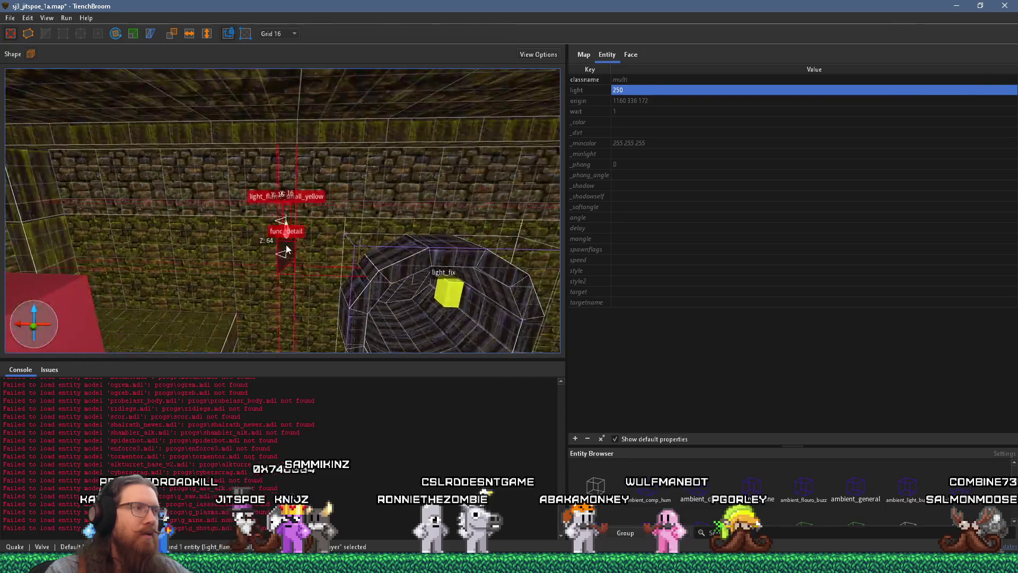
pyautogui.click(116, 33)
pyautogui.hotkey('ctrl', 'u')
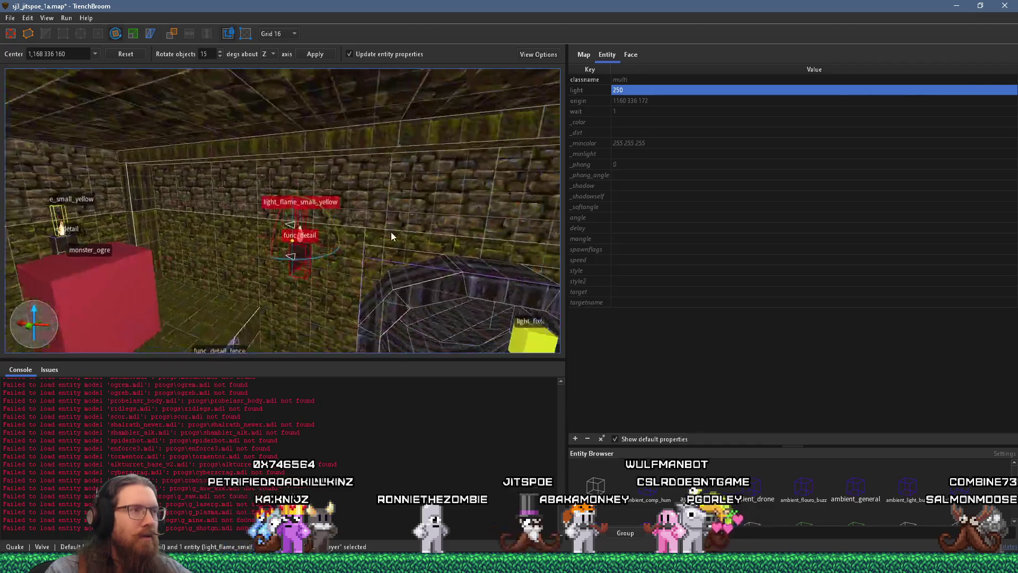
pyautogui.moveTo(296, 257); pyautogui.dragTo(212, 252)
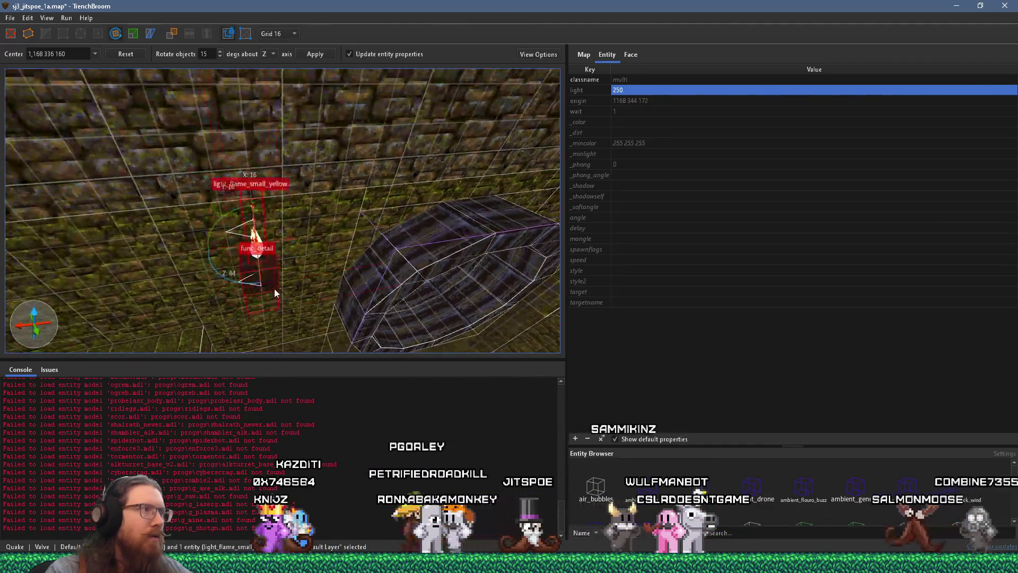
pyautogui.press('r')
pyautogui.moveTo(261, 259); pyautogui.dragTo(292, 242)
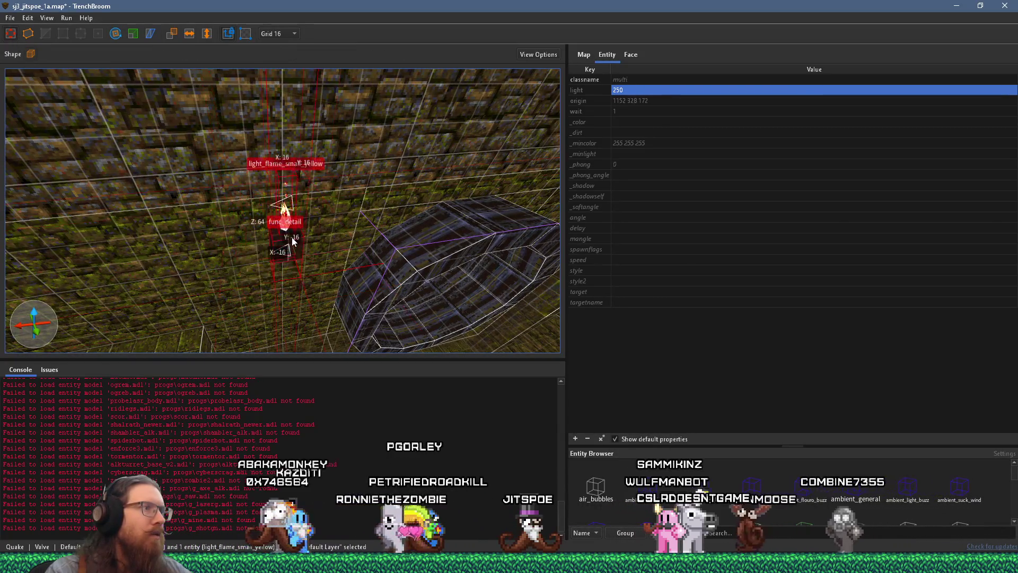
# Step: Alt-drag a copy of the torch and bracket right of the tunnel, at origin 896 328 172
pyautogui.scroll(-5, 292, 241)
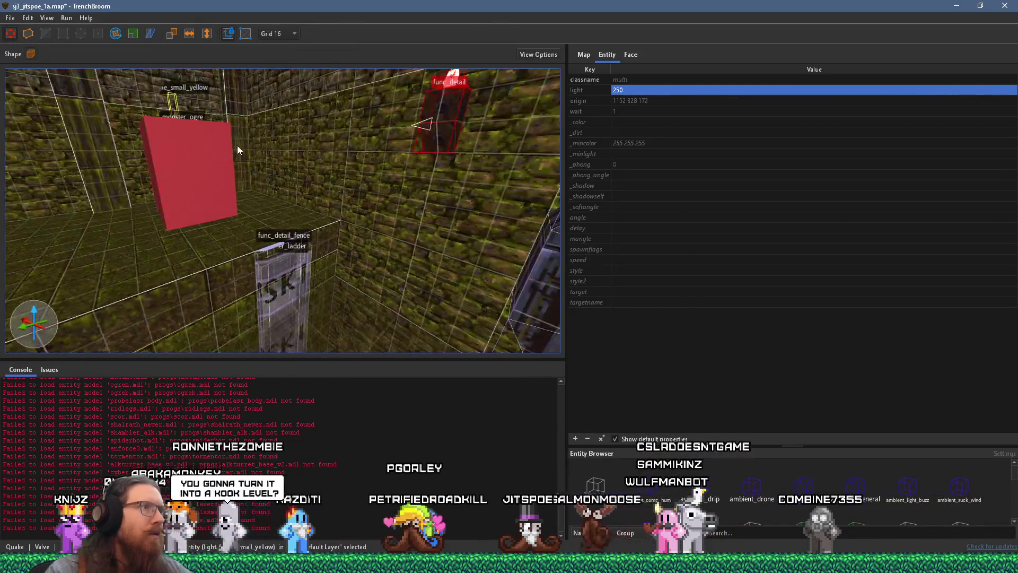
pyautogui.scroll(-5, 221, 192)
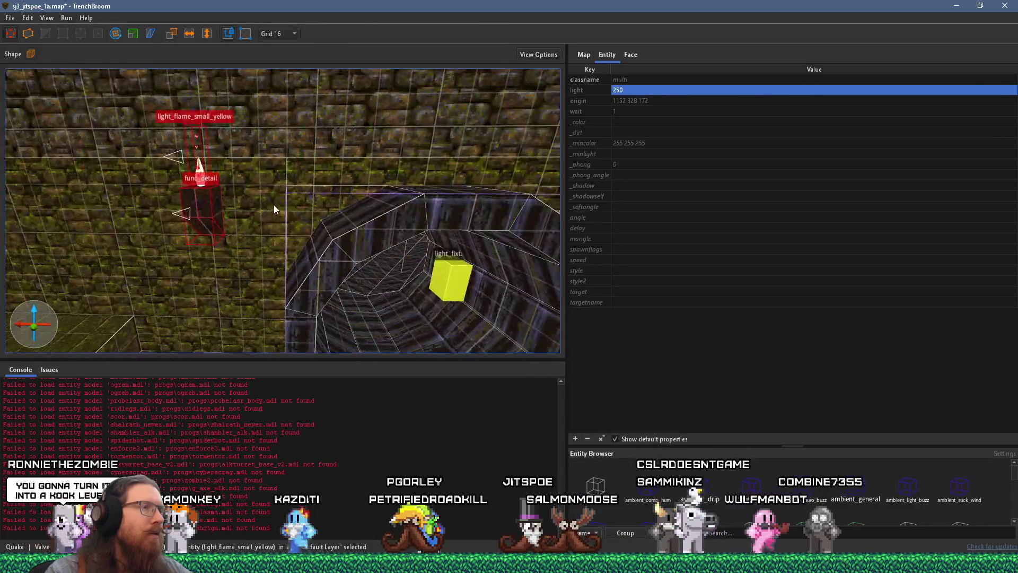
pyautogui.scroll(5, 271, 210)
pyautogui.scroll(3, 276, 207)
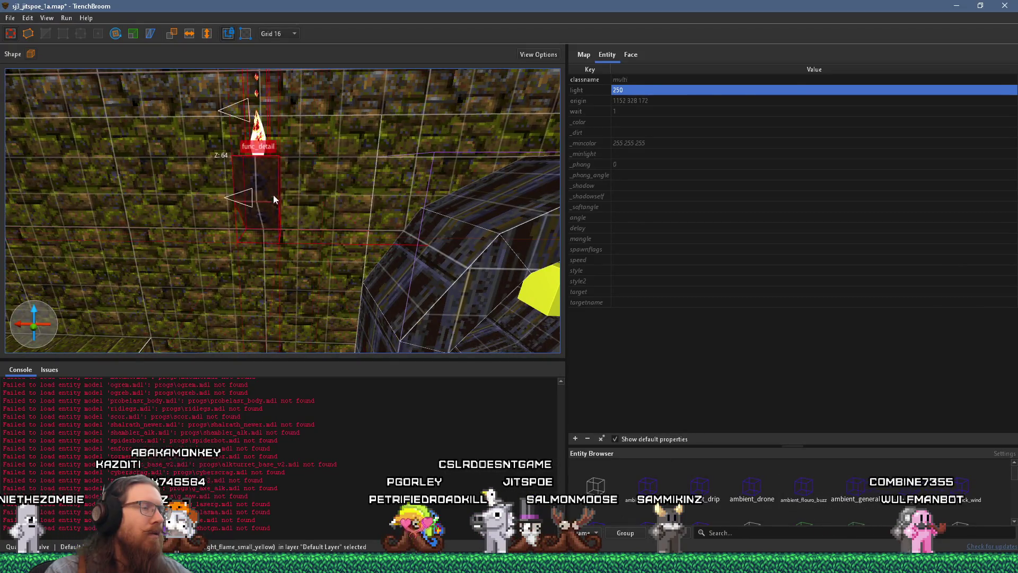
pyautogui.scroll(-5, 271, 189)
pyautogui.moveTo(194, 175)
pyautogui.mouseDown()
pyautogui.moveTo(472, 167)
pyautogui.moveTo(380, 217)
pyautogui.moveTo(341, 259)
pyautogui.moveTo(340, 238)
pyautogui.moveTo(356, 234)
pyautogui.mouseUp()
pyautogui.scroll(5, 327, 227)
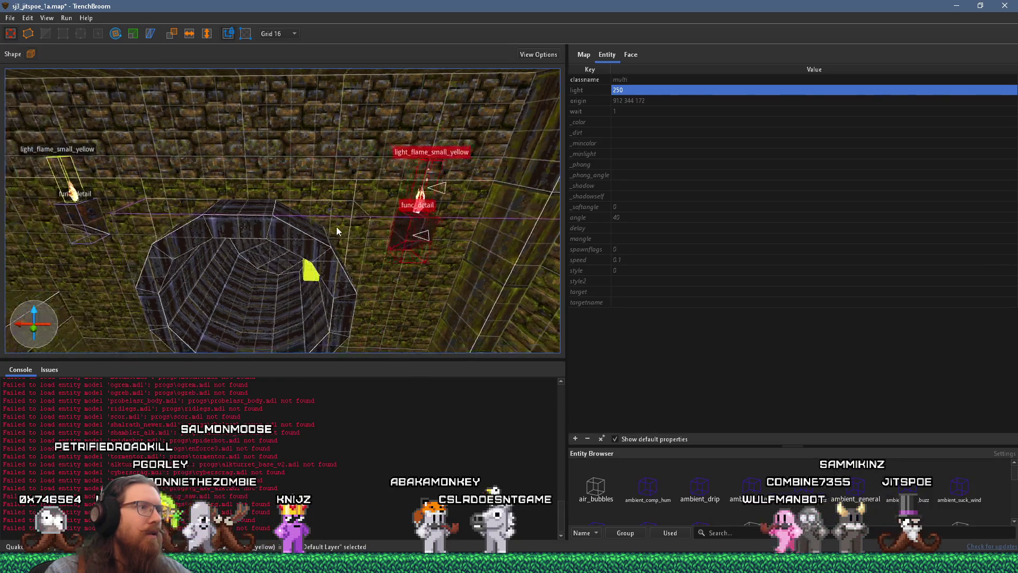
pyautogui.scroll(-5, 323, 229)
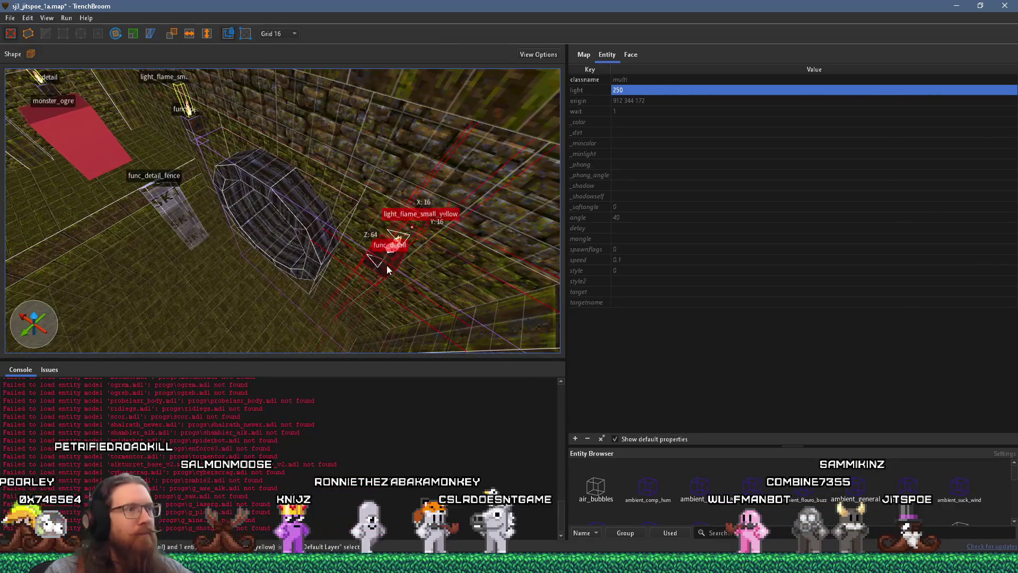
pyautogui.moveTo(387, 269); pyautogui.dragTo(399, 249)
pyautogui.scroll(5, 399, 249)
pyautogui.moveTo(298, 116)
pyautogui.mouseDown()
pyautogui.moveTo(292, 110)
pyautogui.moveTo(507, 87)
pyautogui.moveTo(240, 131)
pyautogui.moveTo(284, 174)
pyautogui.moveTo(227, 179)
pyautogui.mouseUp()
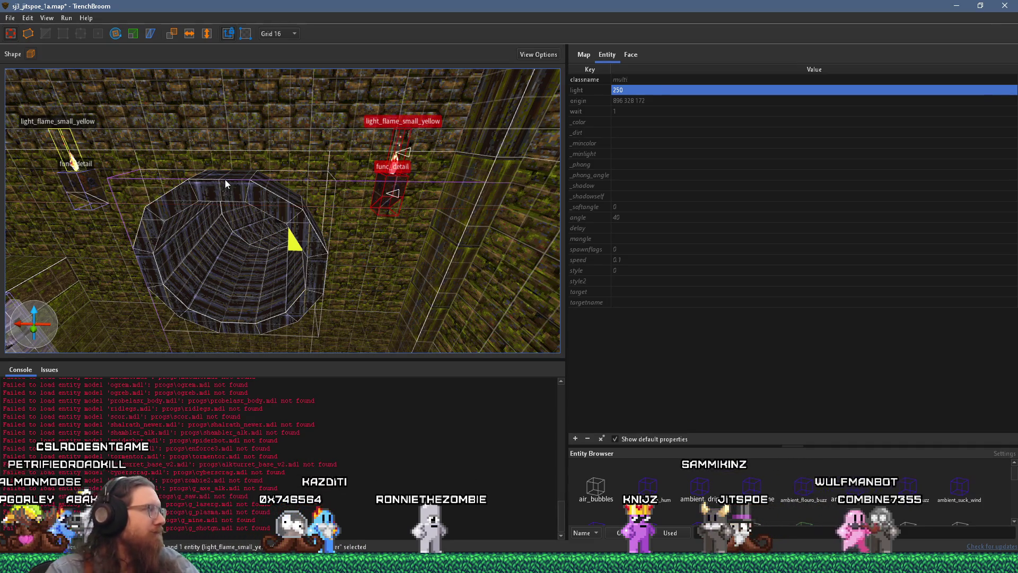
pyautogui.click(8, 19)
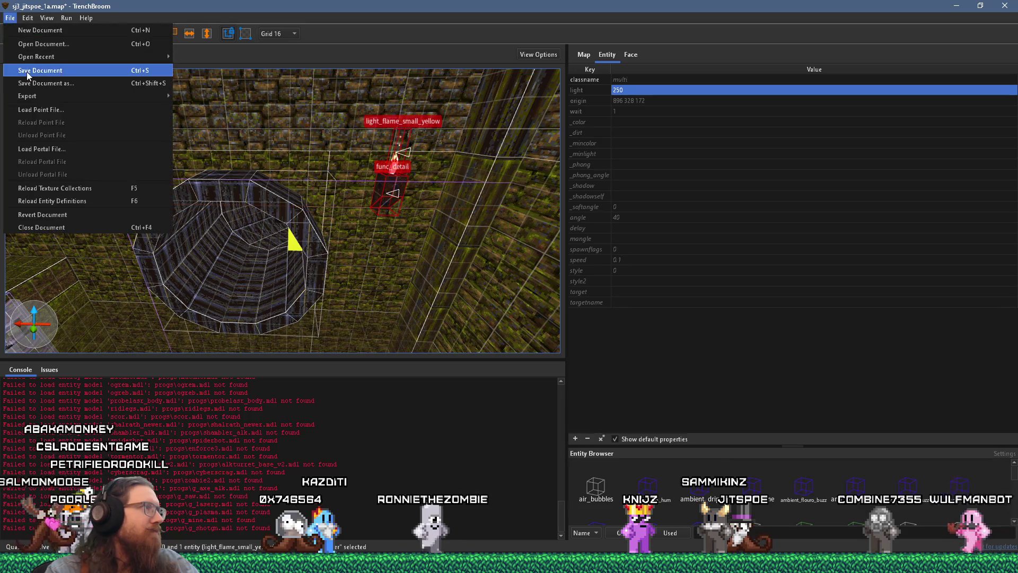
# Step: Inspect the func_detail_fence brush's properties, deselect it, and save the map
pyautogui.click(27, 76)
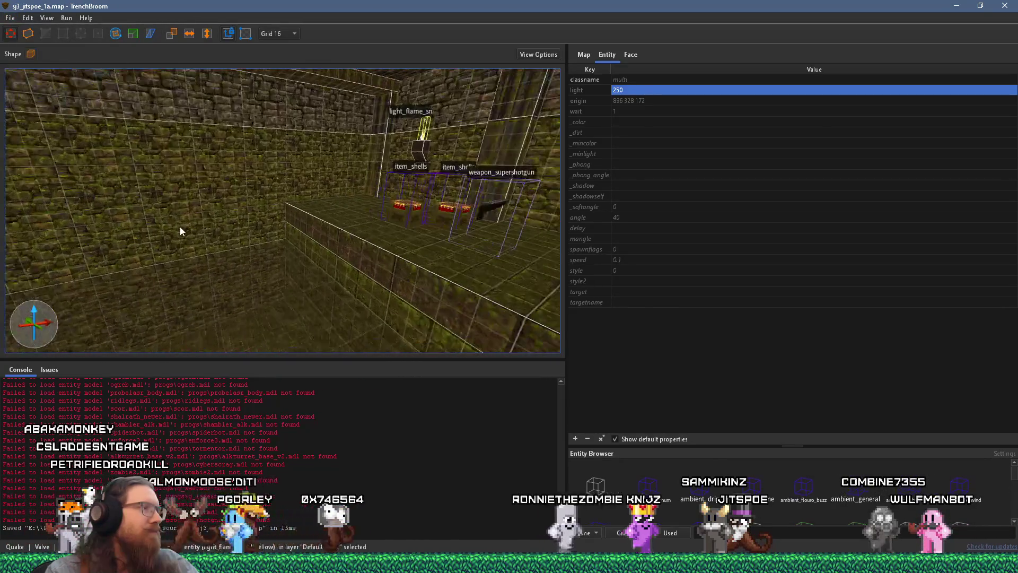
pyautogui.keyDown('ctrl'); pyautogui.click(249, 233); pyautogui.keyUp('ctrl')
pyautogui.click(264, 244)
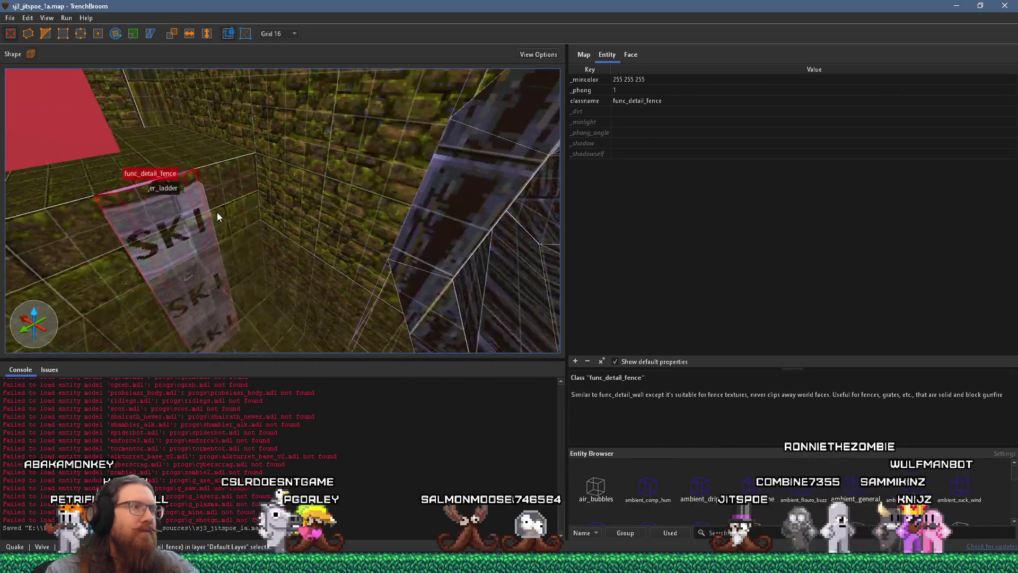
pyautogui.press('Escape')
pyautogui.click(10, 17)
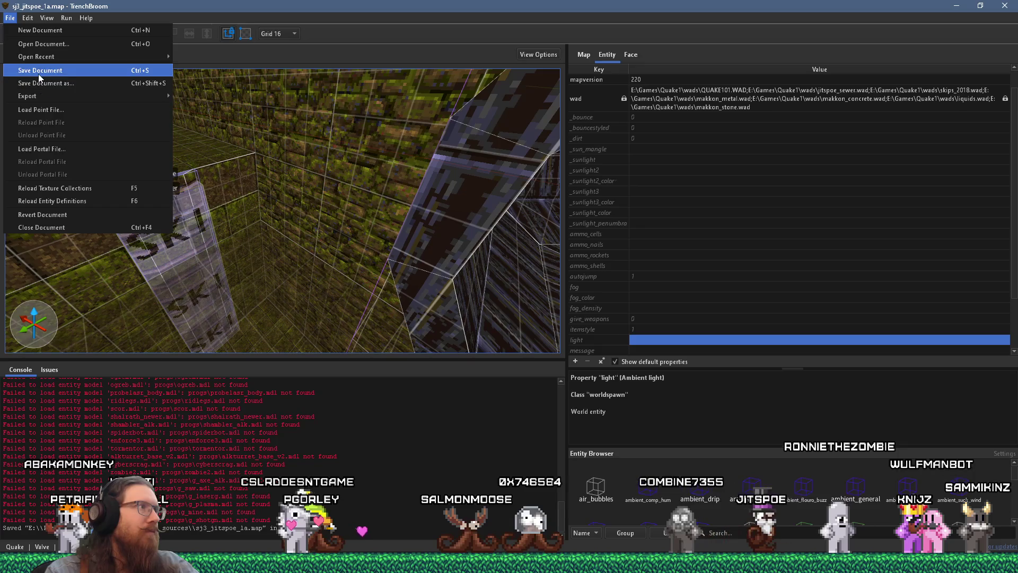
pyautogui.click(38, 73)
# Step: Compile the map with the alkaline dev profile and launch a test run
pyautogui.click(67, 17)
pyautogui.click(87, 43)
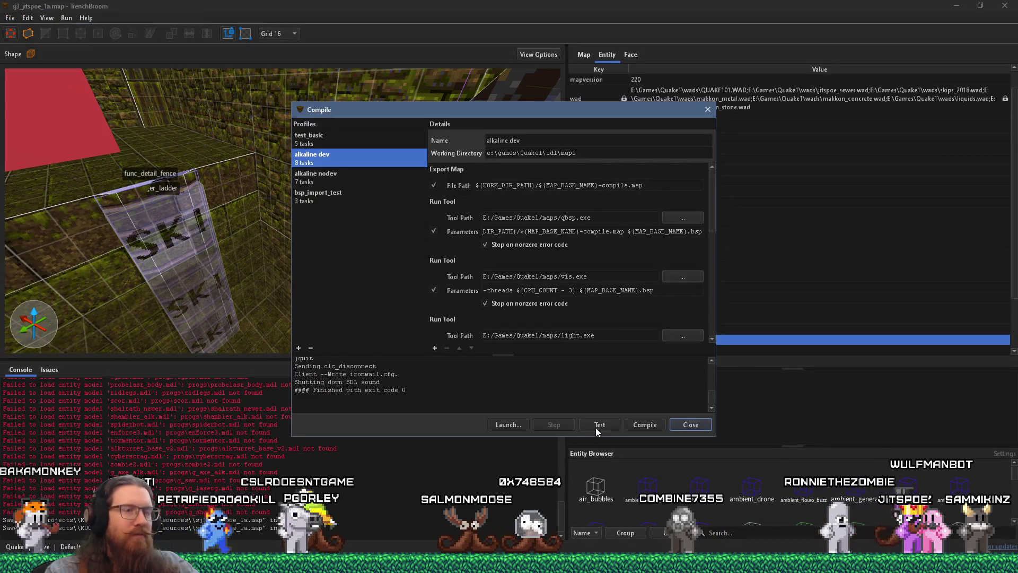
pyautogui.click(630, 425)
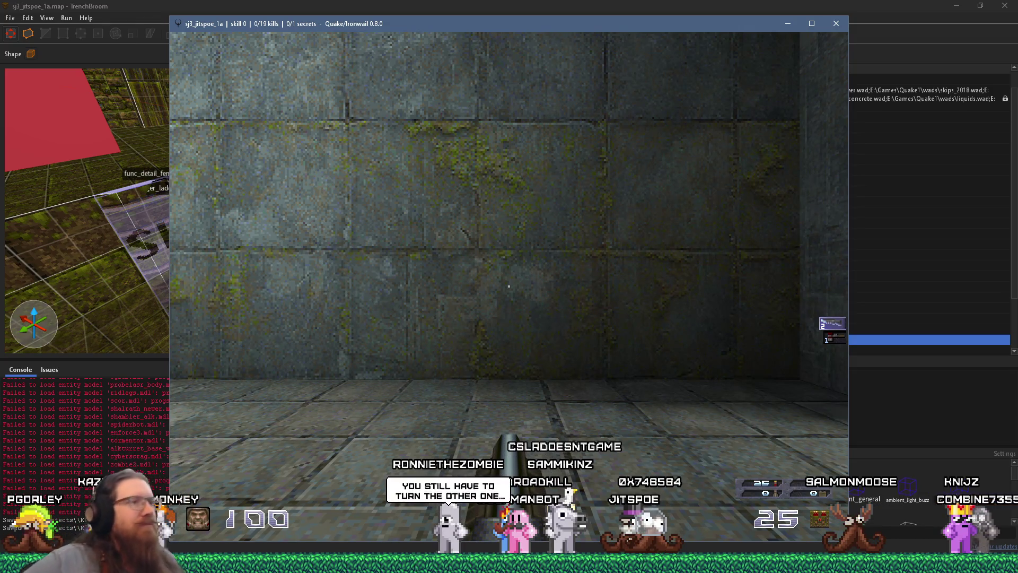
# Step: Walk the mossy corridor and tunnel into the brick room, shooting a monster and grabbing the double-barrelled shotgun
pyautogui.press('w')
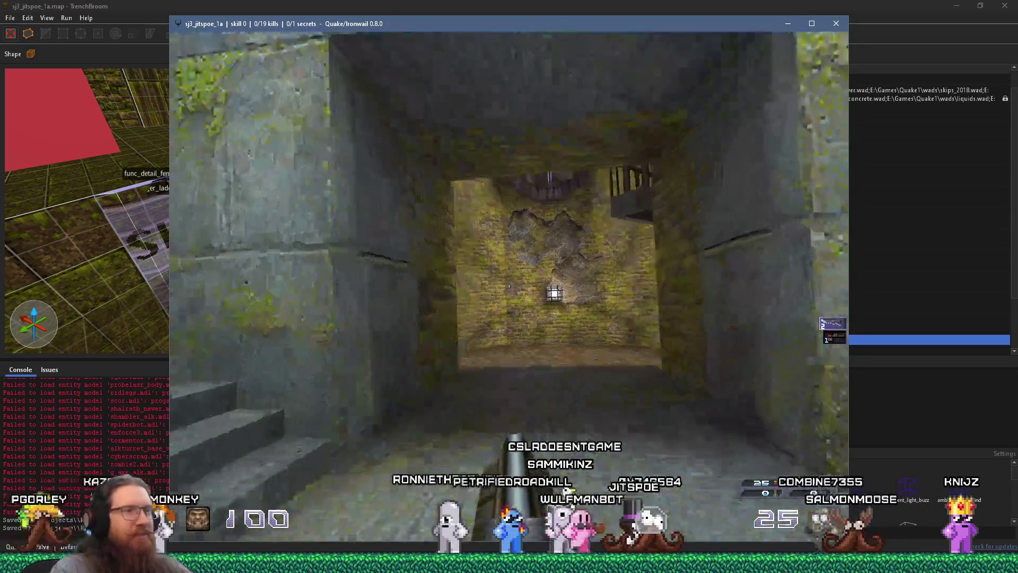
pyautogui.press('w')
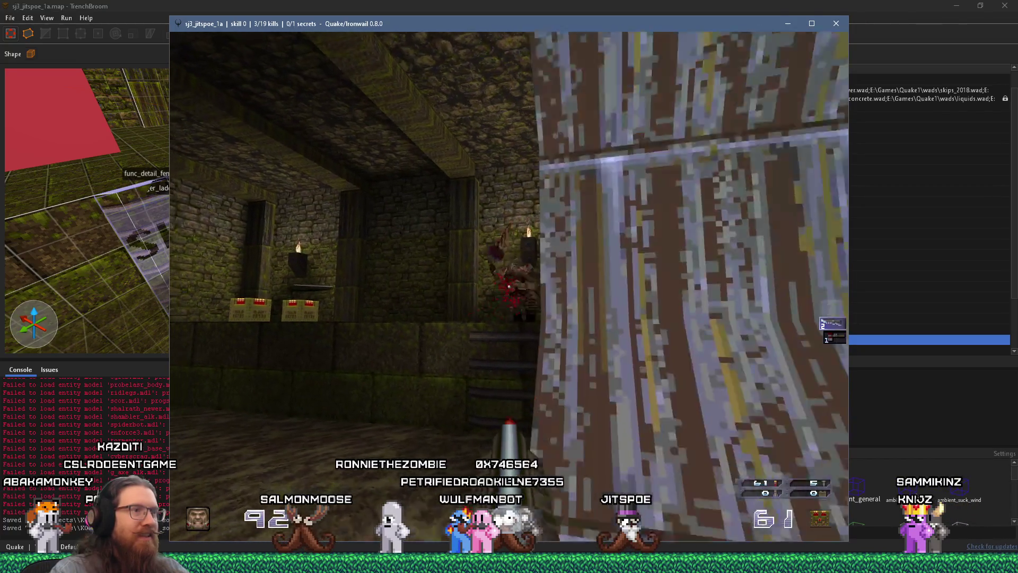
pyautogui.press('w')
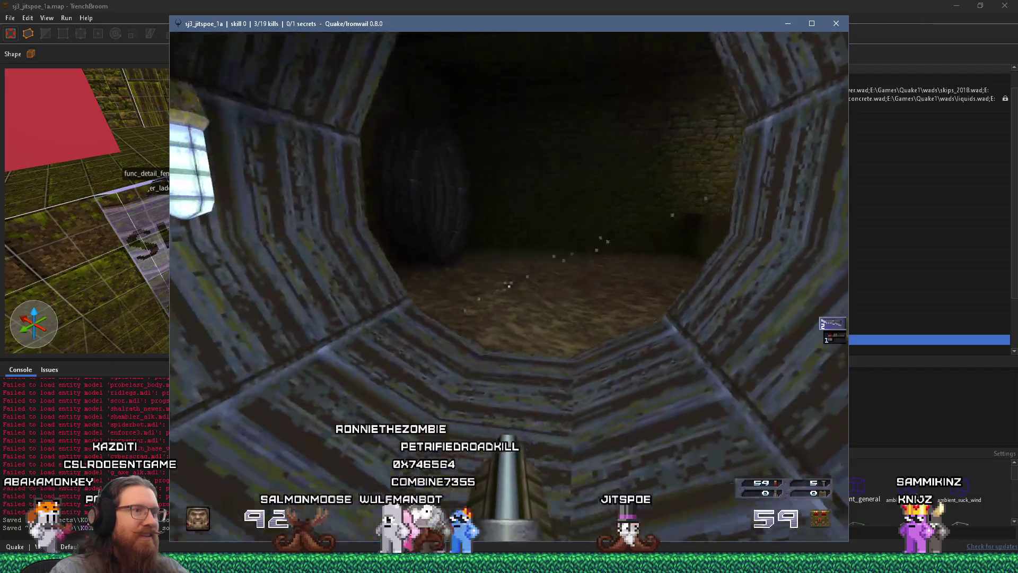
pyautogui.press('w')
pyautogui.click(509, 286)
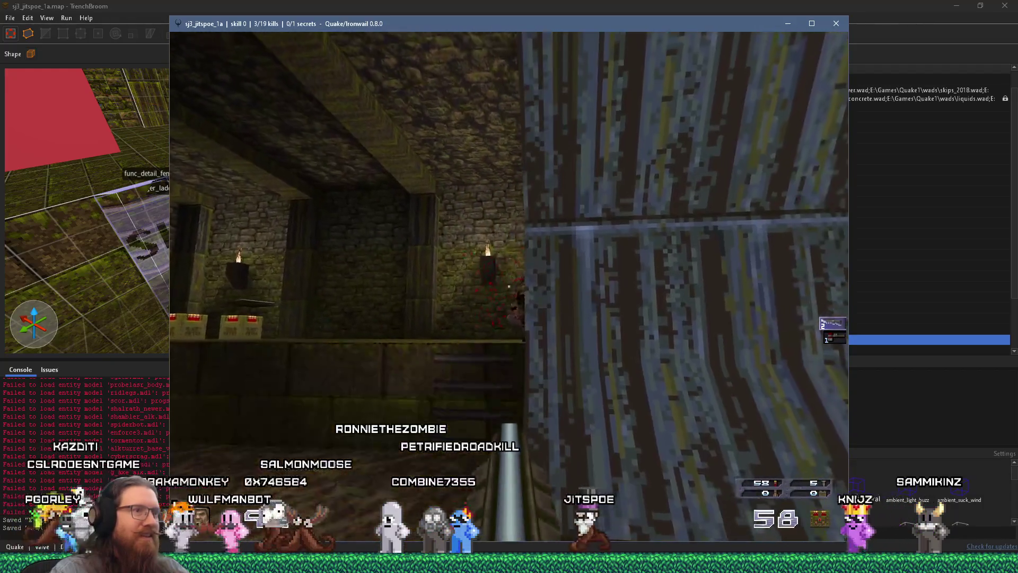
pyautogui.press('w')
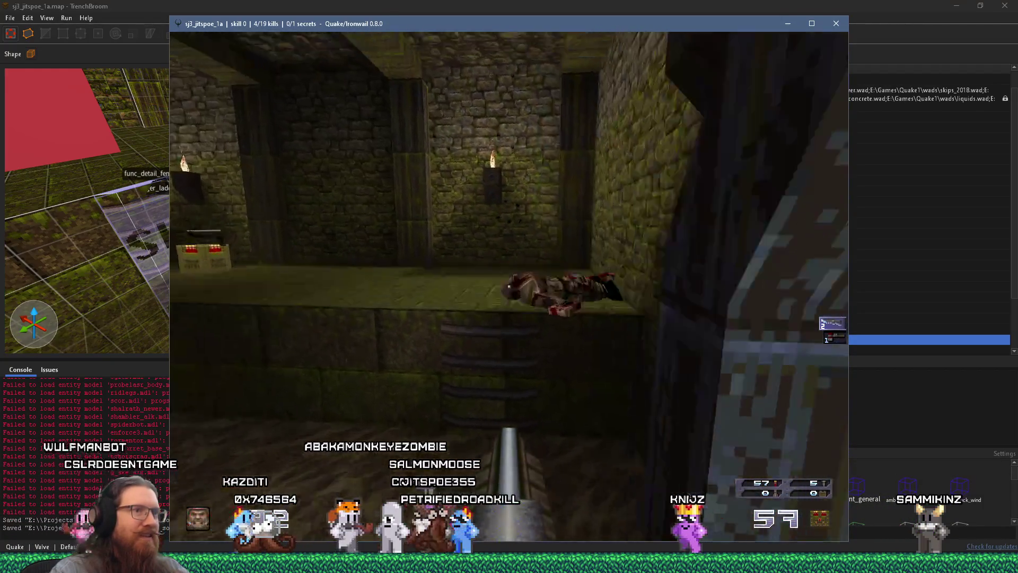
pyautogui.press('w')
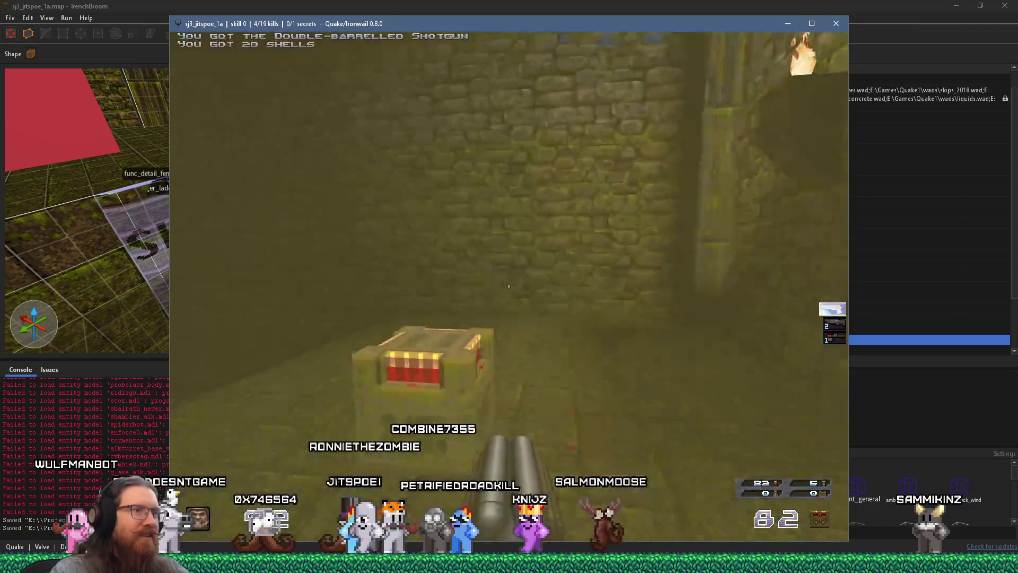
pyautogui.press('w')
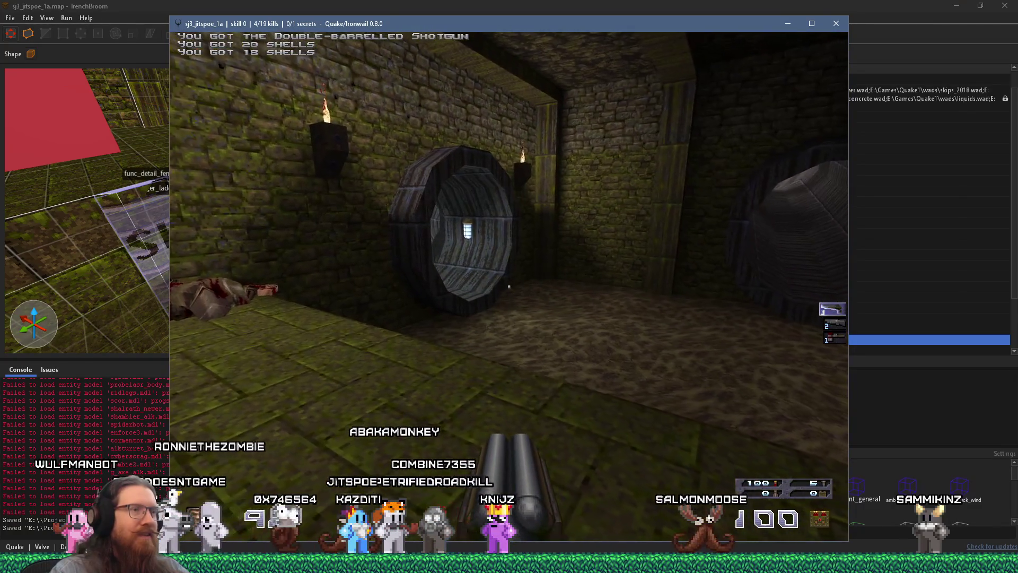
pyautogui.press('w')
pyautogui.press('w')
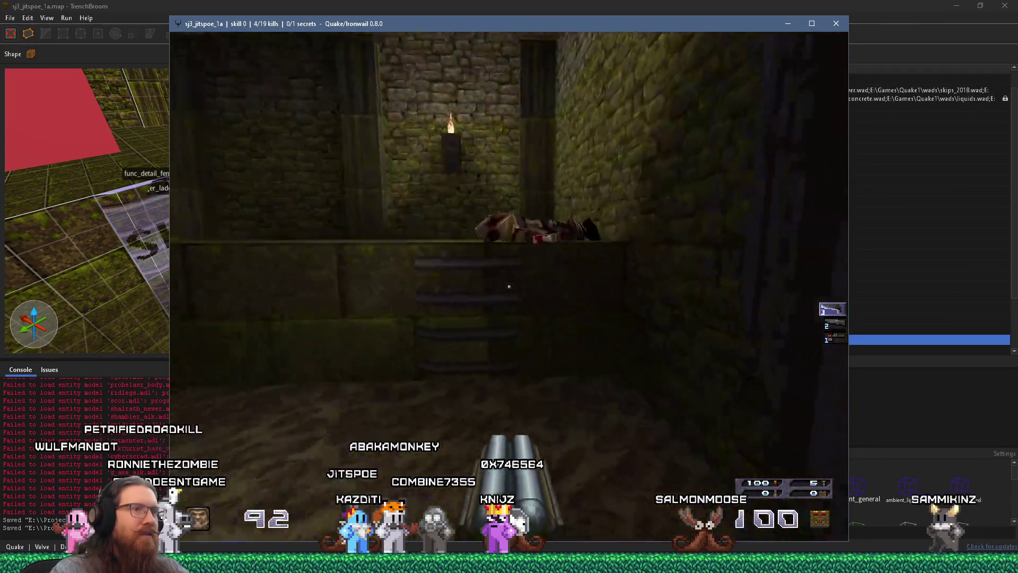
# Step: Fight monsters in the brick room and explore the ringed tunnel, grated room and torch-lit mossy wall
pyautogui.press('w')
pyautogui.press('w')
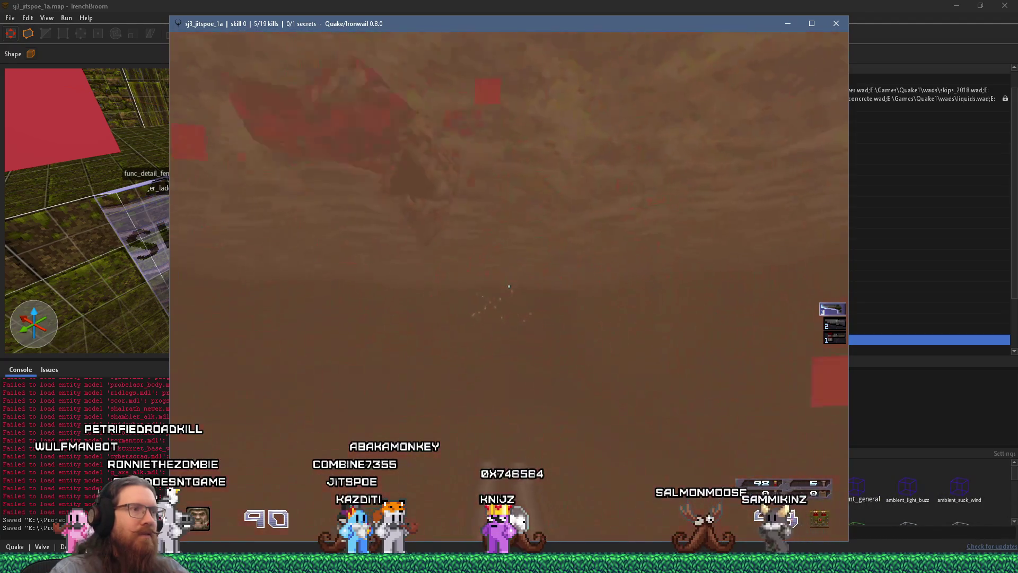
pyautogui.press('w')
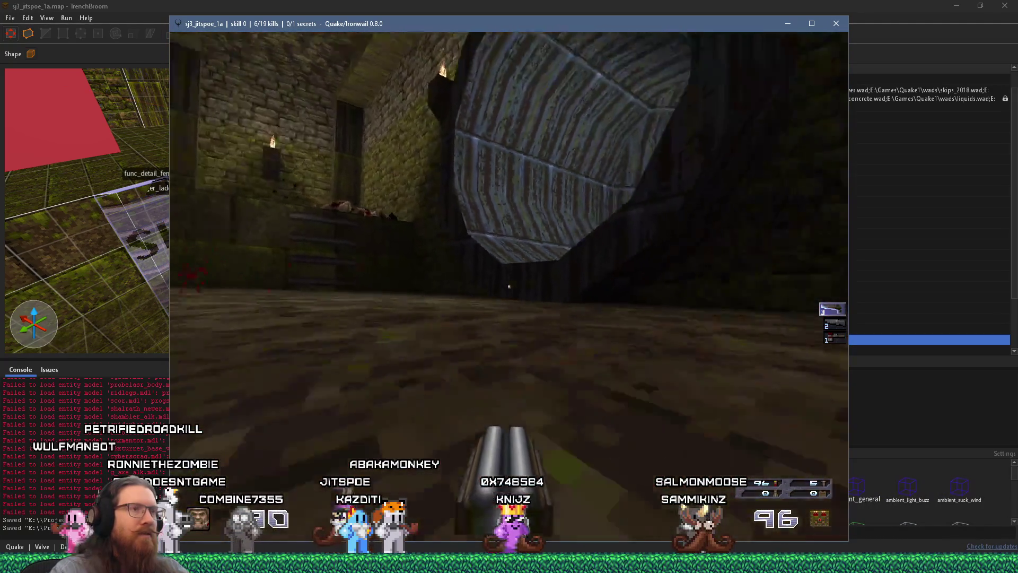
pyautogui.press('w')
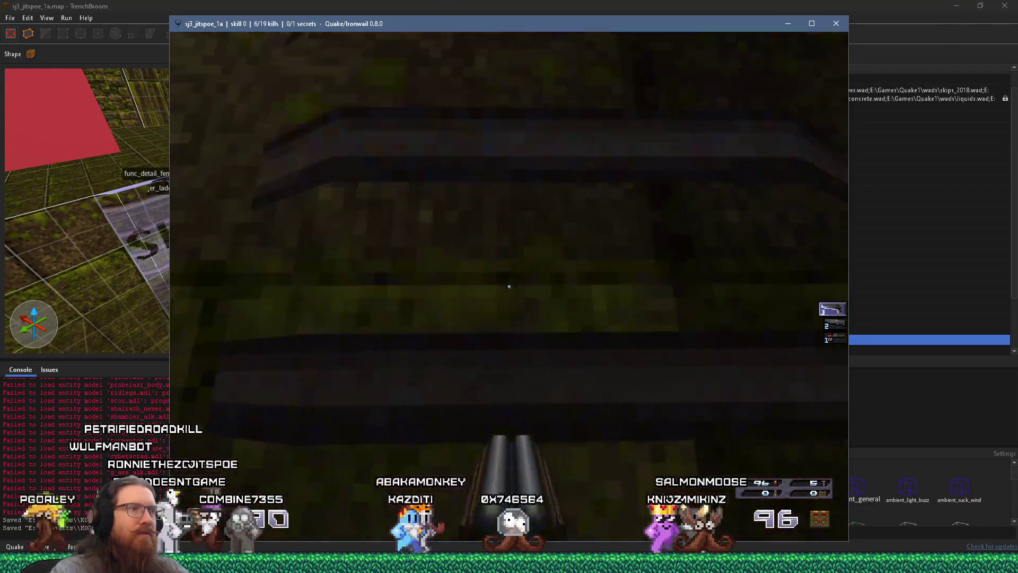
pyautogui.press('s')
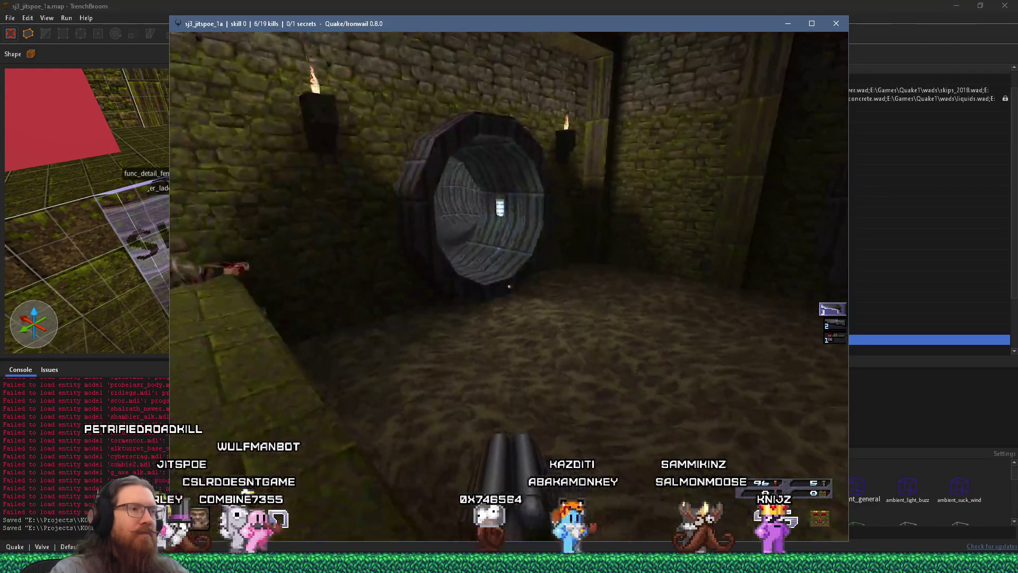
pyautogui.press('s')
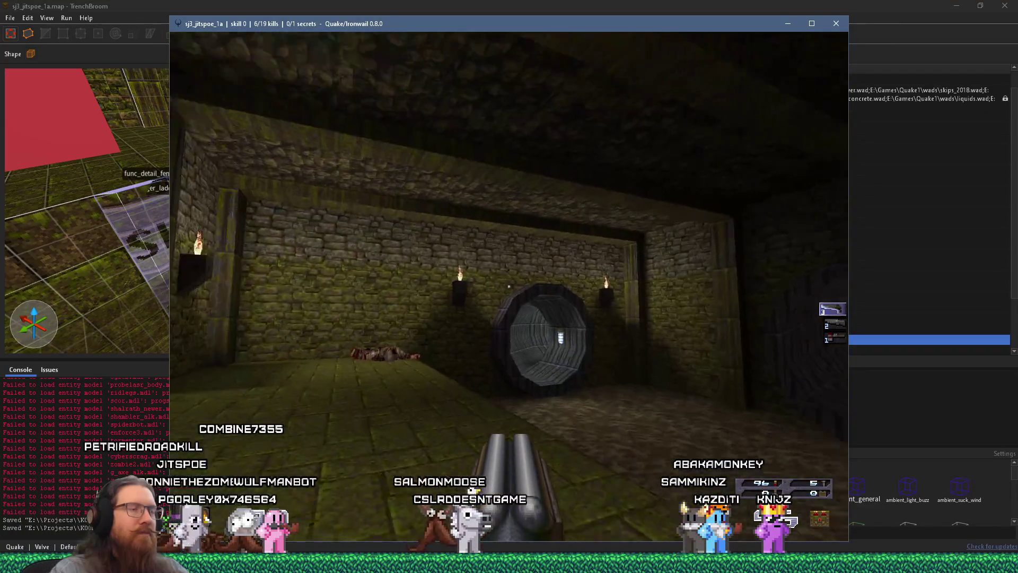
pyautogui.press('w')
pyautogui.press('w')
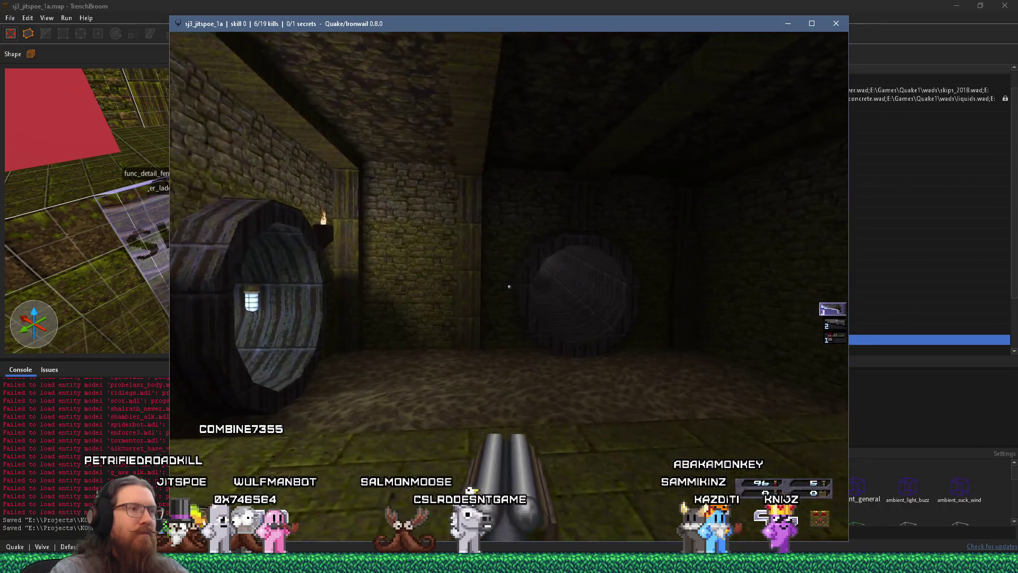
pyautogui.press('w')
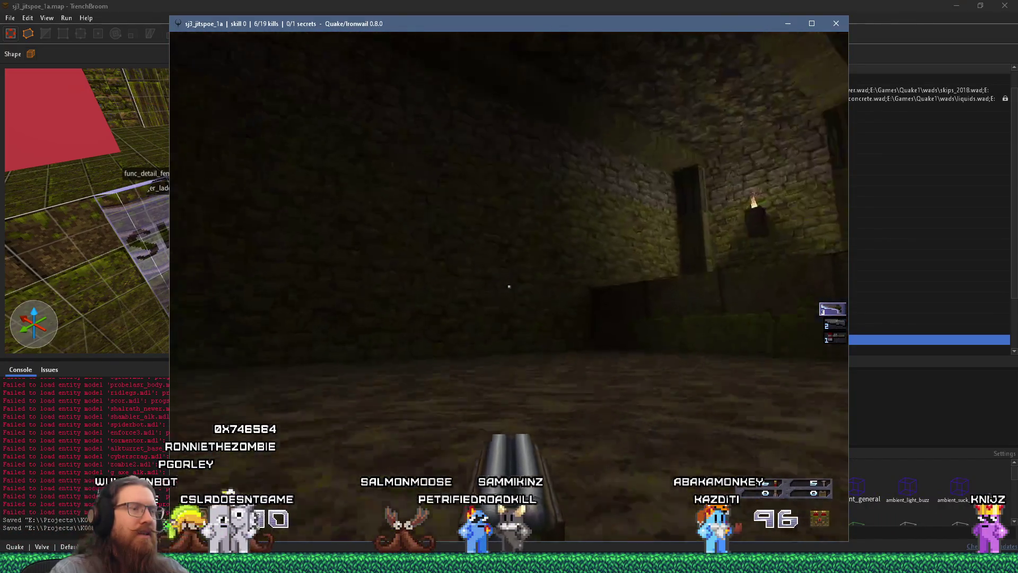
pyautogui.press('w')
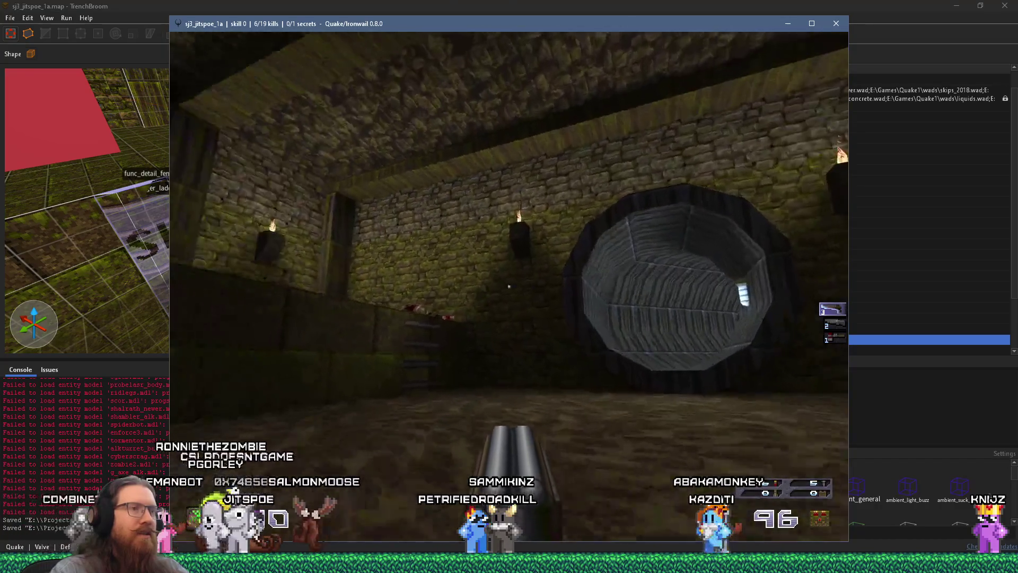
pyautogui.press('w')
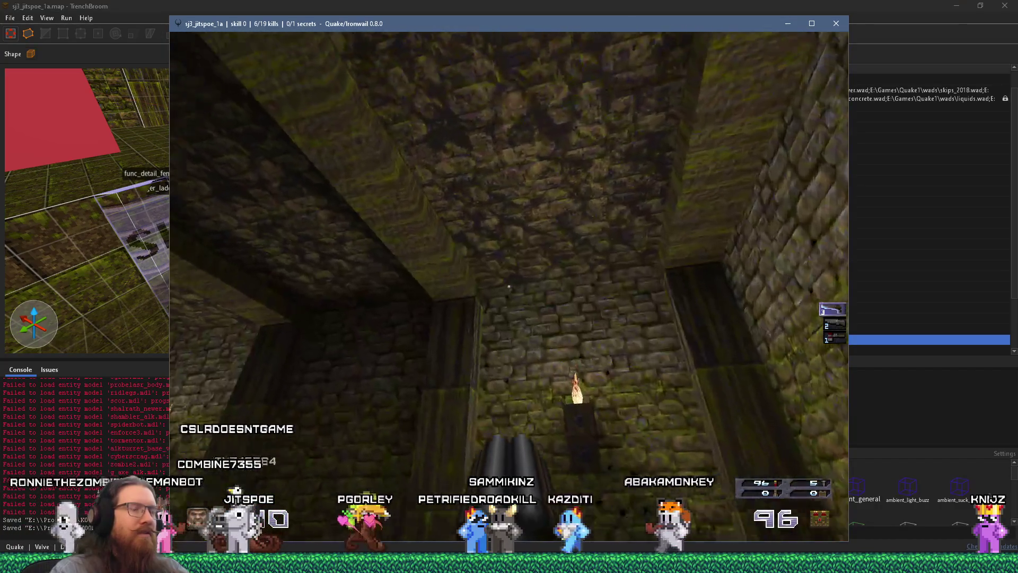
pyautogui.press('w')
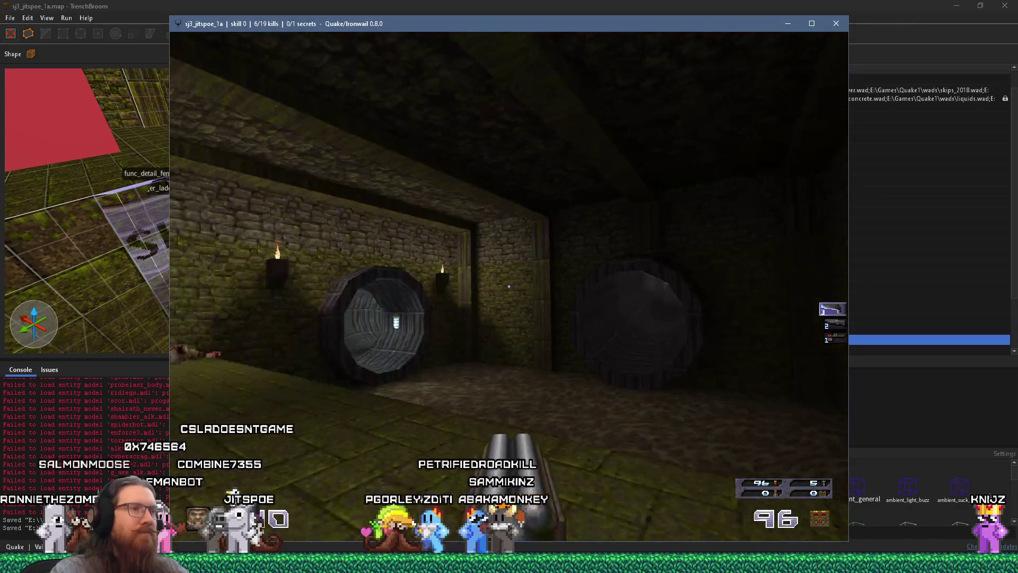
pyautogui.press('w')
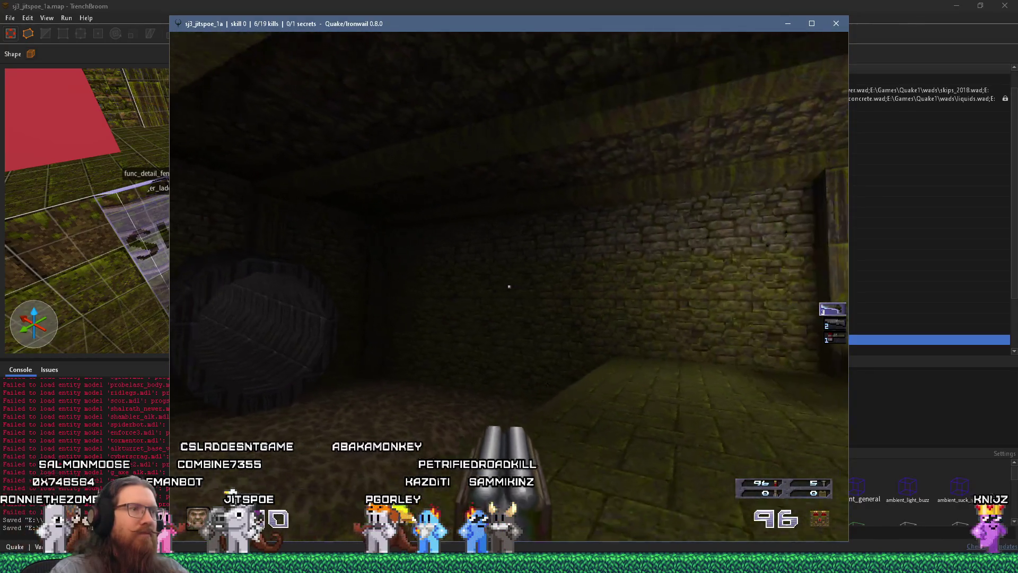
pyautogui.press('w')
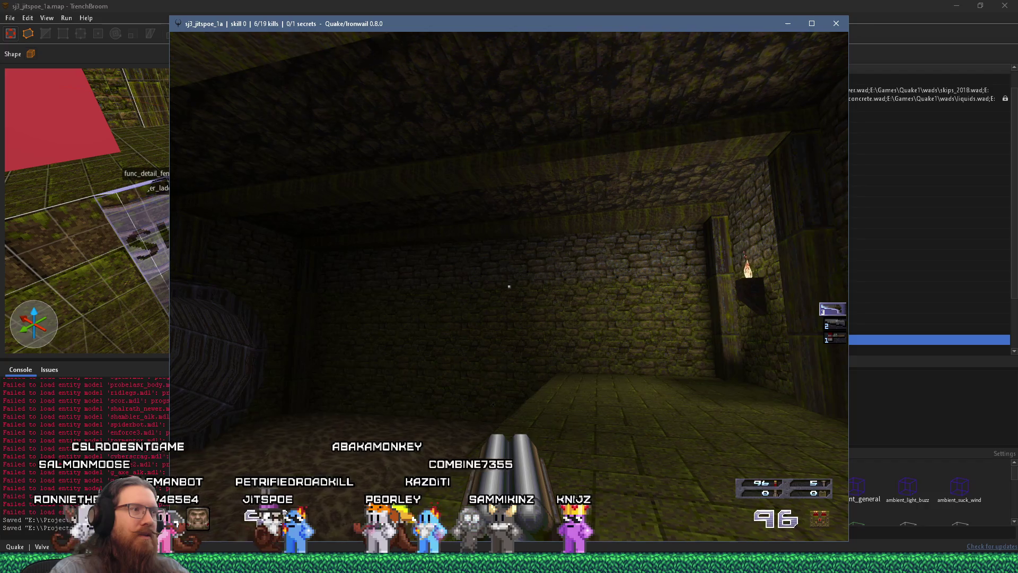
pyautogui.press('w')
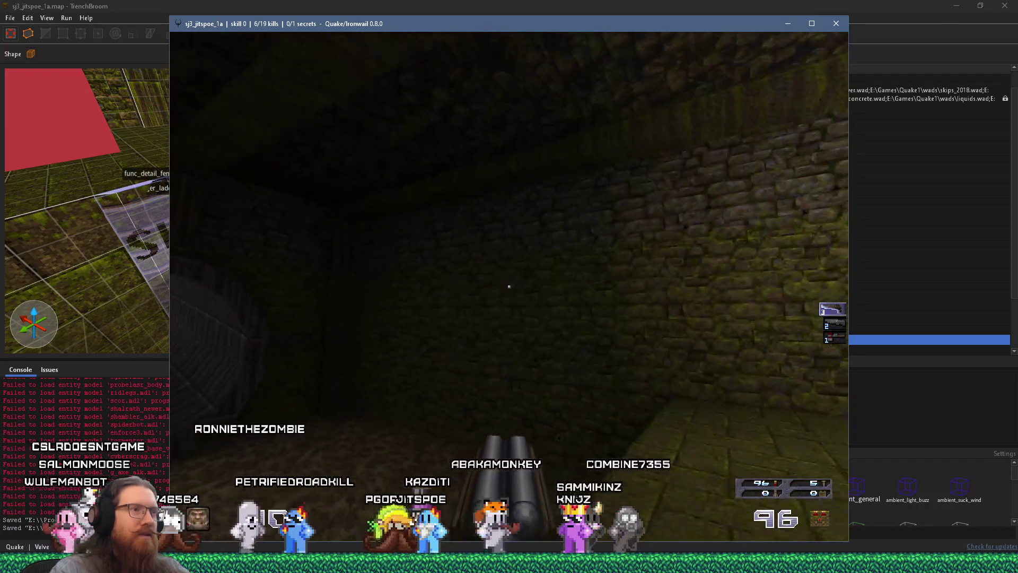
# Step: Open the console and quit the game
pyautogui.press('`')
pyautogui.write('quit')
pyautogui.press('Return')
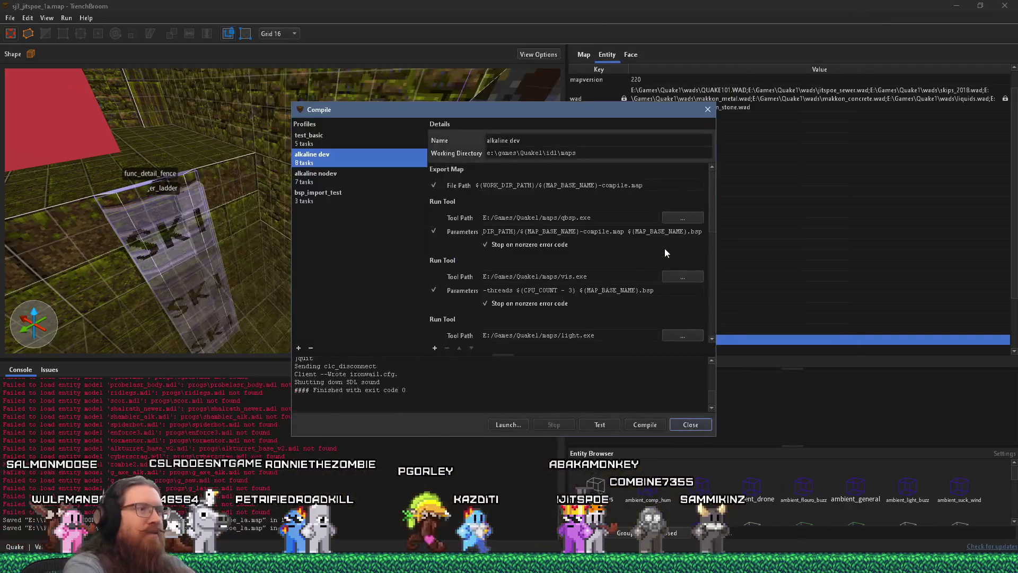
pyautogui.click(696, 109)
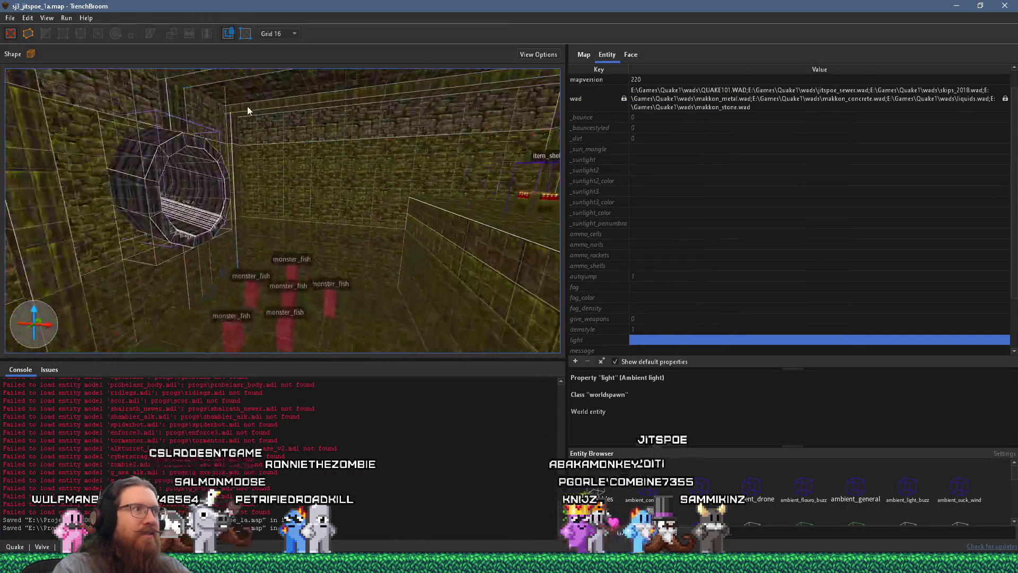
pyautogui.scroll(3, 299, 243)
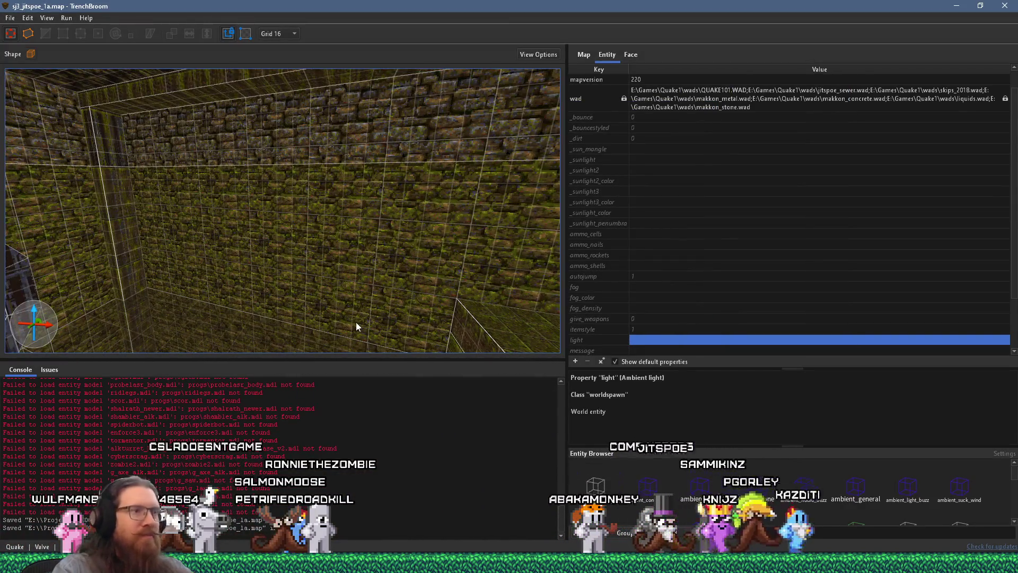
pyautogui.click(634, 55)
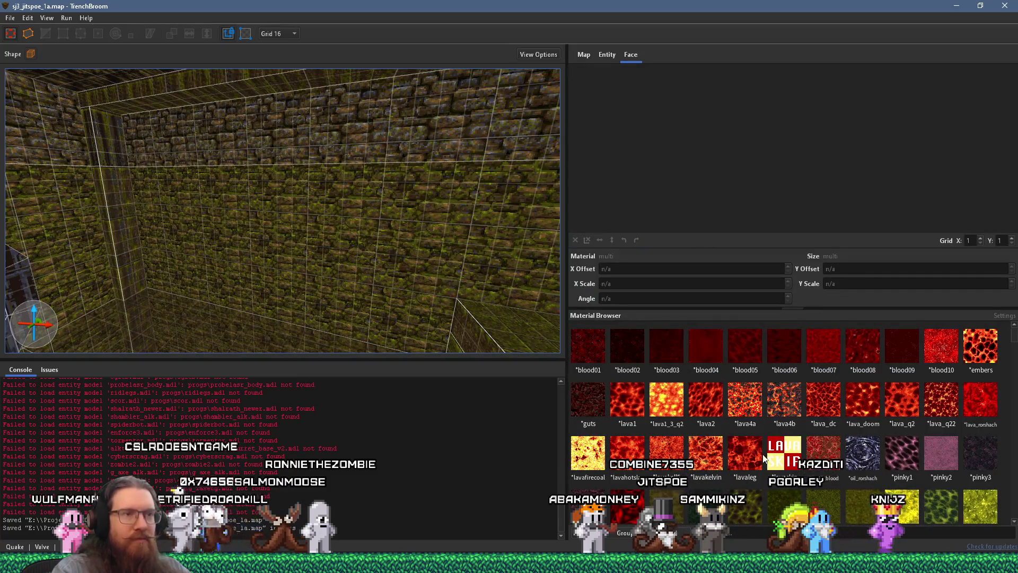
pyautogui.scroll(3, 763, 458)
pyautogui.scroll(-3, 763, 458)
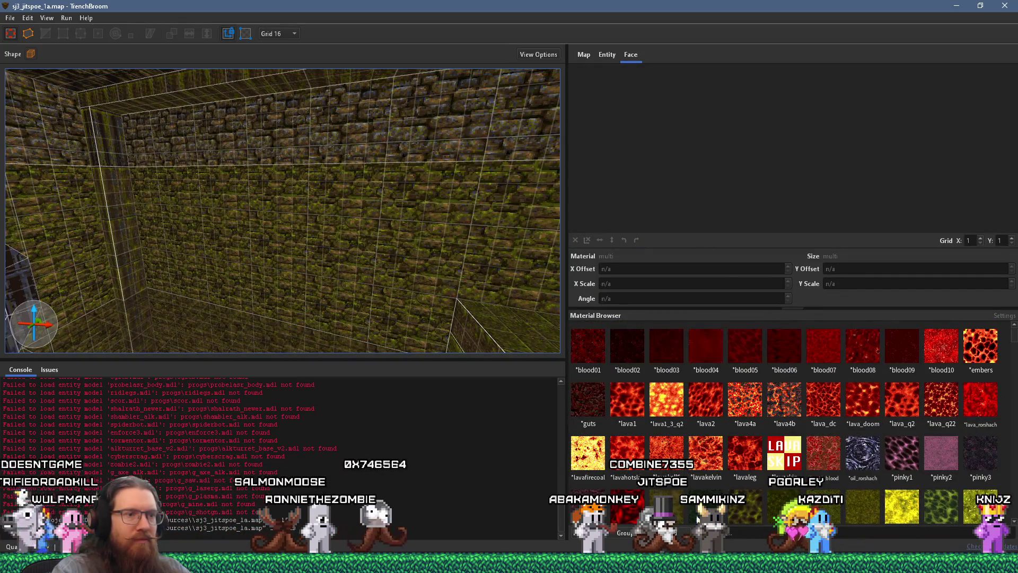
pyautogui.scroll(15, 637, 487)
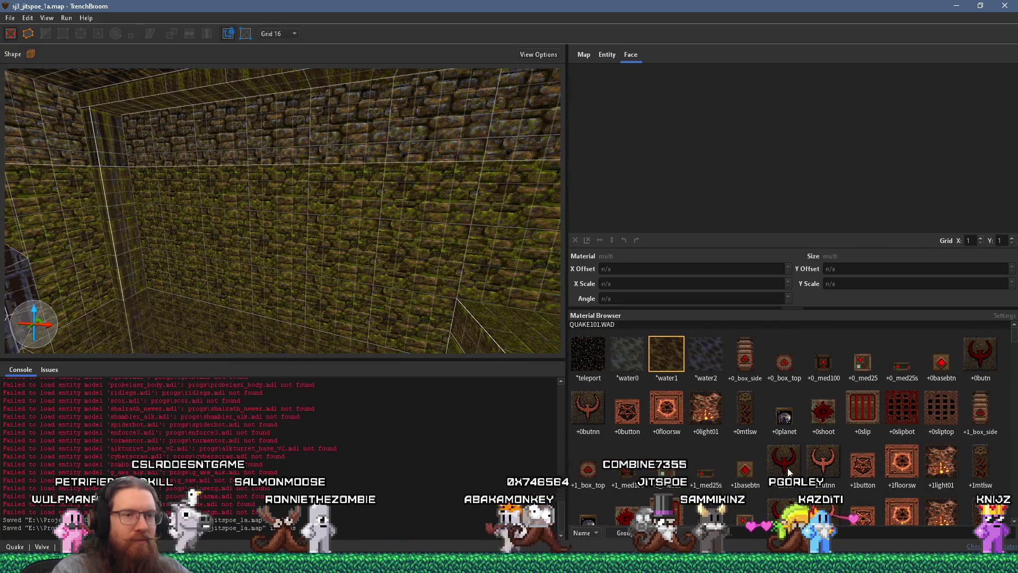
pyautogui.scroll(-3, 807, 473)
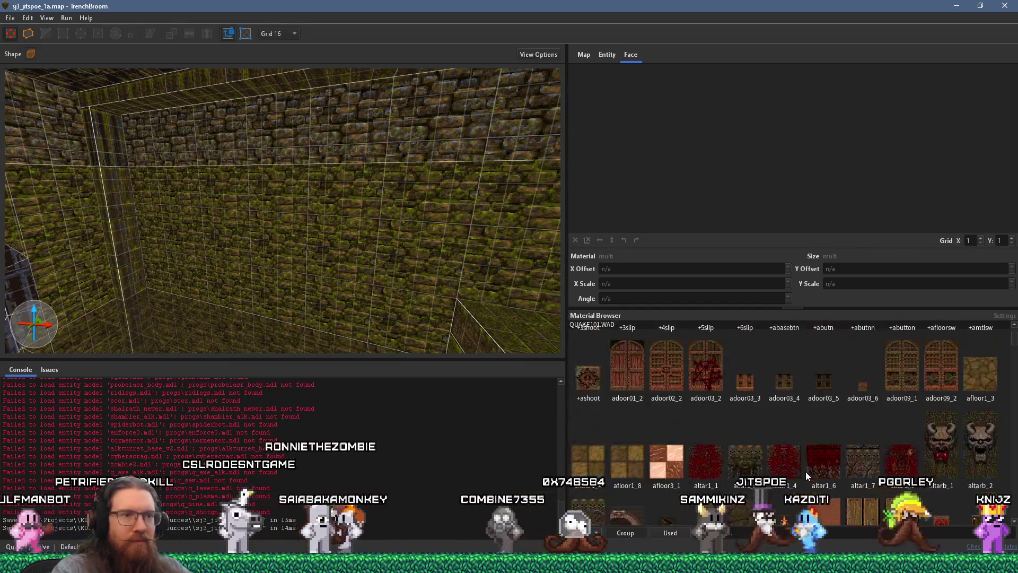
pyautogui.scroll(-10, 806, 473)
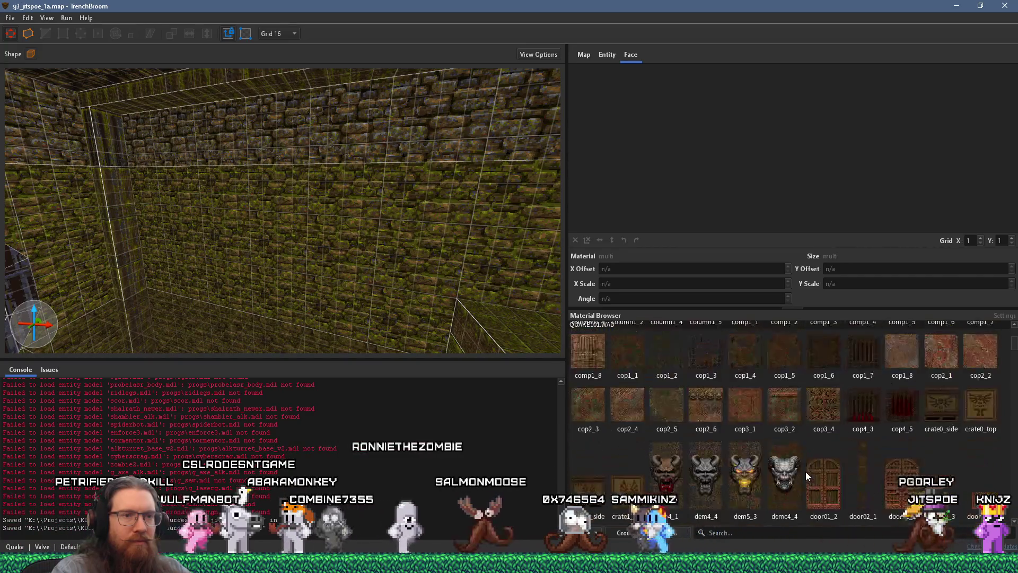
pyautogui.scroll(-5, 806, 472)
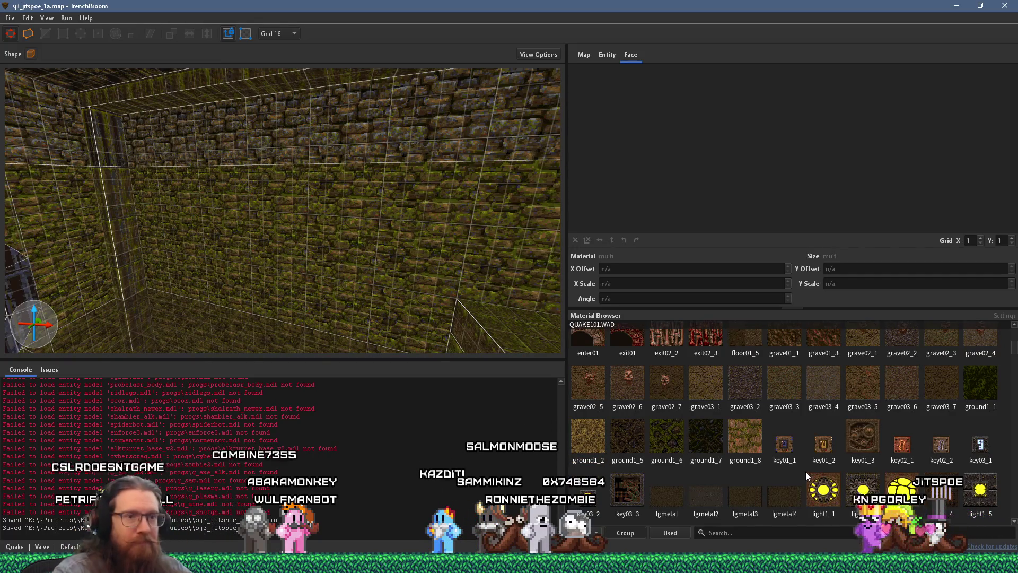
pyautogui.scroll(-3, 800, 461)
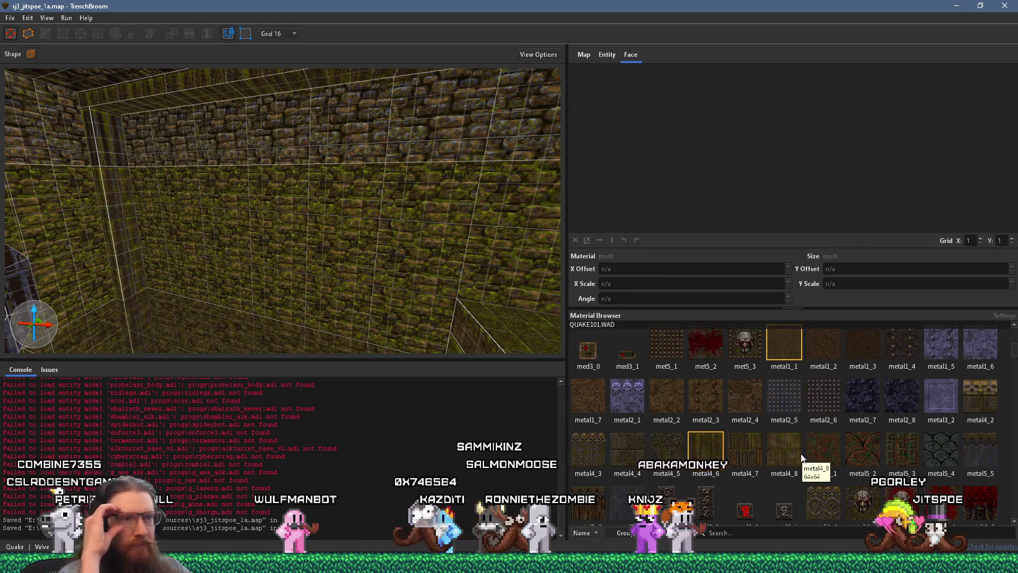
pyautogui.press('s')
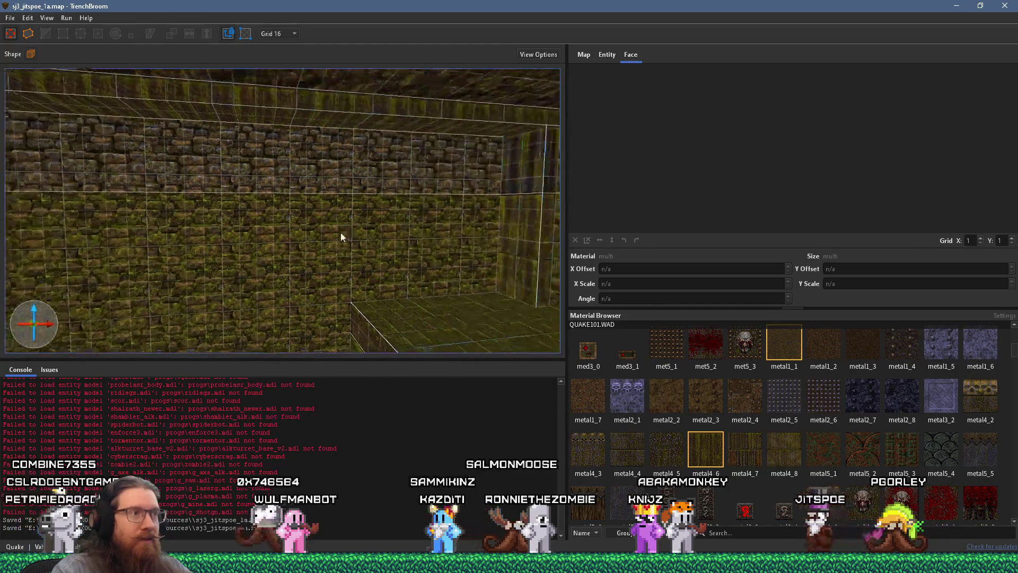
pyautogui.press('w')
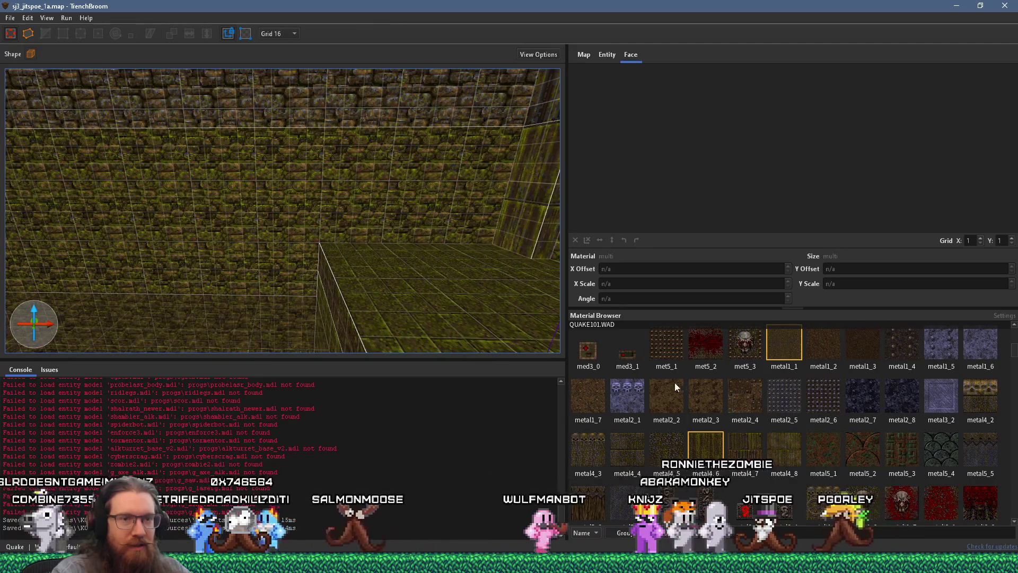
pyautogui.scroll(-1, 765, 439)
pyautogui.scroll(-3, 764, 439)
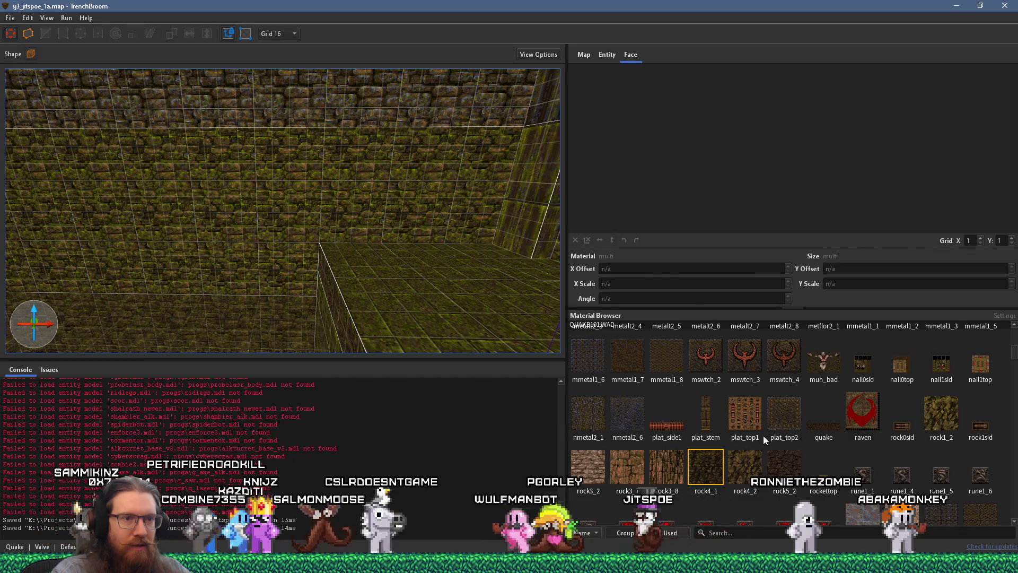
pyautogui.scroll(-1, 762, 435)
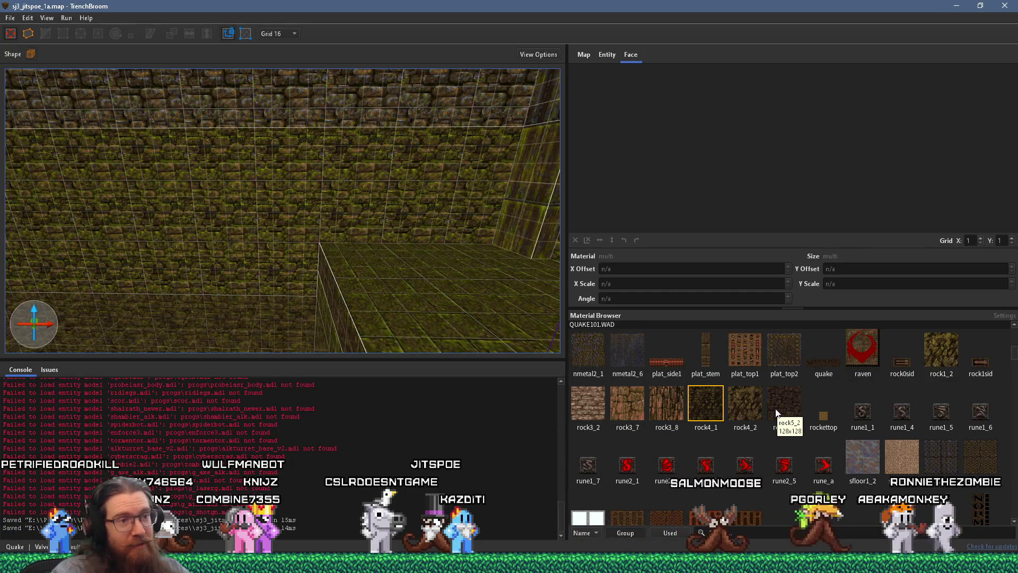
pyautogui.scroll(-1, 776, 412)
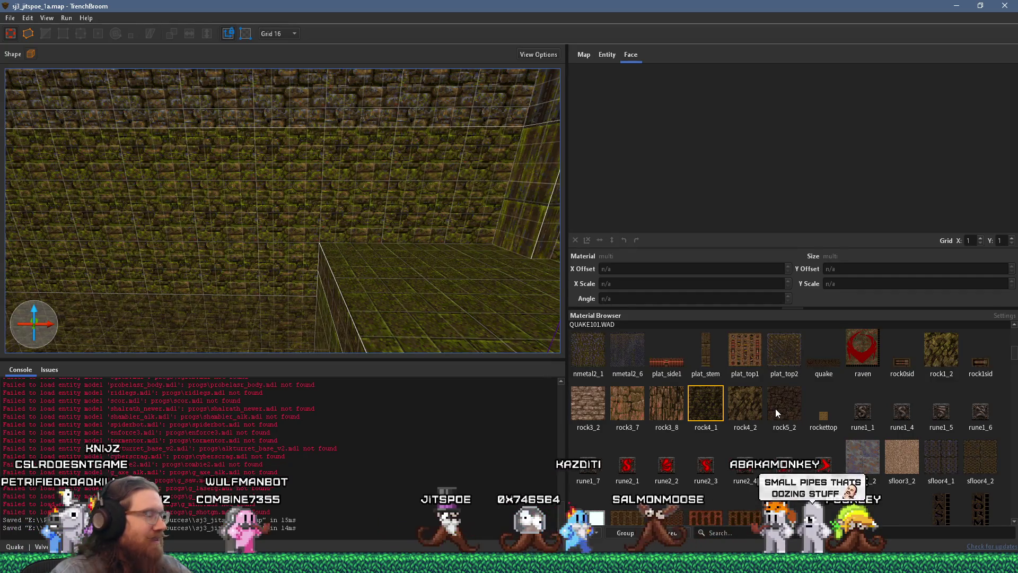
pyautogui.scroll(-10, 328, 282)
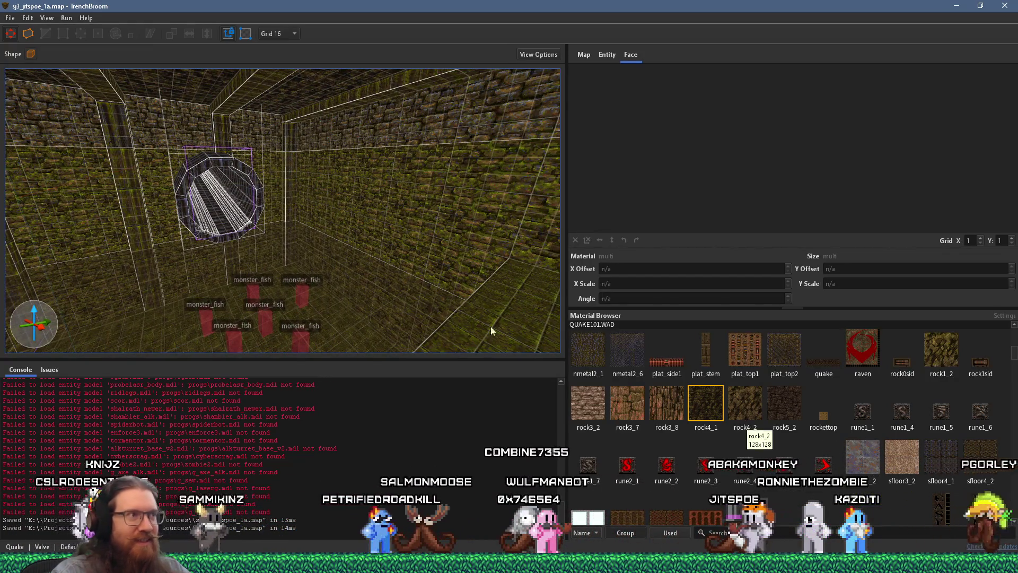
pyautogui.scroll(10, 521, 336)
pyautogui.moveTo(439, 279)
pyautogui.mouseDown()
pyautogui.moveTo(316, 264)
pyautogui.moveTo(379, 274)
pyautogui.mouseUp()
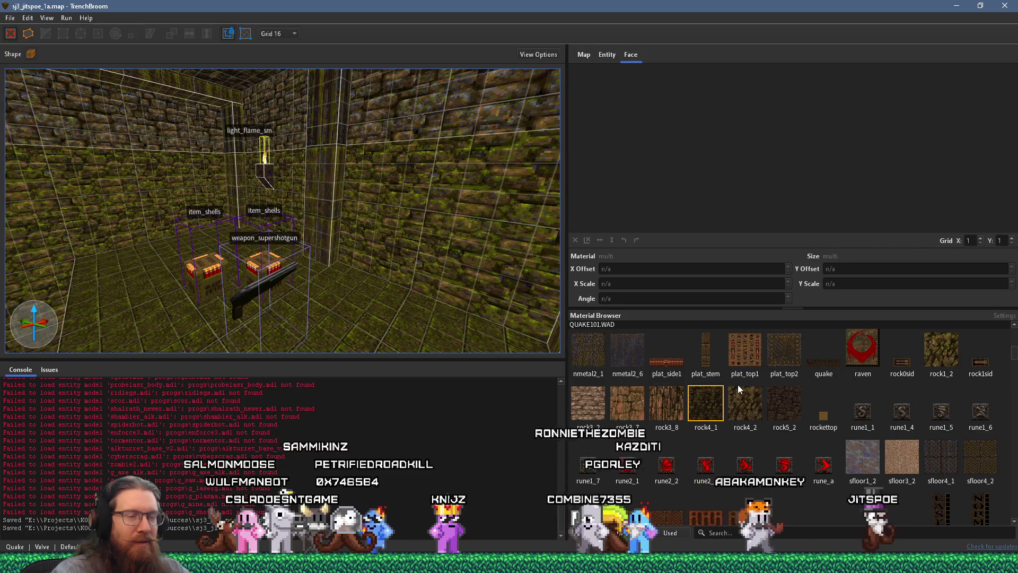
pyautogui.scroll(-3, 738, 390)
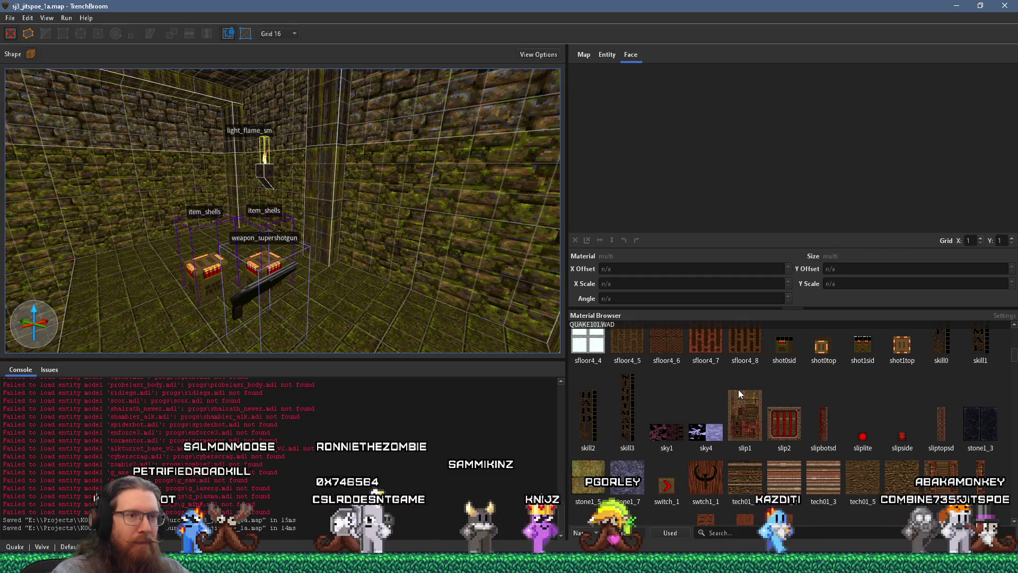
pyautogui.moveTo(392, 269)
pyautogui.mouseDown()
pyautogui.moveTo(197, 251)
pyautogui.moveTo(235, 274)
pyautogui.moveTo(374, 282)
pyautogui.moveTo(288, 274)
pyautogui.moveTo(381, 240)
pyautogui.moveTo(376, 257)
pyautogui.moveTo(329, 267)
pyautogui.moveTo(347, 269)
pyautogui.moveTo(368, 299)
pyautogui.moveTo(341, 300)
pyautogui.moveTo(265, 271)
pyautogui.moveTo(329, 212)
pyautogui.moveTo(352, 235)
pyautogui.moveTo(336, 263)
pyautogui.moveTo(505, 256)
pyautogui.moveTo(341, 261)
pyautogui.mouseUp()
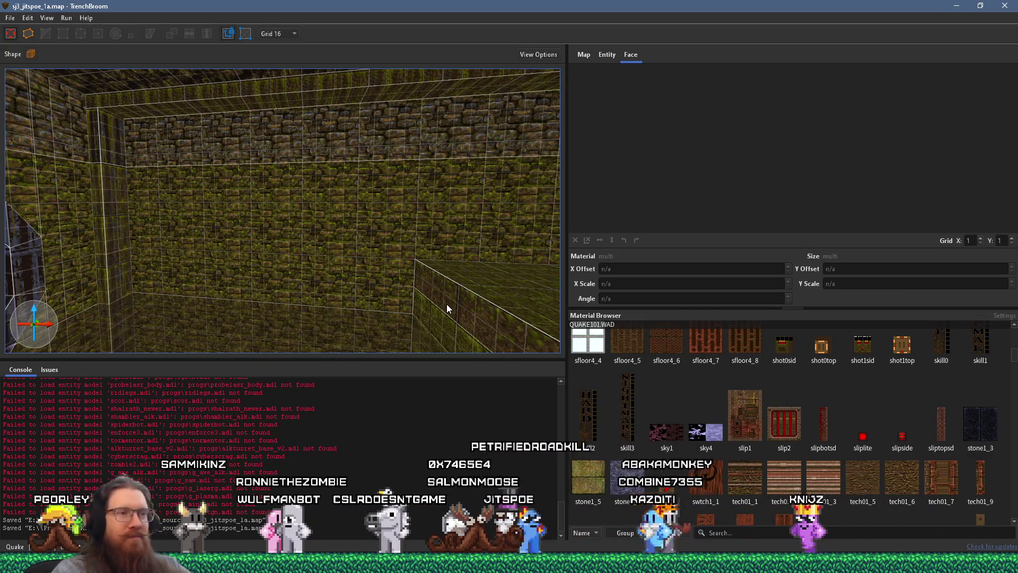
pyautogui.moveTo(419, 301)
pyautogui.mouseDown()
pyautogui.moveTo(459, 290)
pyautogui.moveTo(361, 302)
pyautogui.moveTo(527, 306)
pyautogui.moveTo(405, 301)
pyautogui.moveTo(492, 221)
pyautogui.moveTo(386, 255)
pyautogui.moveTo(530, 255)
pyautogui.moveTo(525, 262)
pyautogui.moveTo(408, 249)
pyautogui.mouseUp()
pyautogui.scroll(-3, 406, 302)
pyautogui.scroll(5, 393, 243)
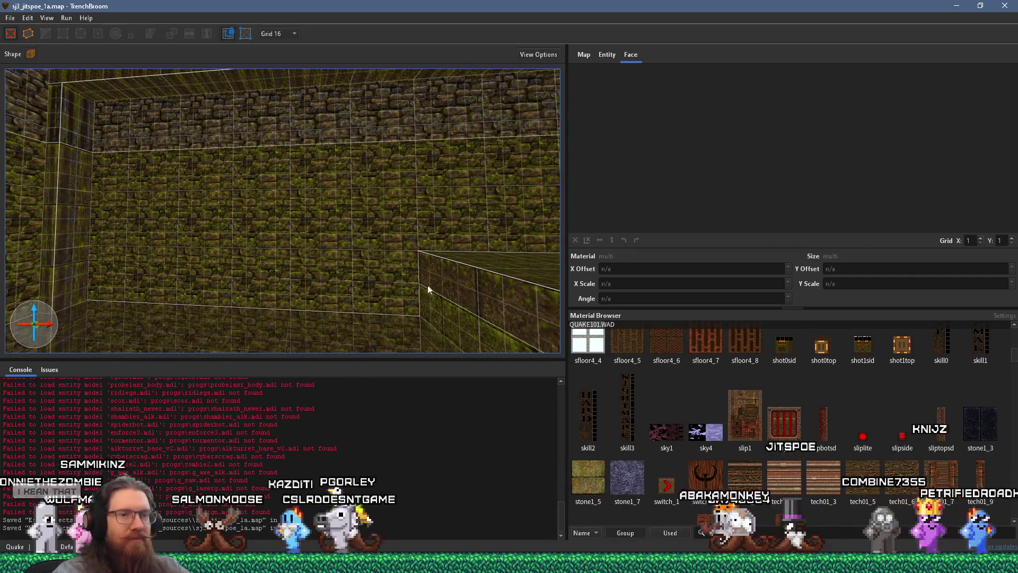
pyautogui.scroll(5, 788, 428)
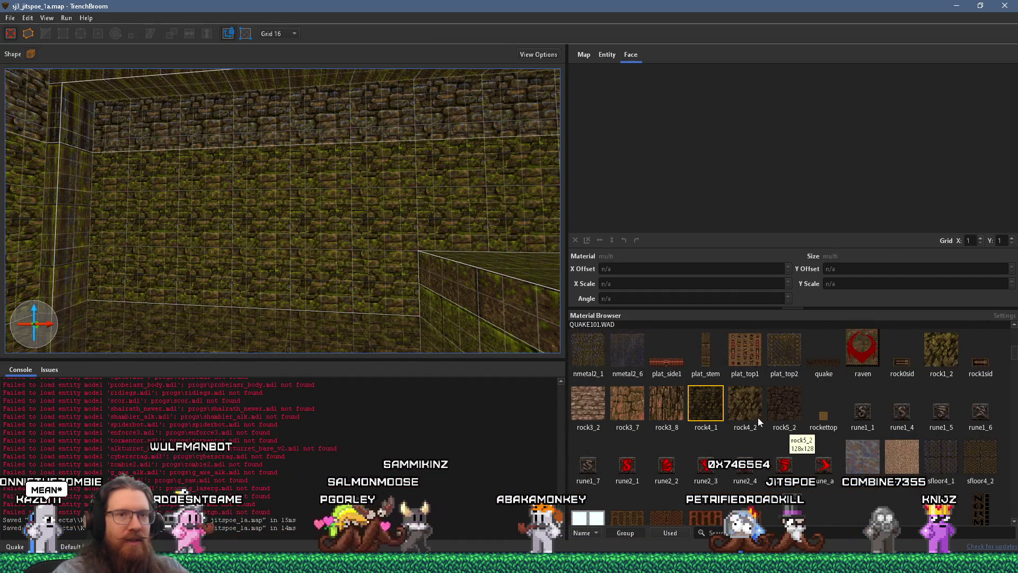
pyautogui.click(697, 404)
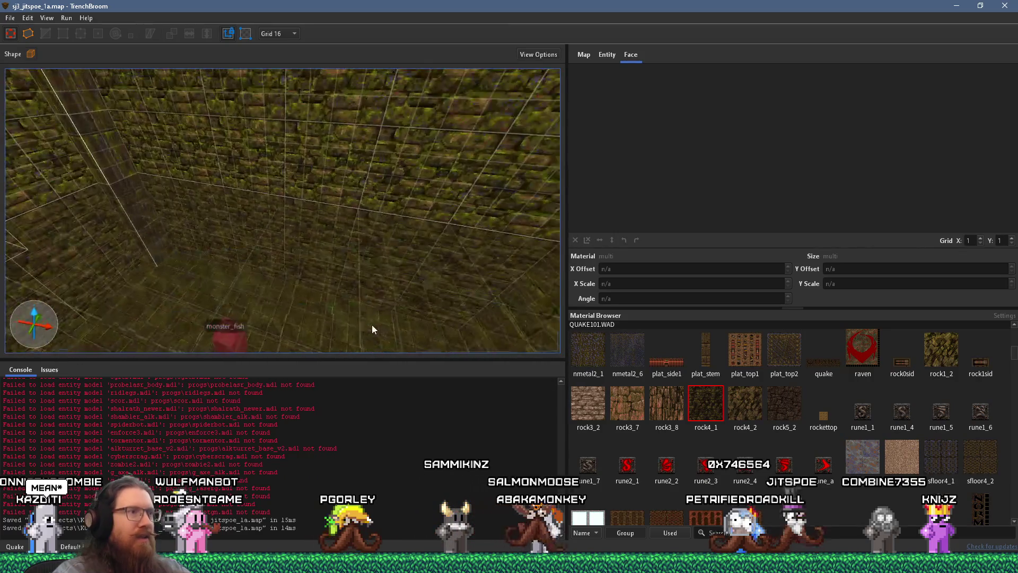
# Step: Draw a rock4_1 brush against the wall, extrude it, and resize it to 208 wide and 272 tall
pyautogui.moveTo(362, 183)
pyautogui.mouseDown()
pyautogui.moveTo(197, 146)
pyautogui.moveTo(297, 280)
pyautogui.moveTo(301, 329)
pyautogui.mouseUp()
pyautogui.scroll(3, 265, 322)
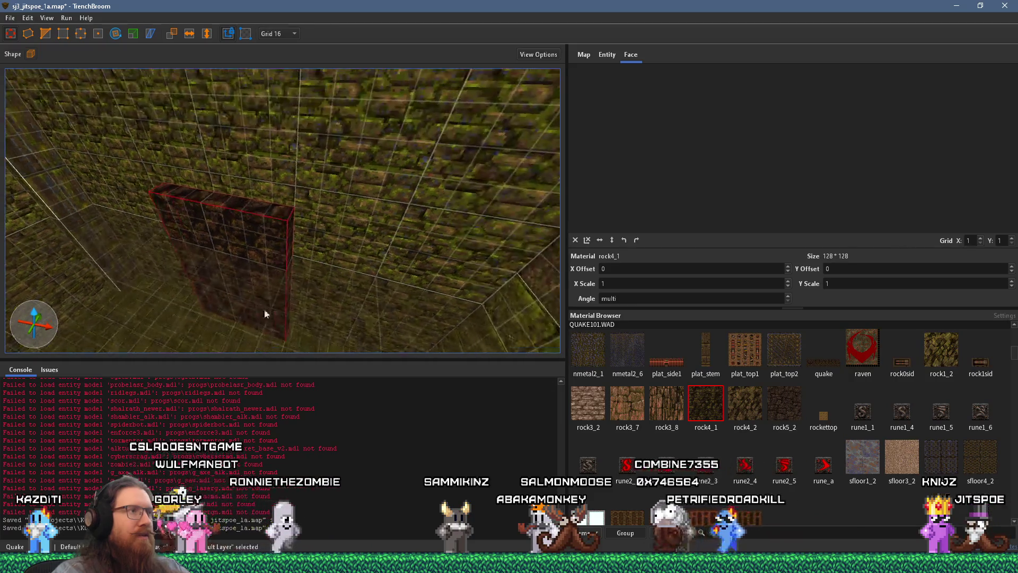
pyautogui.moveTo(300, 324)
pyautogui.mouseDown()
pyautogui.moveTo(310, 238)
pyautogui.moveTo(287, 297)
pyautogui.moveTo(266, 290)
pyautogui.mouseUp()
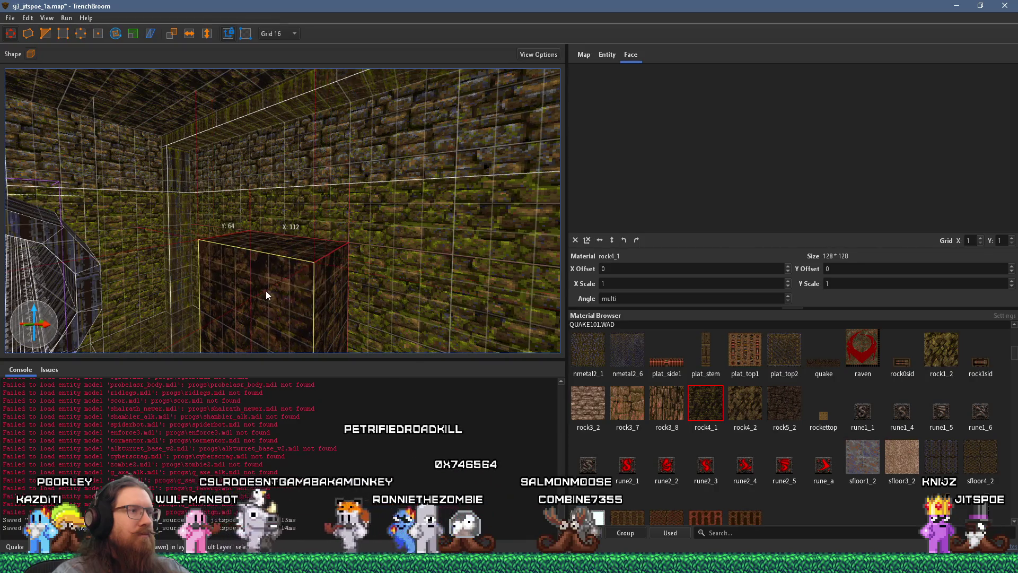
pyautogui.scroll(4, 281, 223)
pyautogui.scroll(-5, 298, 237)
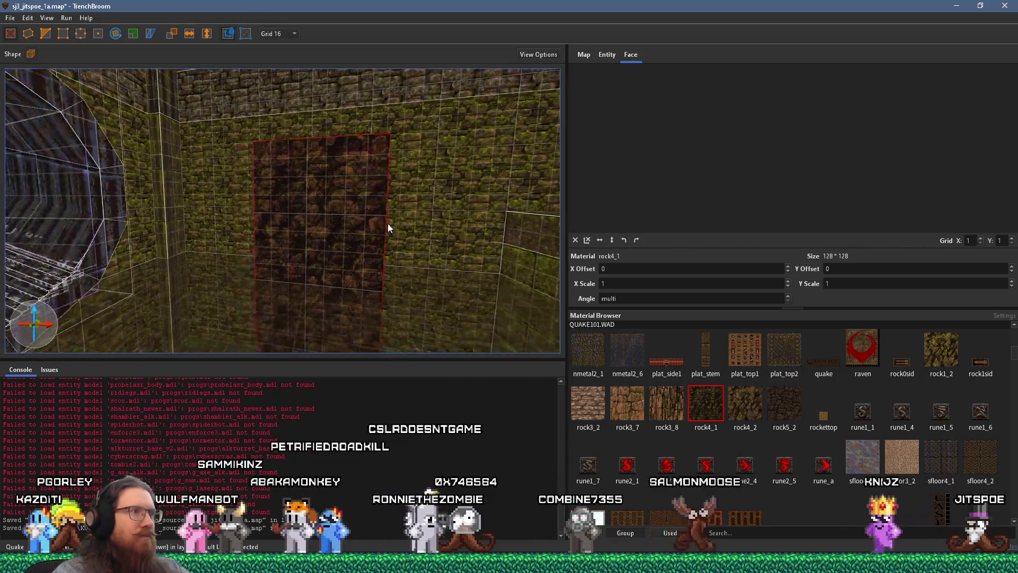
pyautogui.scroll(2, 254, 249)
pyautogui.scroll(-4, 253, 250)
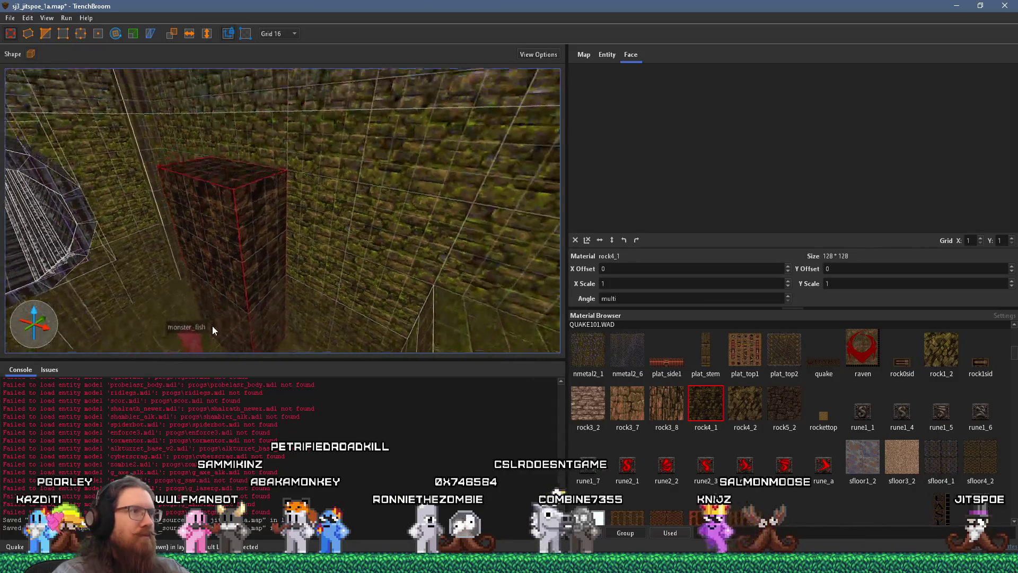
pyautogui.moveTo(271, 272)
pyautogui.mouseDown()
pyautogui.moveTo(326, 362)
pyautogui.moveTo(397, 365)
pyautogui.mouseUp()
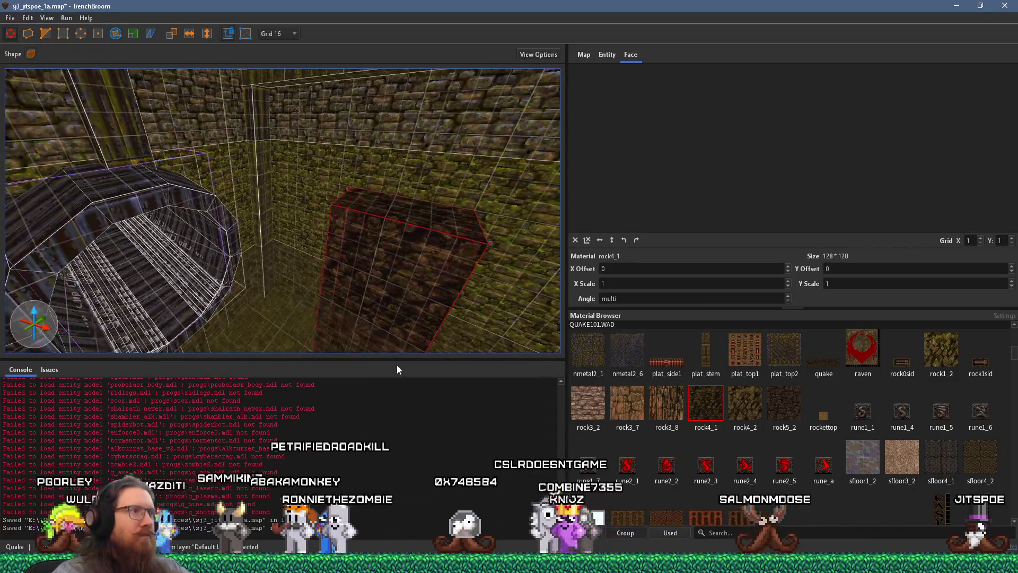
pyautogui.moveTo(261, 263)
pyautogui.mouseDown()
pyautogui.moveTo(332, 264)
pyautogui.moveTo(294, 278)
pyautogui.moveTo(336, 280)
pyautogui.mouseUp()
pyautogui.moveTo(326, 192); pyautogui.dragTo(322, 165)
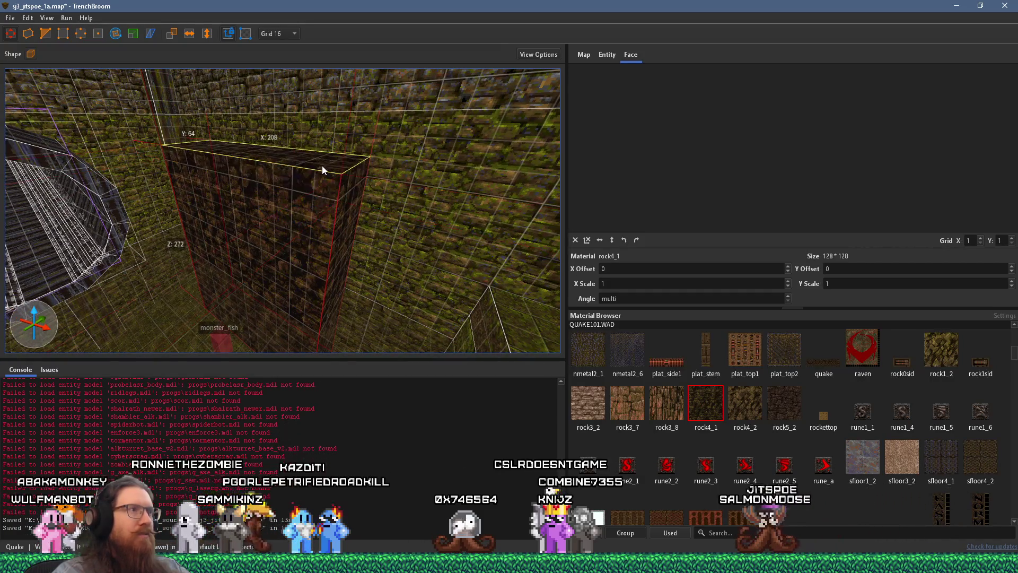
pyautogui.scroll(5, 322, 160)
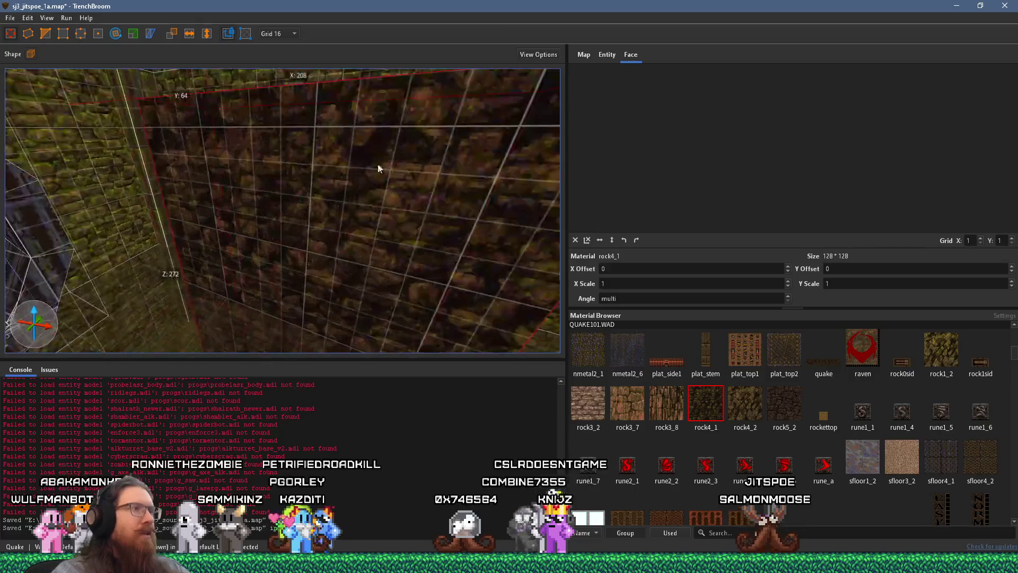
# Step: Clip an angled piece off the block's top, keeping only the lower part
pyautogui.moveTo(329, 157)
pyautogui.mouseDown()
pyautogui.moveTo(288, 167)
pyautogui.moveTo(278, 189)
pyautogui.moveTo(285, 284)
pyautogui.mouseUp()
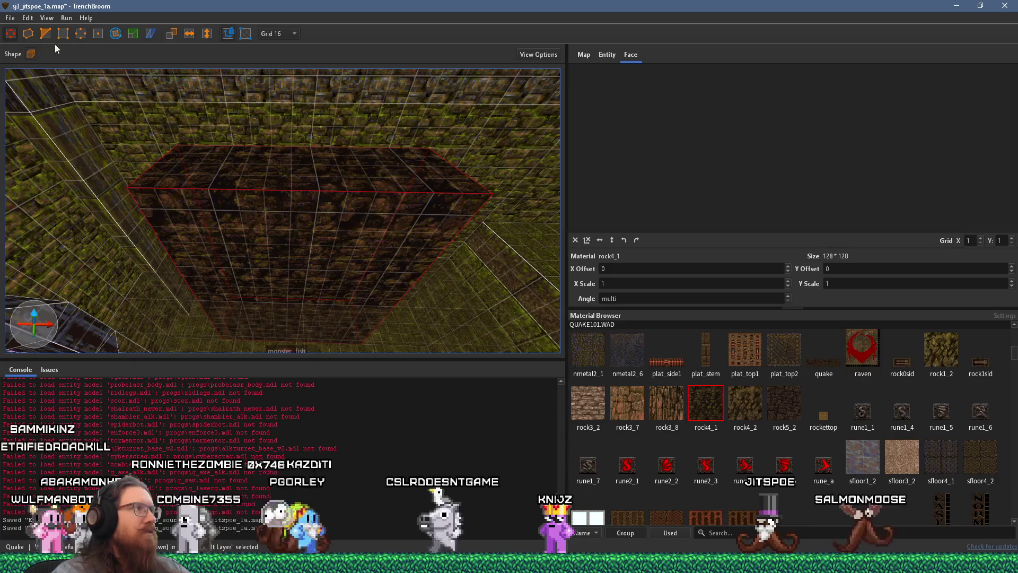
pyautogui.moveTo(299, 179)
pyautogui.mouseDown()
pyautogui.moveTo(151, 123)
pyautogui.moveTo(199, 141)
pyautogui.mouseUp()
pyautogui.click(210, 147)
pyautogui.press('Tab')
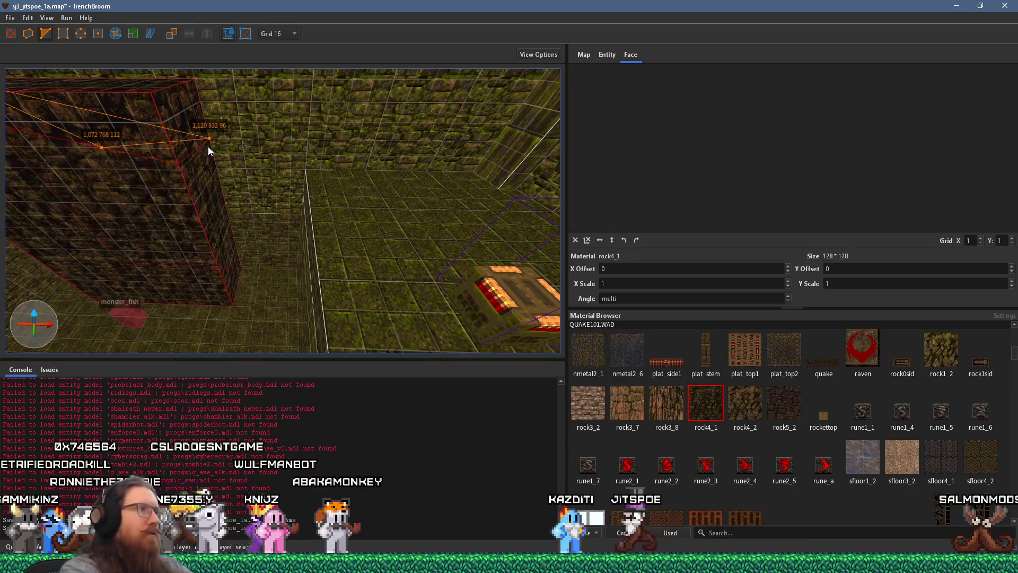
pyautogui.press('Tab')
pyautogui.press('Return')
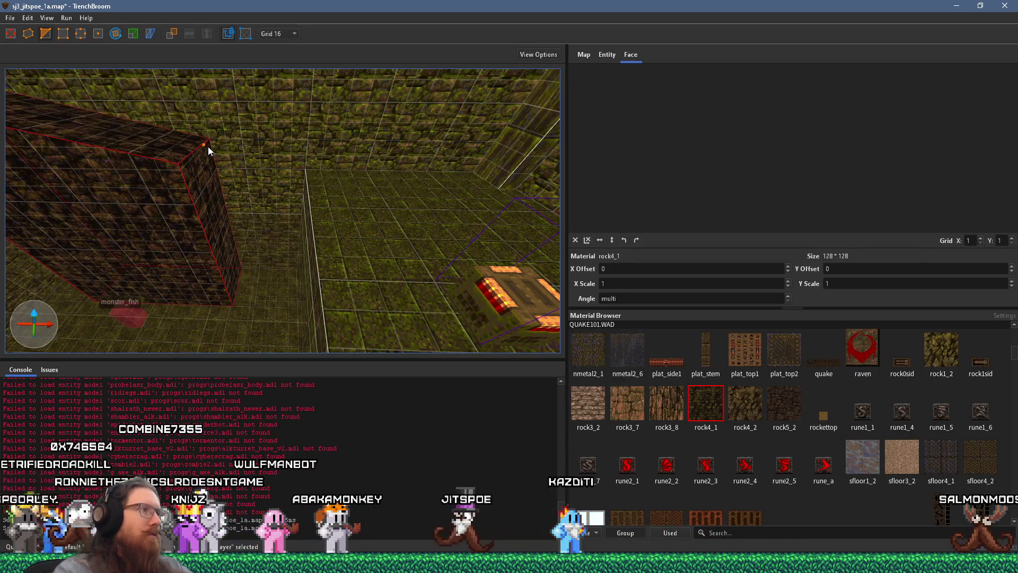
# Step: Make two slanted three-point clip cuts on the rock column
pyautogui.moveTo(192, 130); pyautogui.dragTo(299, 237)
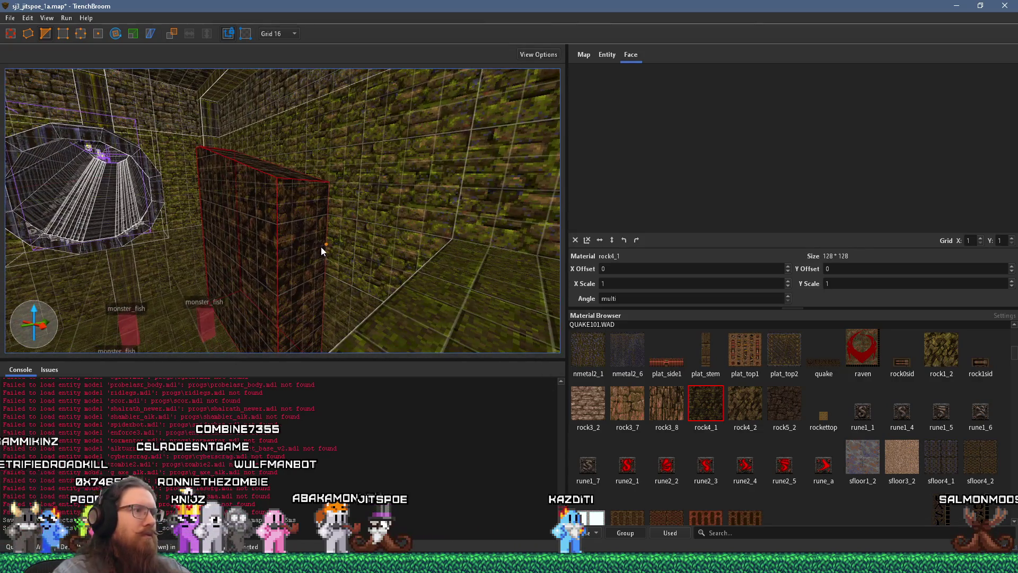
pyautogui.click(252, 258)
pyautogui.click(271, 171)
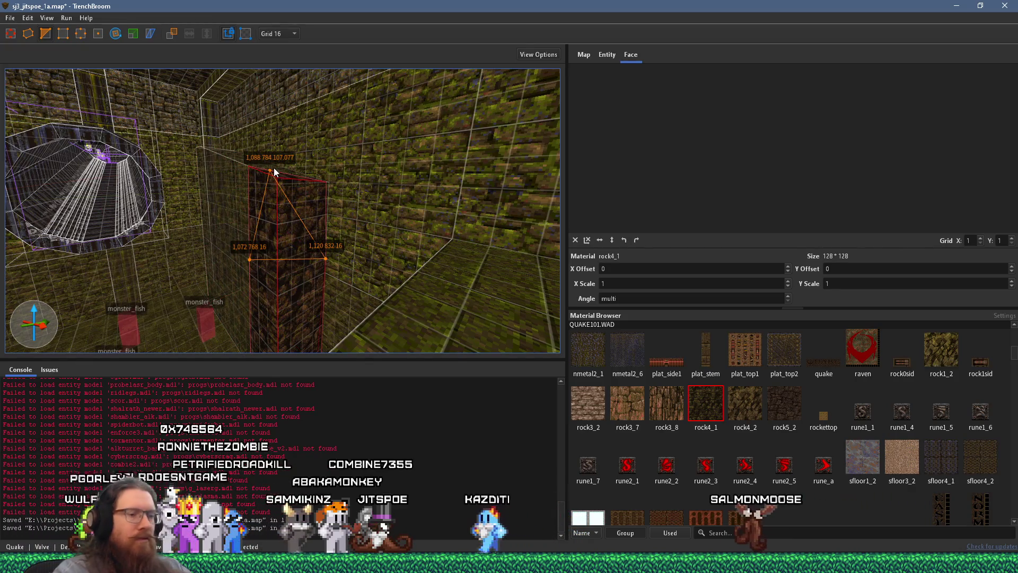
pyautogui.press('Return')
pyautogui.moveTo(273, 168)
pyautogui.mouseDown()
pyautogui.moveTo(313, 235)
pyautogui.moveTo(371, 227)
pyautogui.moveTo(348, 234)
pyautogui.moveTo(310, 170)
pyautogui.moveTo(171, 90)
pyautogui.moveTo(232, 210)
pyautogui.moveTo(241, 197)
pyautogui.moveTo(313, 265)
pyautogui.mouseUp()
pyautogui.click(314, 259)
pyautogui.click(252, 243)
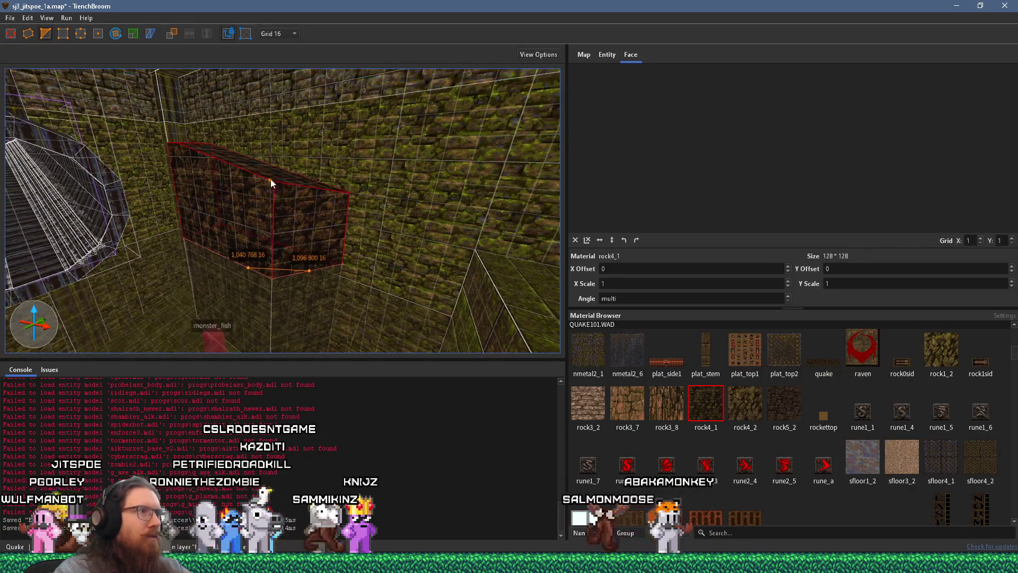
pyautogui.click(268, 174)
pyautogui.press('Return')
# Step: Make two more angled clip cuts on the column, redoing one misplaced set of points
pyautogui.moveTo(271, 179)
pyautogui.mouseDown()
pyautogui.moveTo(186, 176)
pyautogui.moveTo(285, 241)
pyautogui.moveTo(258, 215)
pyautogui.moveTo(342, 211)
pyautogui.mouseUp()
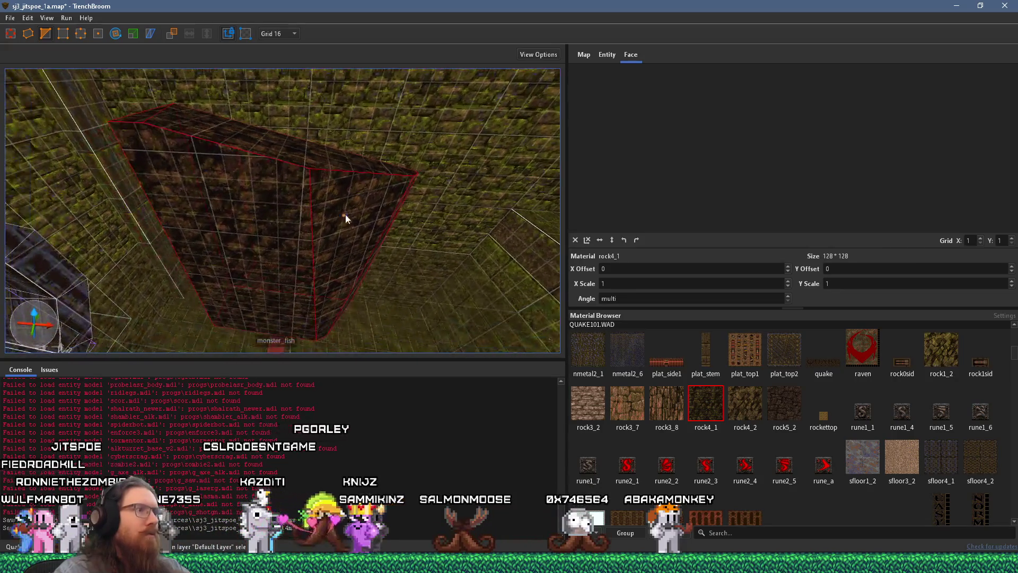
pyautogui.click(342, 242)
pyautogui.click(297, 153)
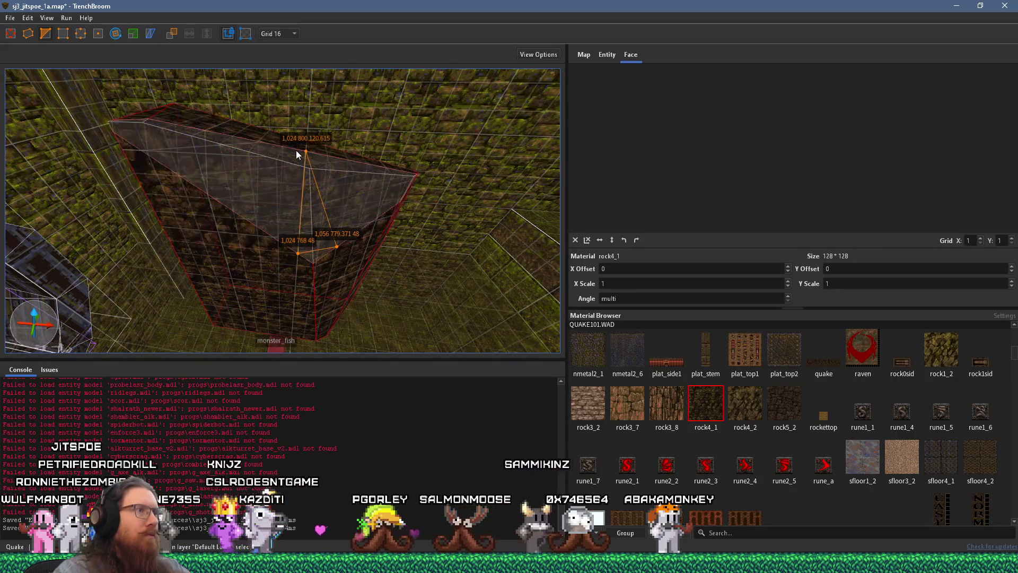
pyautogui.press('Return')
pyautogui.moveTo(293, 148)
pyautogui.mouseDown()
pyautogui.moveTo(285, 224)
pyautogui.moveTo(374, 212)
pyautogui.moveTo(340, 271)
pyautogui.moveTo(278, 233)
pyautogui.moveTo(284, 272)
pyautogui.moveTo(329, 170)
pyautogui.mouseUp()
pyautogui.click(275, 230)
pyautogui.click(335, 167)
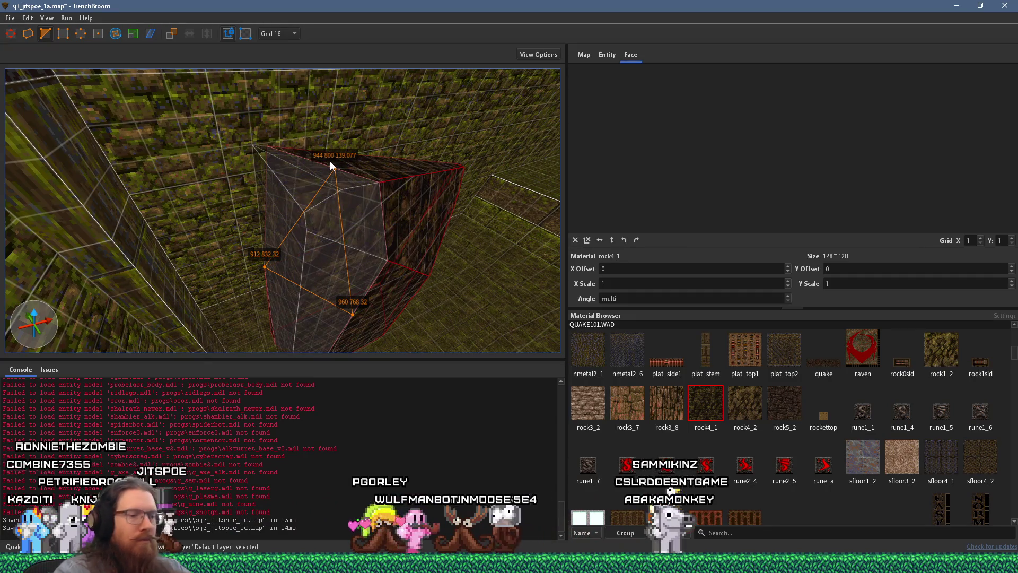
pyautogui.press('Escape')
pyautogui.moveTo(351, 288)
pyautogui.mouseDown()
pyautogui.moveTo(336, 291)
pyautogui.moveTo(339, 200)
pyautogui.moveTo(389, 307)
pyautogui.moveTo(300, 182)
pyautogui.moveTo(358, 139)
pyautogui.moveTo(326, 226)
pyautogui.moveTo(334, 133)
pyautogui.moveTo(284, 227)
pyautogui.moveTo(328, 217)
pyautogui.moveTo(208, 286)
pyautogui.moveTo(302, 333)
pyautogui.moveTo(245, 307)
pyautogui.moveTo(265, 266)
pyautogui.moveTo(223, 290)
pyautogui.moveTo(295, 303)
pyautogui.moveTo(273, 351)
pyautogui.moveTo(306, 232)
pyautogui.mouseUp()
pyautogui.click(331, 187)
pyautogui.press('Return')
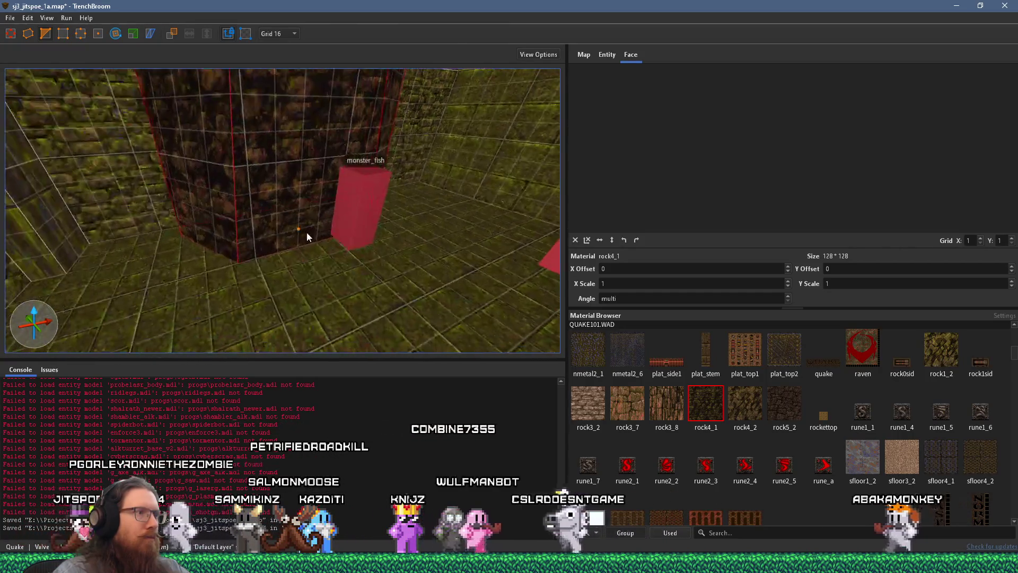
# Step: Drag the column's top vertices to taper it into an irregular rock pillar
pyautogui.scroll(3, 306, 232)
pyautogui.moveTo(172, 253)
pyautogui.mouseDown()
pyautogui.moveTo(201, 346)
pyautogui.moveTo(250, 178)
pyautogui.mouseUp()
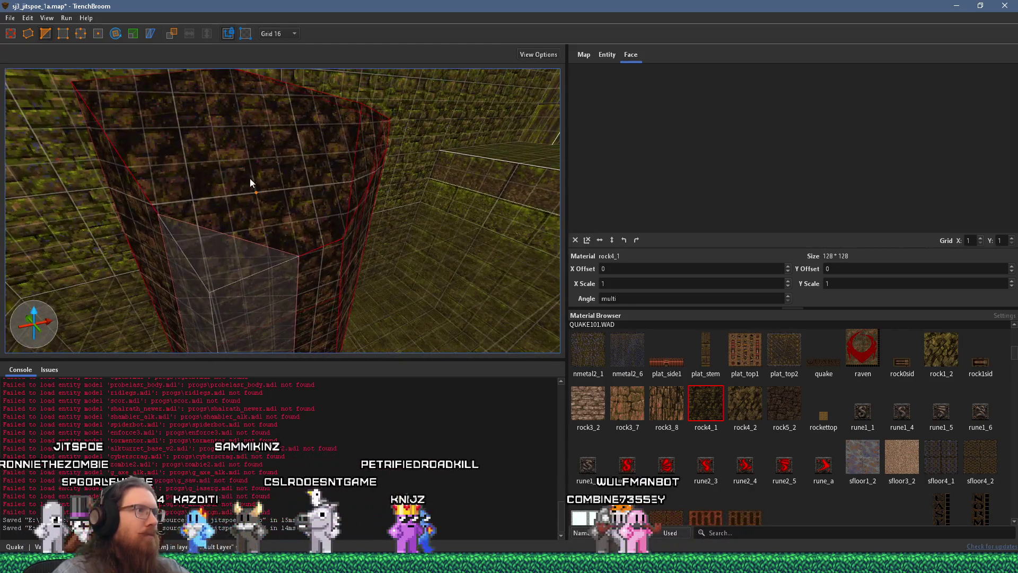
pyautogui.click(243, 137)
pyautogui.moveTo(307, 191)
pyautogui.mouseDown()
pyautogui.moveTo(246, 182)
pyautogui.moveTo(267, 199)
pyautogui.mouseUp()
pyautogui.scroll(3, 276, 222)
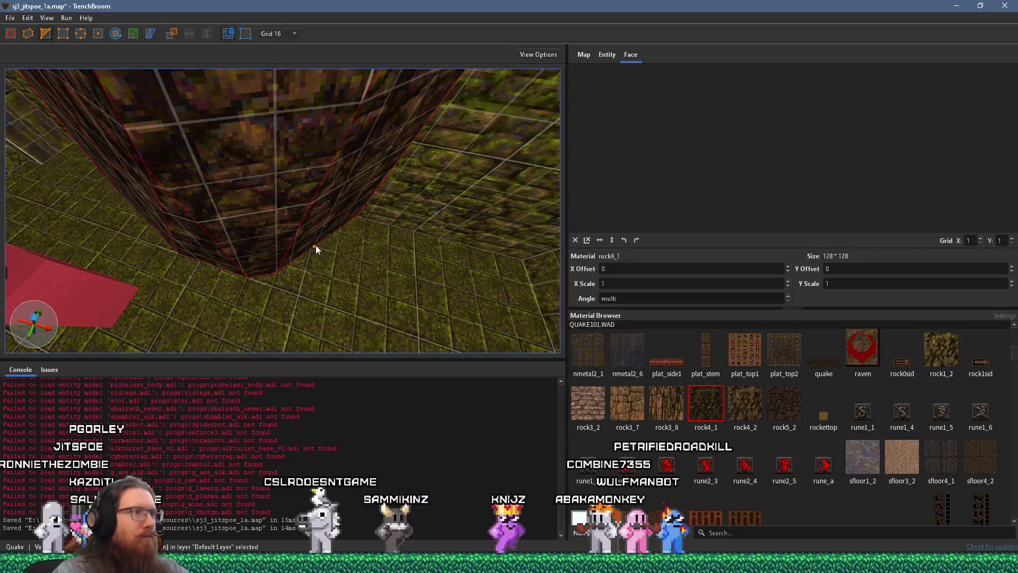
pyautogui.moveTo(316, 250); pyautogui.dragTo(373, 260)
pyautogui.scroll(-5, 232, 238)
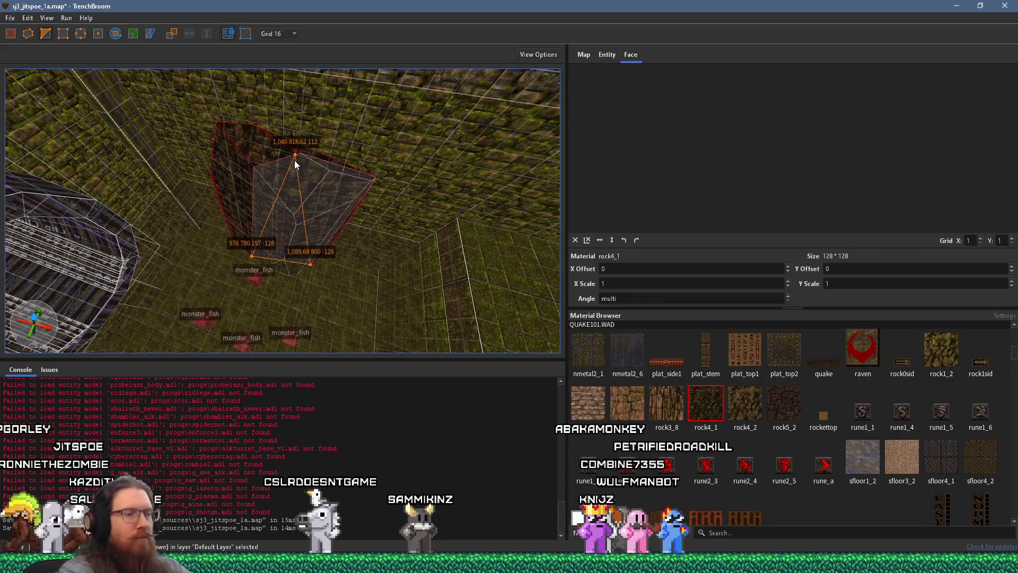
pyautogui.press('Escape')
pyautogui.scroll(3, 317, 212)
pyautogui.scroll(-3, 213, 119)
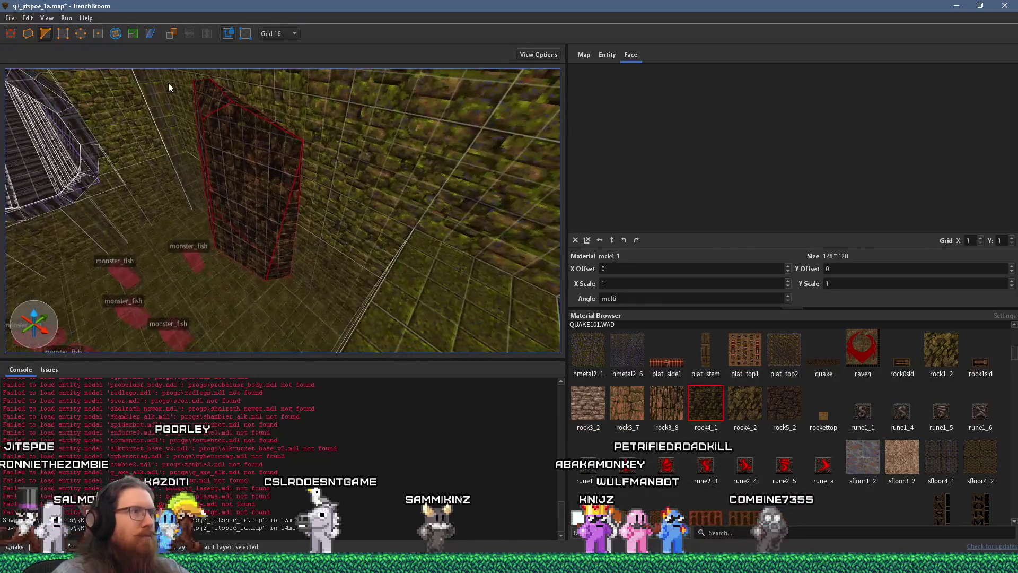
pyautogui.scroll(5, 297, 114)
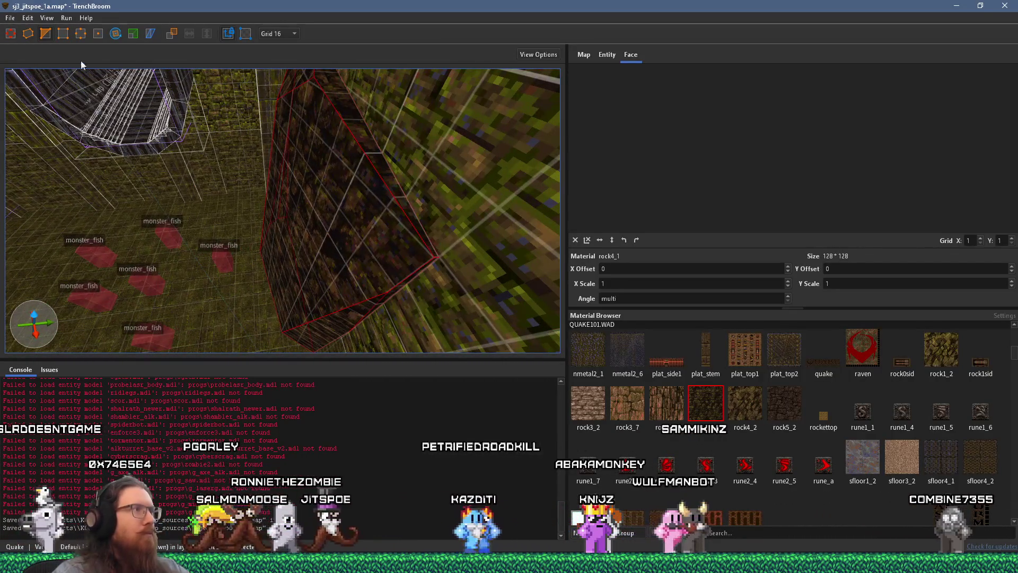
# Step: Pull in the rock4_1 column's face and raise one of its vertices to taper the pillar
pyautogui.click(338, 203)
pyautogui.moveTo(339, 199); pyautogui.dragTo(323, 205)
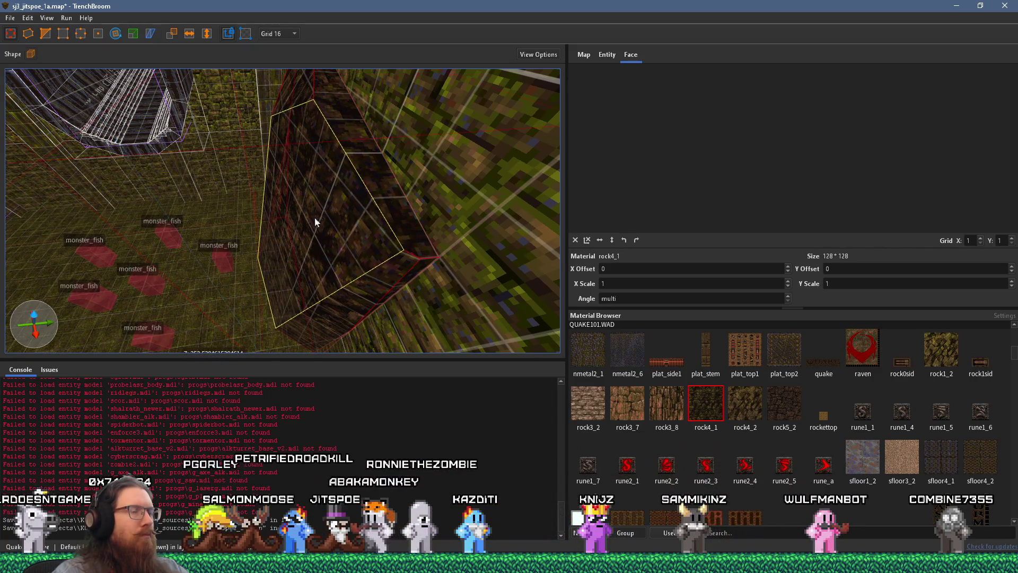
pyautogui.scroll(-5, 317, 213)
pyautogui.scroll(3, 363, 195)
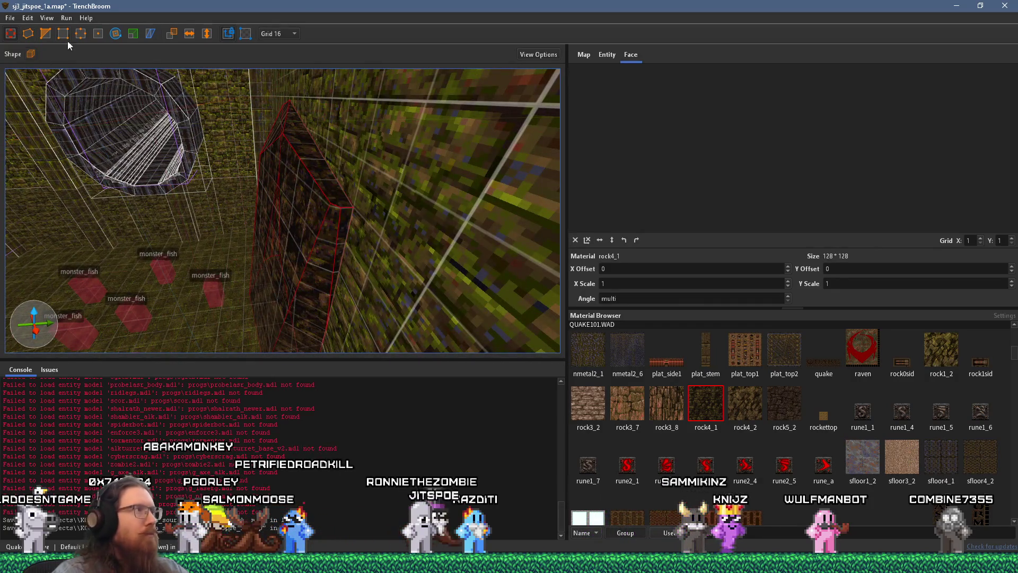
pyautogui.click(51, 33)
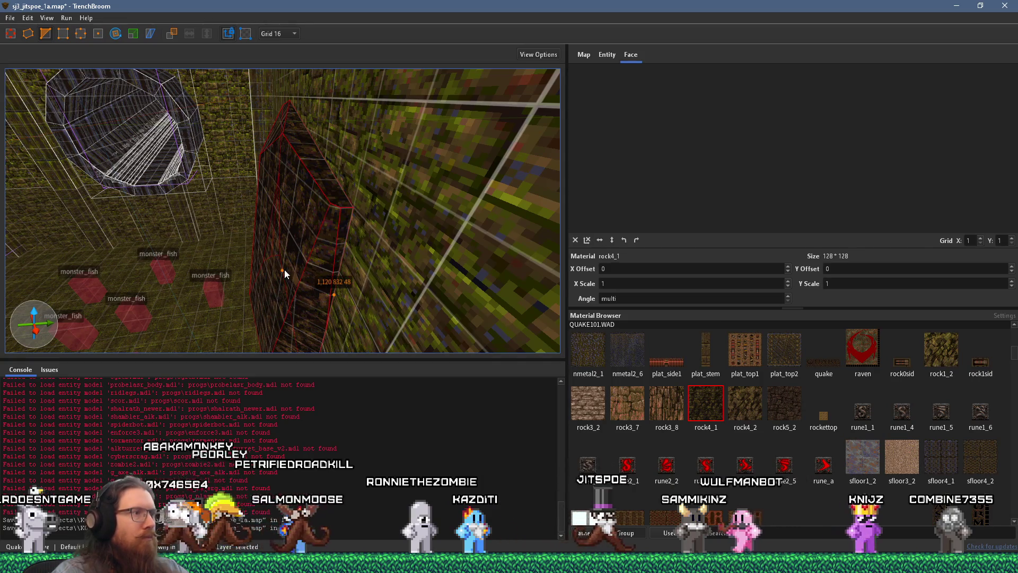
pyautogui.moveTo(284, 262)
pyautogui.mouseDown()
pyautogui.moveTo(323, 161)
pyautogui.moveTo(318, 210)
pyautogui.moveTo(446, 202)
pyautogui.moveTo(356, 224)
pyautogui.moveTo(393, 193)
pyautogui.moveTo(405, 151)
pyautogui.moveTo(325, 202)
pyautogui.moveTo(425, 97)
pyautogui.moveTo(322, 136)
pyautogui.moveTo(212, 231)
pyautogui.moveTo(288, 205)
pyautogui.mouseUp()
pyautogui.press('Escape')
# Step: Move the octagonal brush to the right and flip it
pyautogui.scroll(5, 287, 204)
pyautogui.moveTo(195, 207)
pyautogui.mouseDown()
pyautogui.moveTo(275, 219)
pyautogui.moveTo(172, 168)
pyautogui.moveTo(195, 197)
pyautogui.moveTo(275, 171)
pyautogui.mouseUp()
pyautogui.click(171, 168)
pyautogui.moveTo(271, 236)
pyautogui.mouseDown()
pyautogui.moveTo(415, 260)
pyautogui.moveTo(395, 269)
pyautogui.mouseUp()
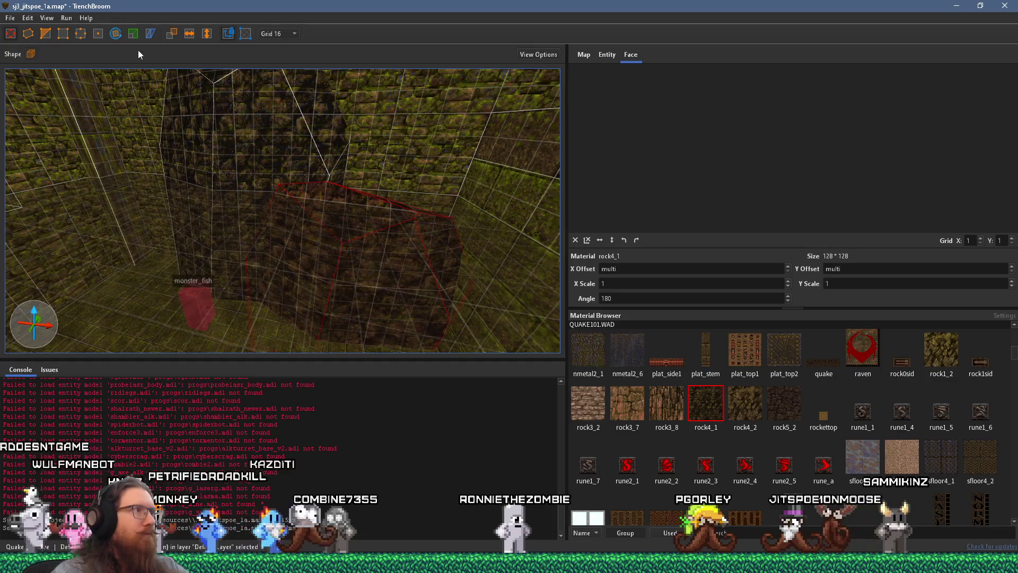
pyautogui.click(197, 34)
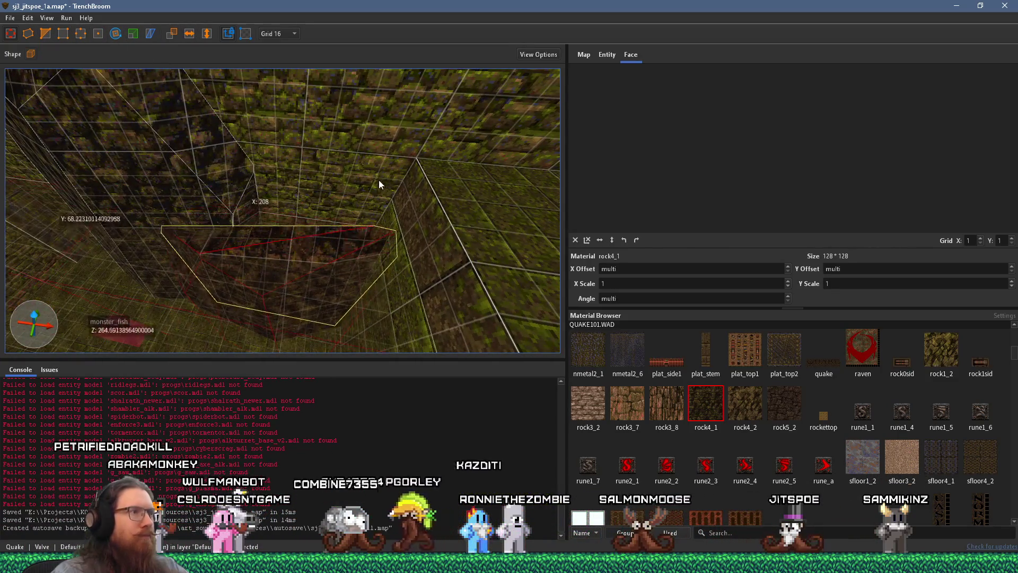
pyautogui.press('Escape')
# Step: Turn toward the mossy brick walls and undo the brush's downward resize
pyautogui.scroll(5, 252, 241)
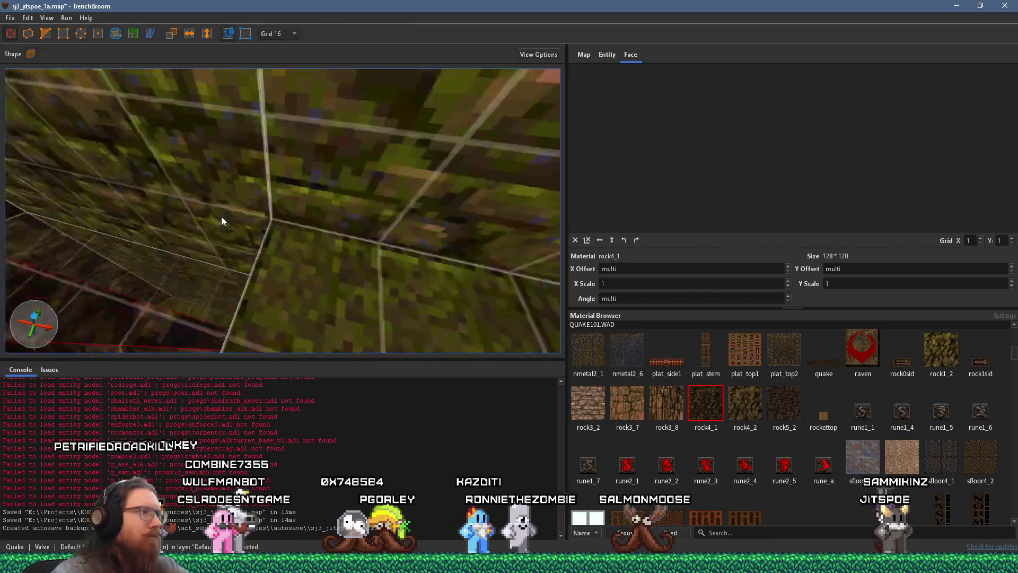
pyautogui.scroll(1, 249, 192)
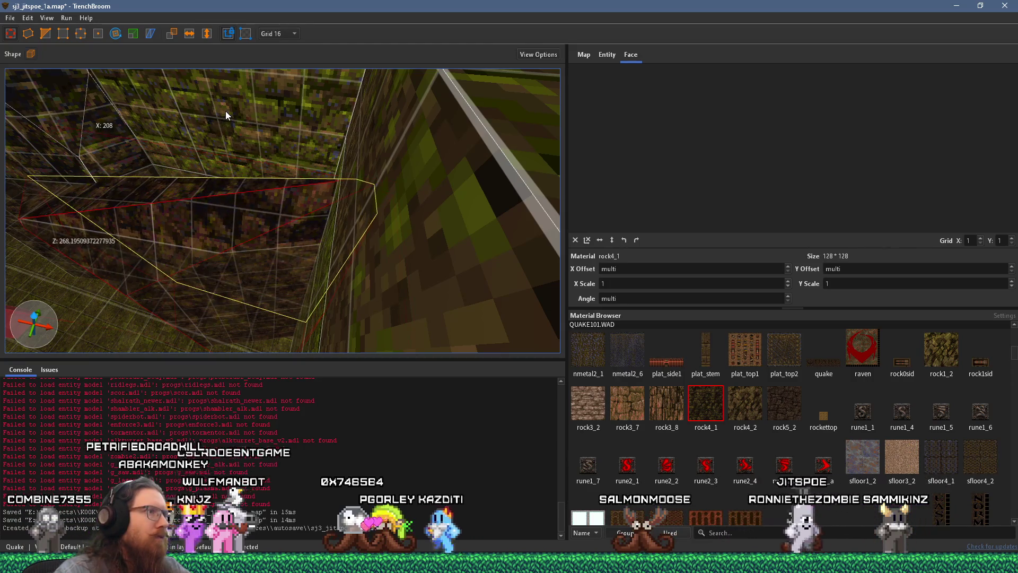
pyautogui.scroll(3, 214, 135)
pyautogui.scroll(5, 205, 199)
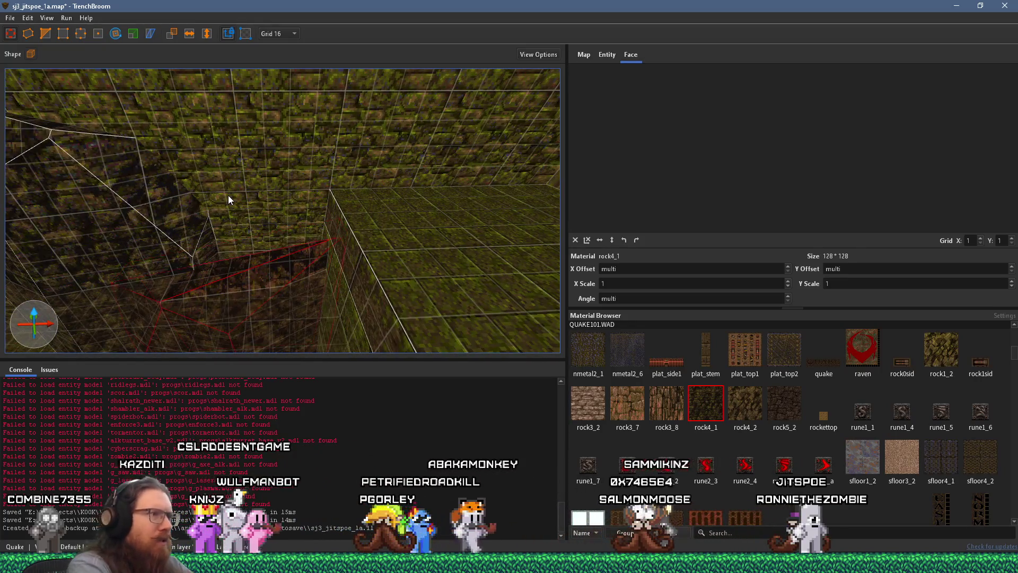
pyautogui.scroll(3, 267, 262)
pyautogui.scroll(-5, 268, 257)
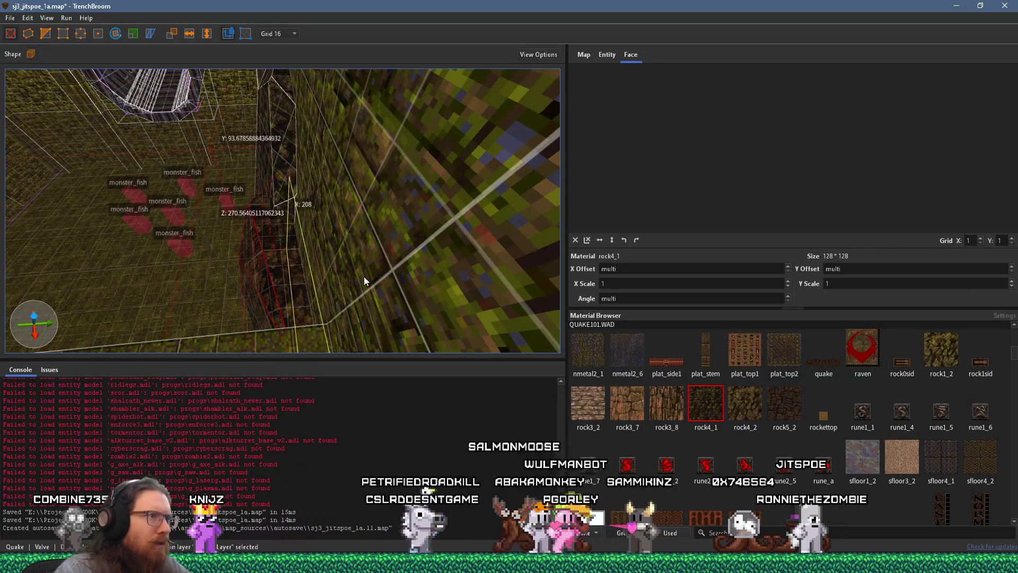
pyautogui.moveTo(313, 282)
pyautogui.mouseDown()
pyautogui.moveTo(378, 192)
pyautogui.moveTo(423, 160)
pyautogui.moveTo(377, 114)
pyautogui.moveTo(306, 136)
pyautogui.moveTo(278, 233)
pyautogui.moveTo(240, 272)
pyautogui.moveTo(318, 169)
pyautogui.moveTo(302, 123)
pyautogui.moveTo(282, 172)
pyautogui.moveTo(345, 252)
pyautogui.mouseUp()
pyautogui.hotkey('ctrl', 'z')
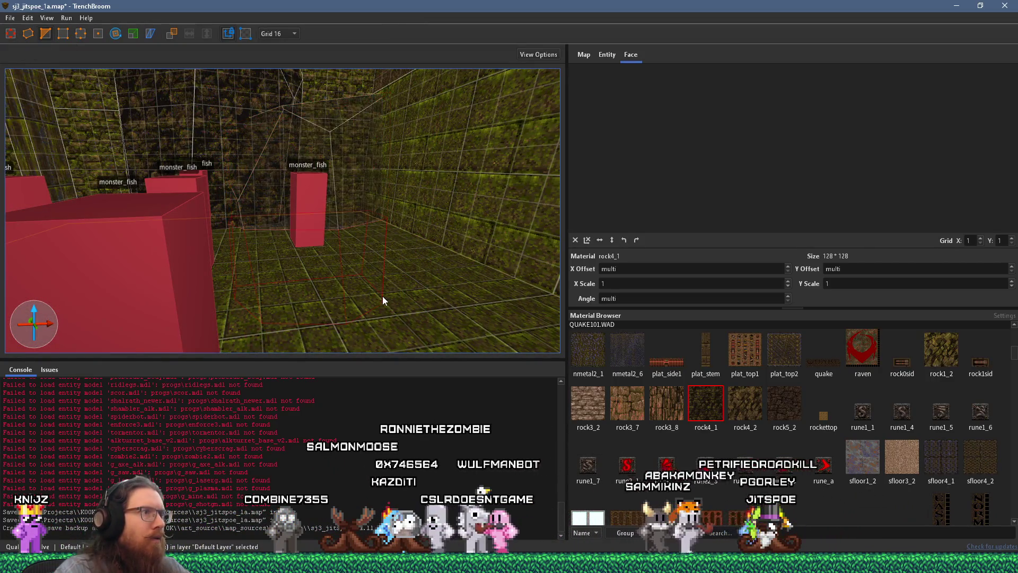
# Step: Cut the wall brush's corner off with a three-point clip plane and apply the clip
pyautogui.press('Escape')
pyautogui.moveTo(384, 286)
pyautogui.mouseDown()
pyautogui.moveTo(361, 253)
pyautogui.moveTo(338, 315)
pyautogui.moveTo(358, 320)
pyautogui.moveTo(335, 234)
pyautogui.mouseUp()
pyautogui.click(338, 260)
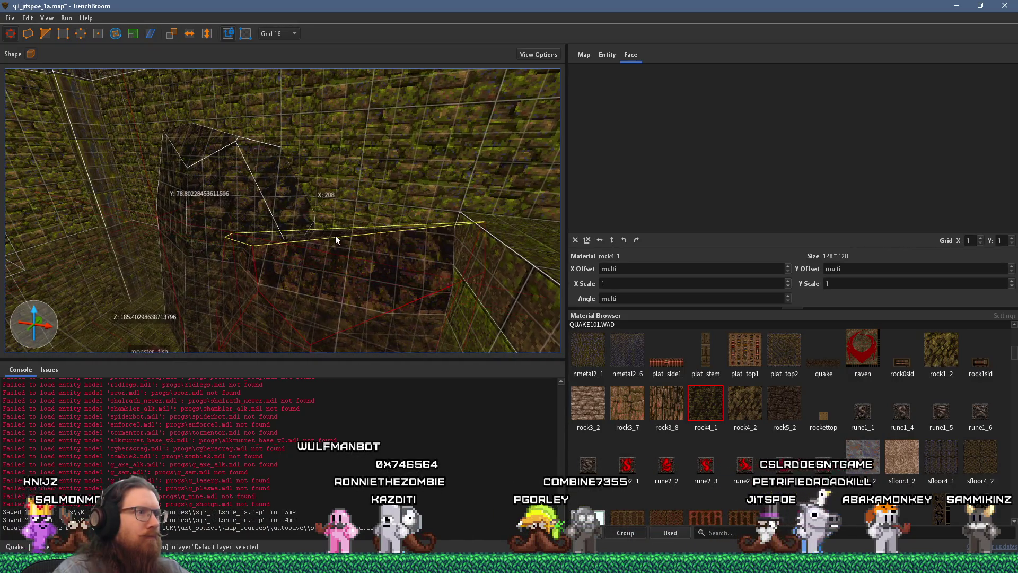
pyautogui.scroll(5, 392, 236)
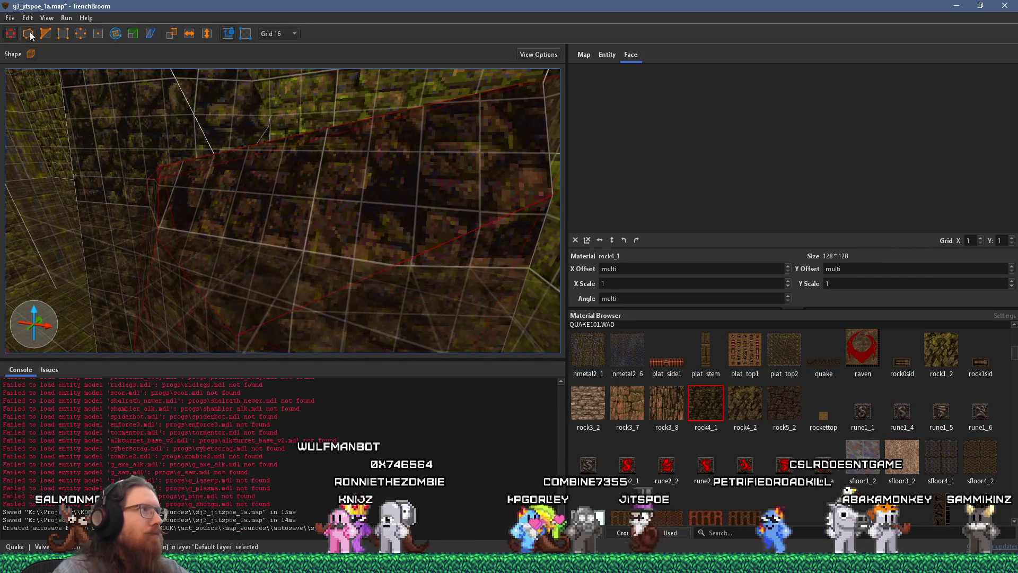
pyautogui.click(45, 33)
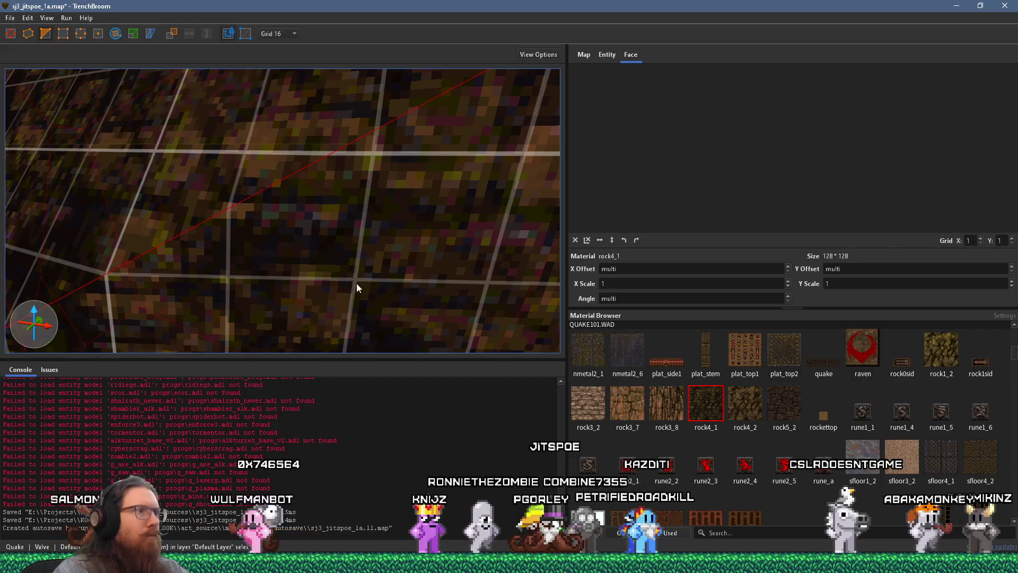
pyautogui.scroll(4, 335, 255)
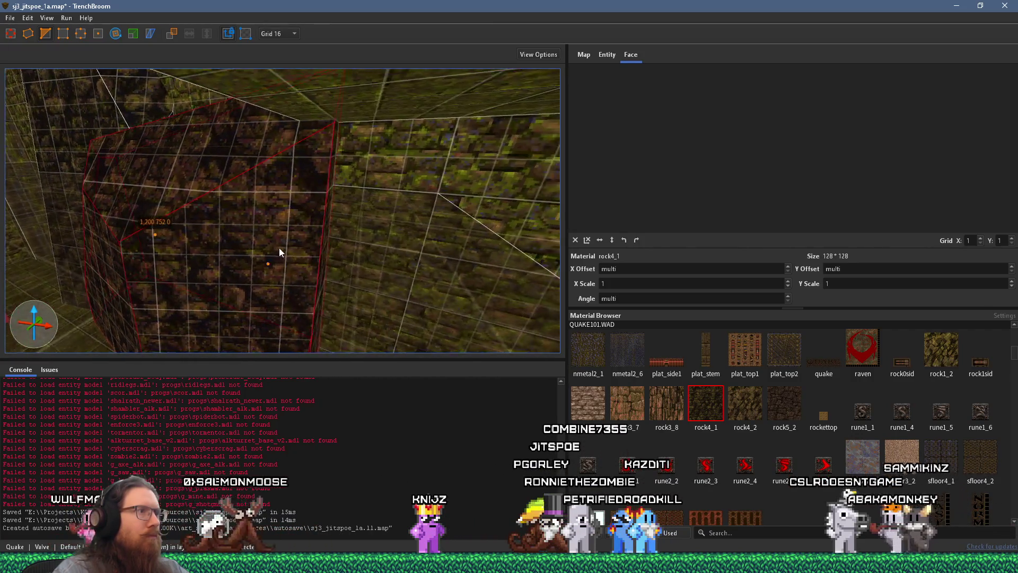
pyautogui.press('Escape')
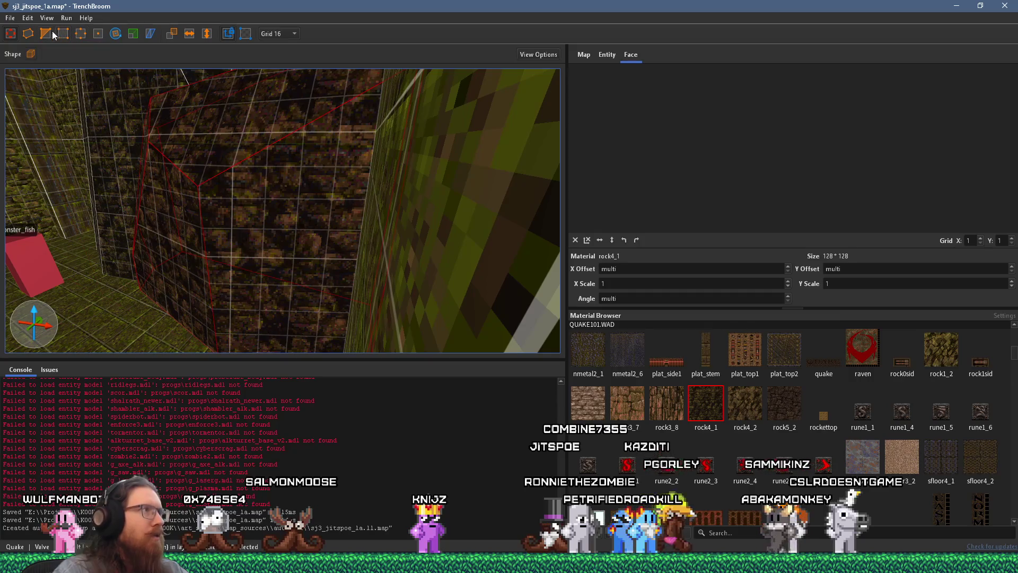
pyautogui.scroll(5, 310, 207)
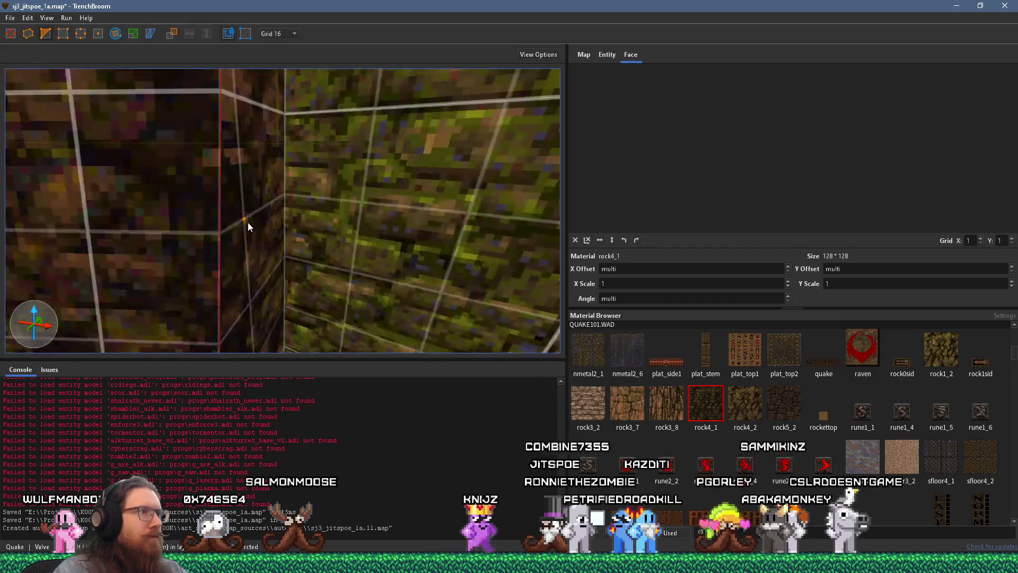
pyautogui.click(291, 202)
pyautogui.scroll(-3, 383, 257)
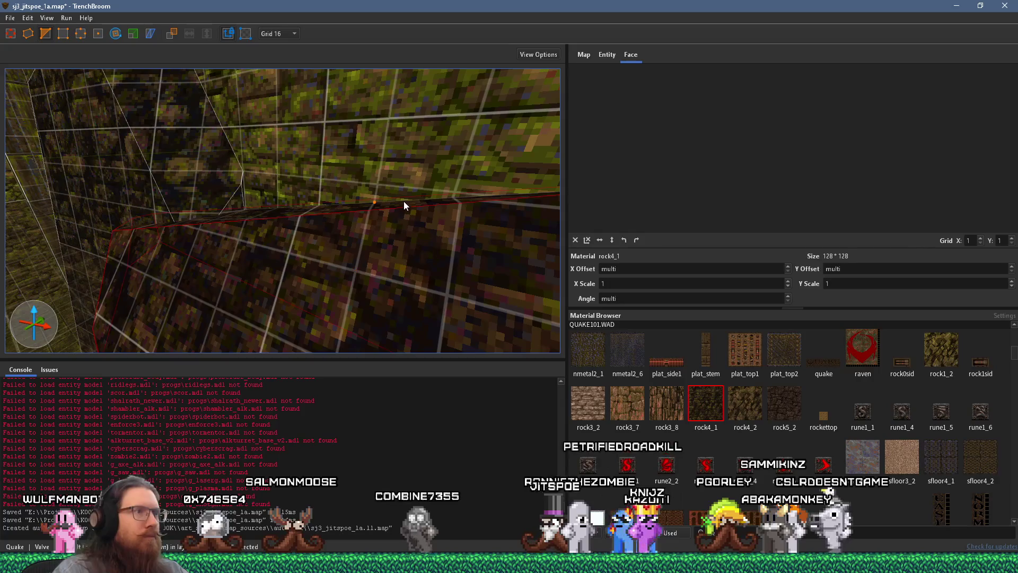
pyautogui.click(403, 201)
pyautogui.press('Return')
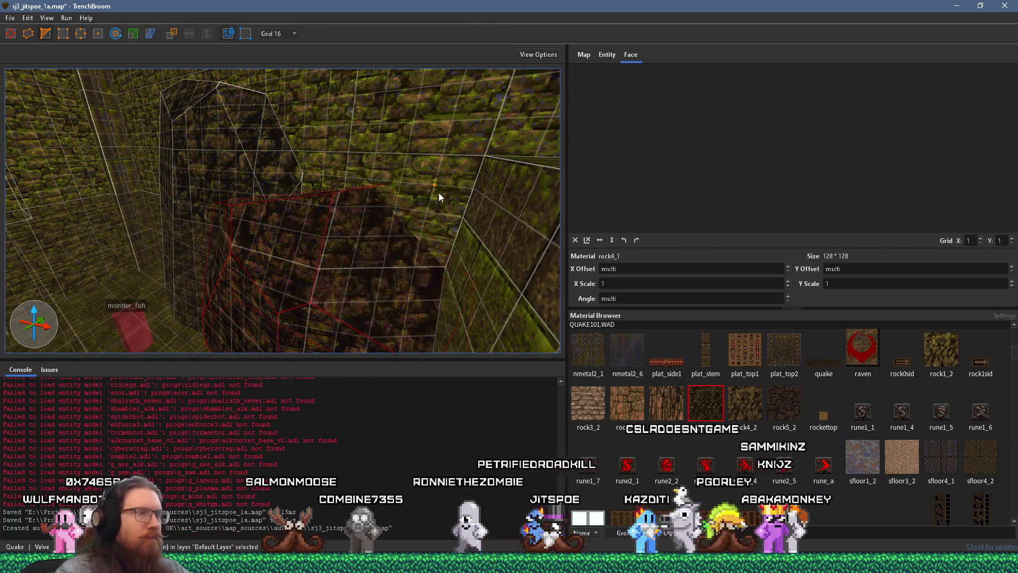
pyautogui.press('Escape')
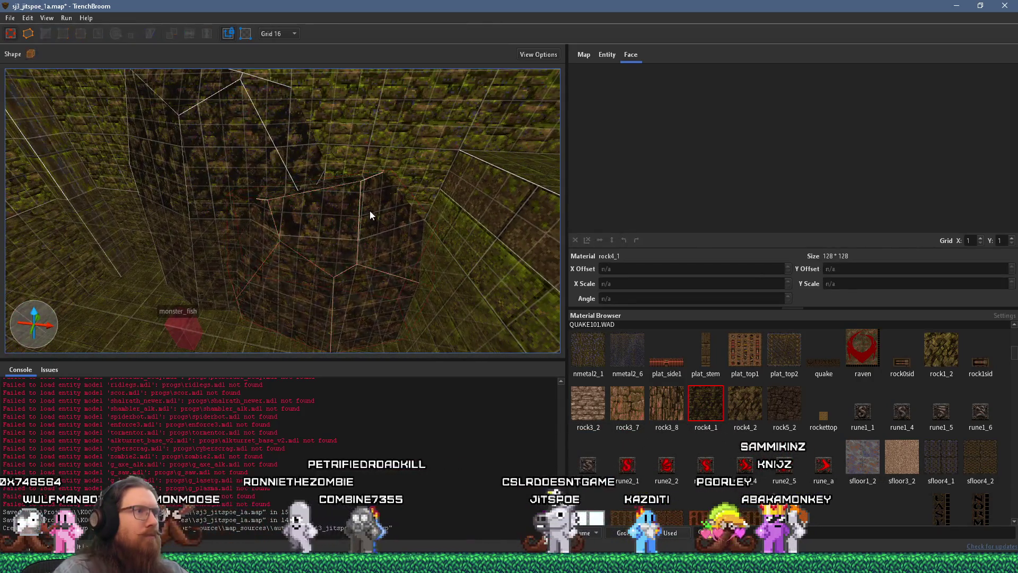
pyautogui.click(418, 234)
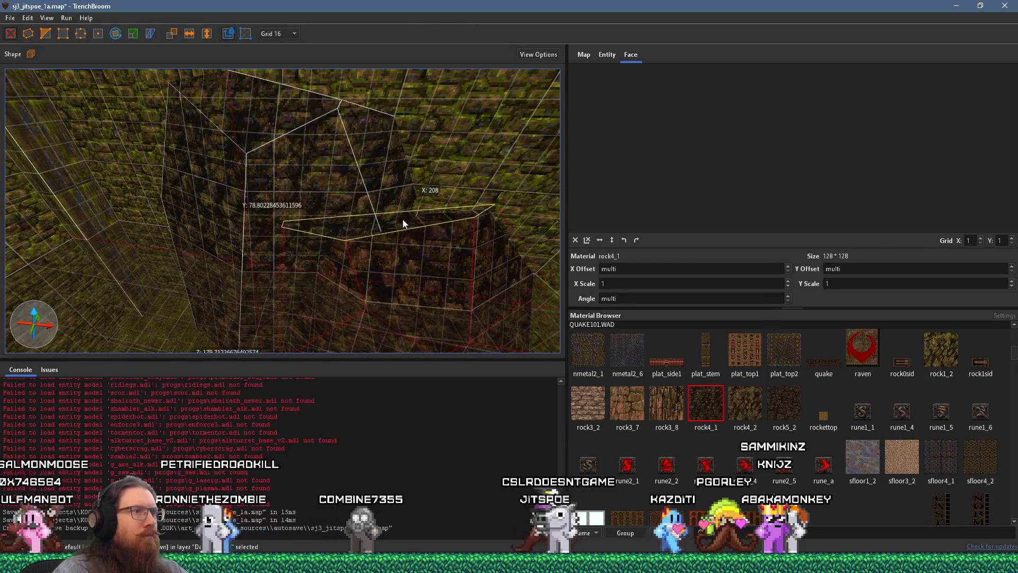
pyautogui.scroll(3, 403, 225)
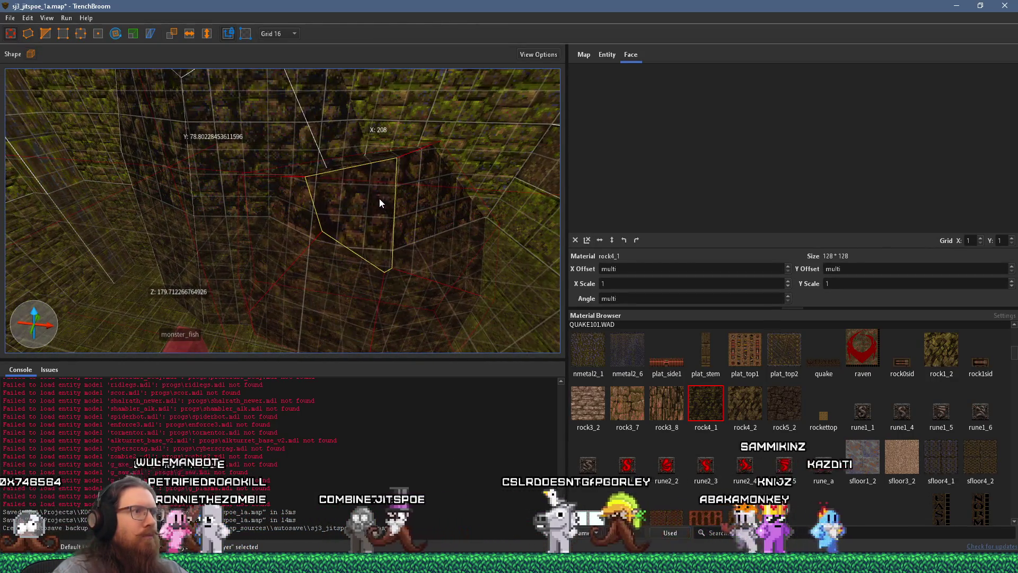
pyautogui.press('Escape')
pyautogui.scroll(-5, 377, 198)
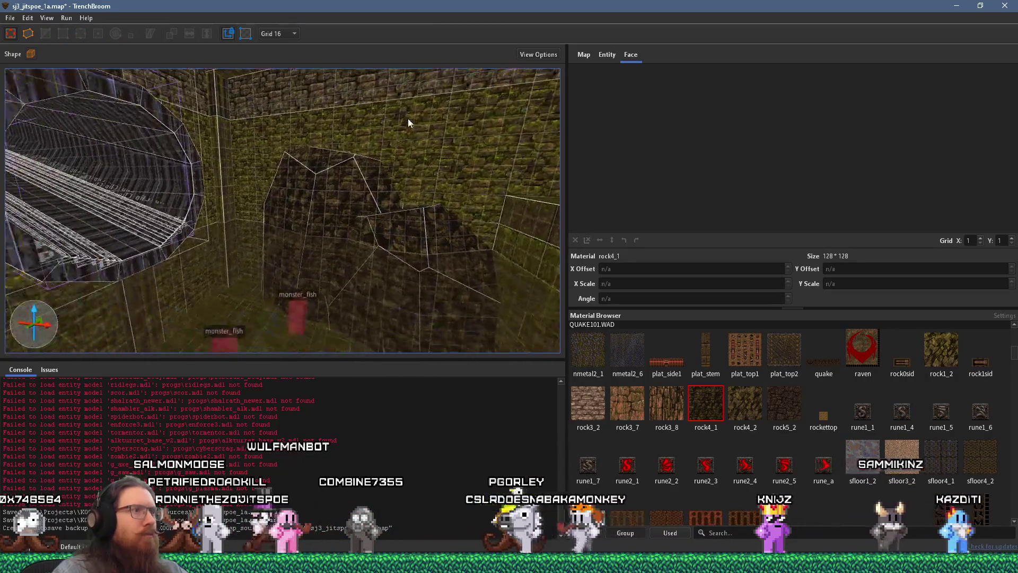
pyautogui.scroll(-5, 376, 181)
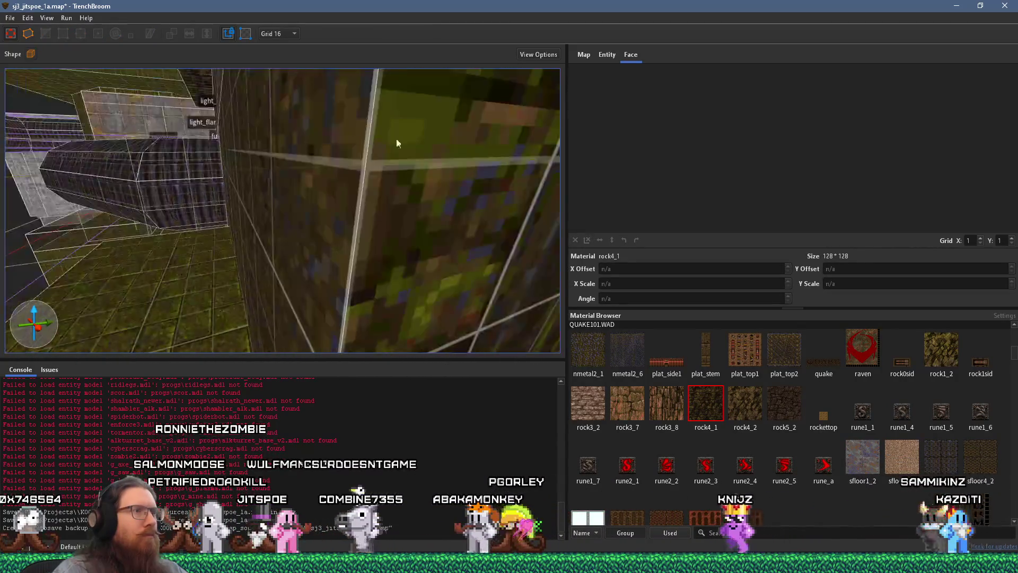
pyautogui.scroll(5, 324, 240)
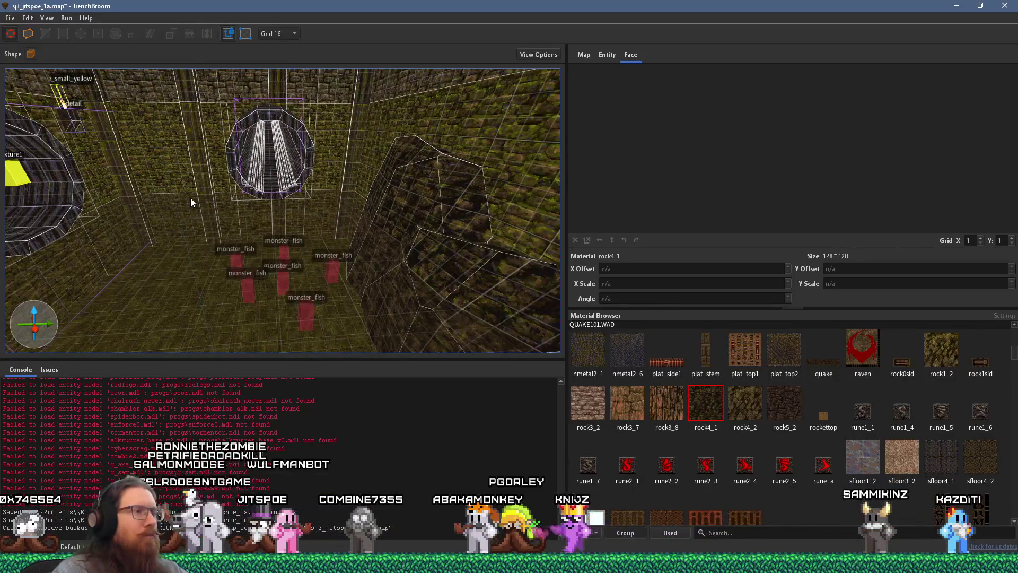
pyautogui.scroll(5, 208, 191)
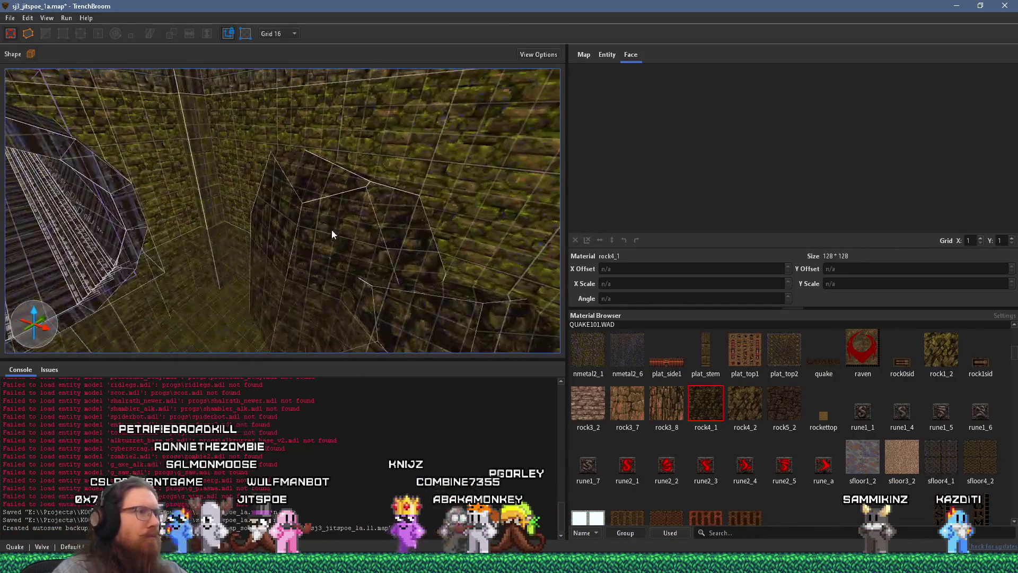
pyautogui.scroll(3, 457, 301)
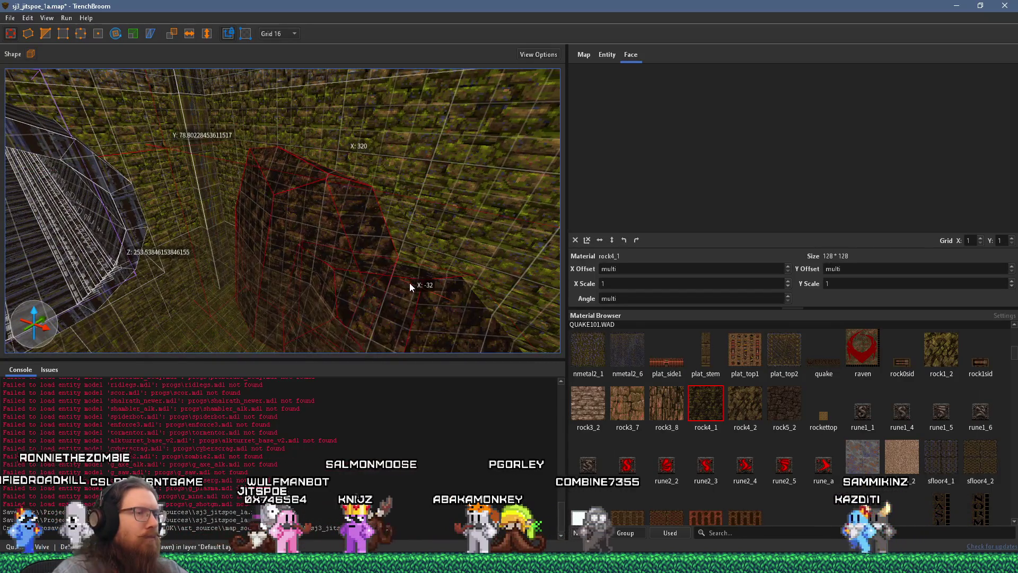
pyautogui.keyDown('ctrl'); pyautogui.keyDown('shift'); pyautogui.click(409, 282); pyautogui.keyUp('shift'); pyautogui.keyUp('ctrl')
pyautogui.scroll(5, 427, 263)
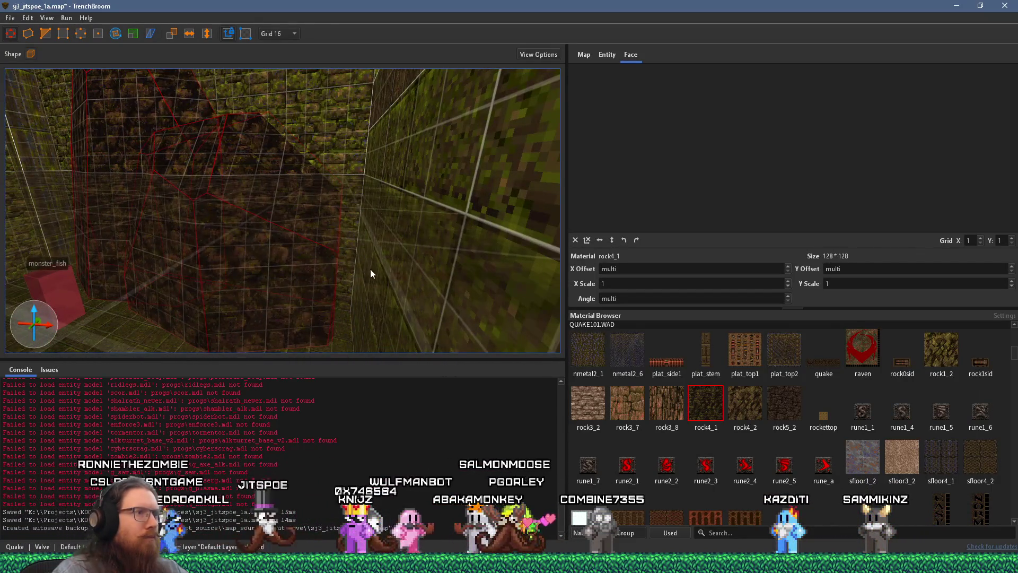
pyautogui.scroll(2, 358, 253)
pyautogui.moveTo(357, 253)
pyautogui.mouseDown()
pyautogui.moveTo(377, 170)
pyautogui.moveTo(405, 129)
pyautogui.moveTo(446, 139)
pyautogui.moveTo(341, 73)
pyautogui.moveTo(443, 177)
pyautogui.moveTo(219, 150)
pyautogui.mouseUp()
pyautogui.press('Escape')
pyautogui.moveTo(307, 218)
pyautogui.mouseDown()
pyautogui.moveTo(263, 222)
pyautogui.moveTo(259, 289)
pyautogui.moveTo(265, 247)
pyautogui.moveTo(364, 216)
pyautogui.moveTo(310, 198)
pyautogui.moveTo(316, 237)
pyautogui.mouseUp()
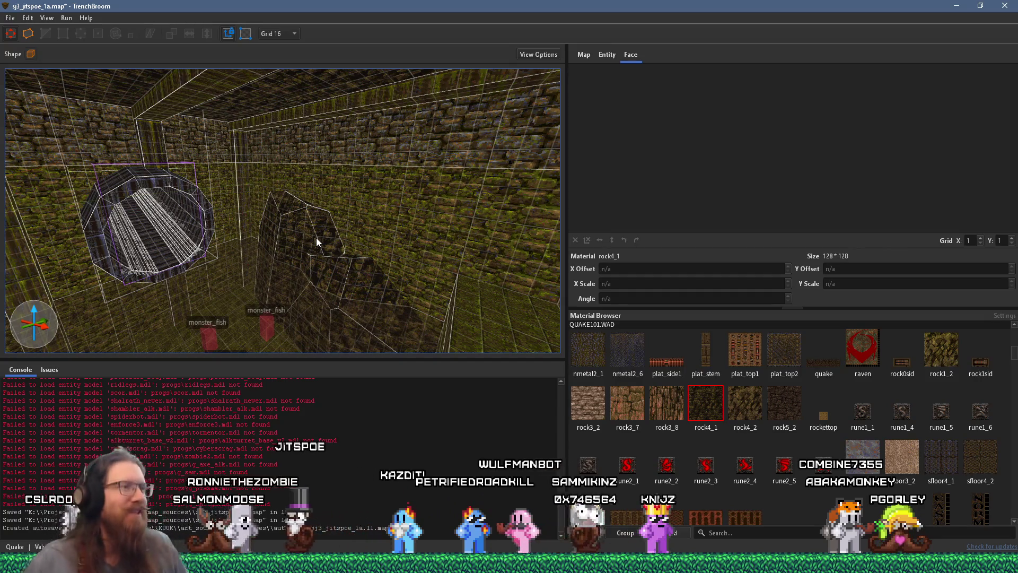
pyautogui.click(351, 274)
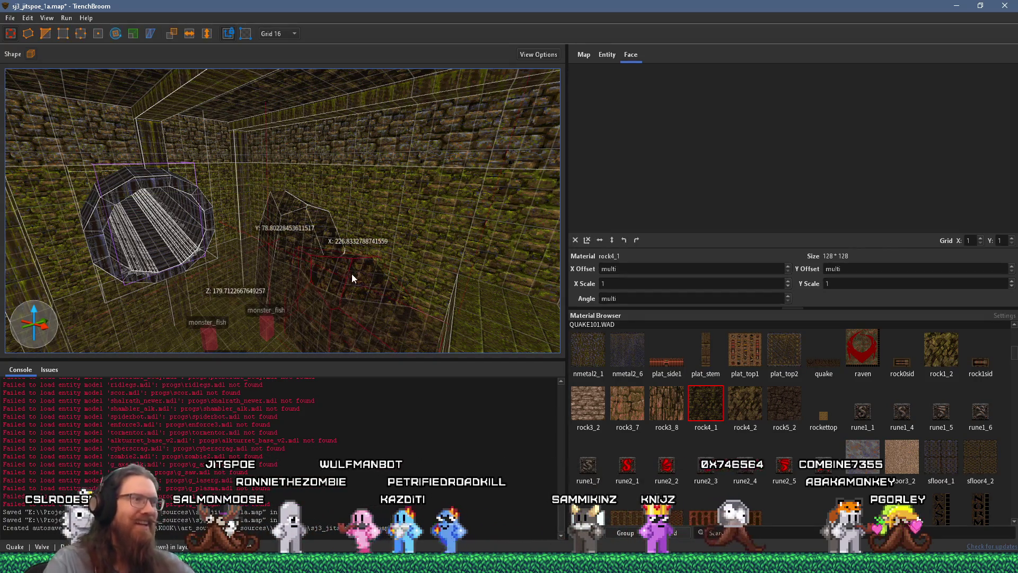
pyautogui.moveTo(378, 243)
pyautogui.mouseDown()
pyautogui.moveTo(259, 240)
pyautogui.moveTo(341, 229)
pyautogui.moveTo(352, 263)
pyautogui.mouseUp()
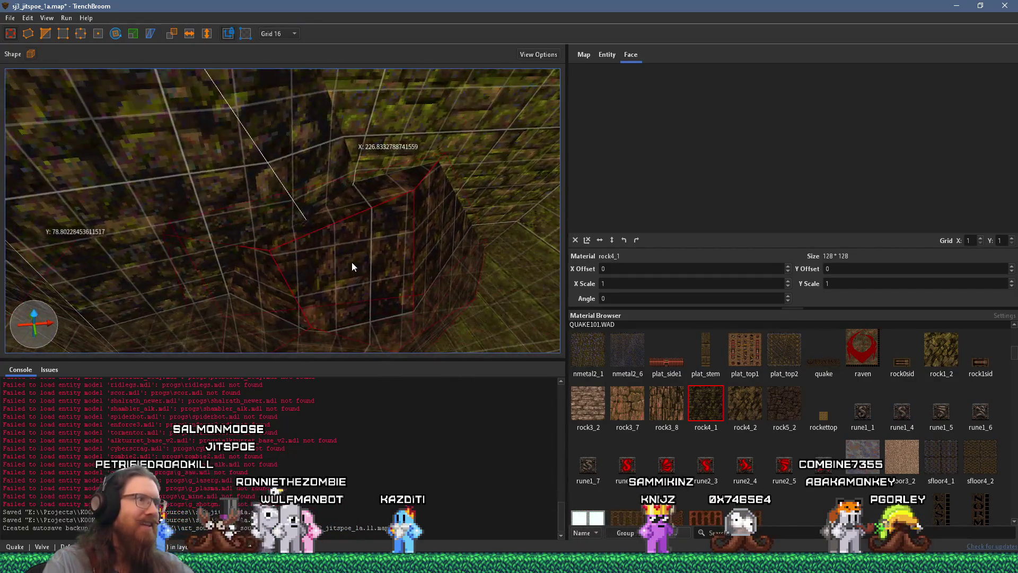
pyautogui.keyDown('shift'); pyautogui.click(351, 256); pyautogui.keyUp('shift')
pyautogui.scroll(-2, 339, 240)
pyautogui.press('Escape')
pyautogui.scroll(-6, 335, 250)
pyautogui.moveTo(488, 216); pyautogui.dragTo(224, 225)
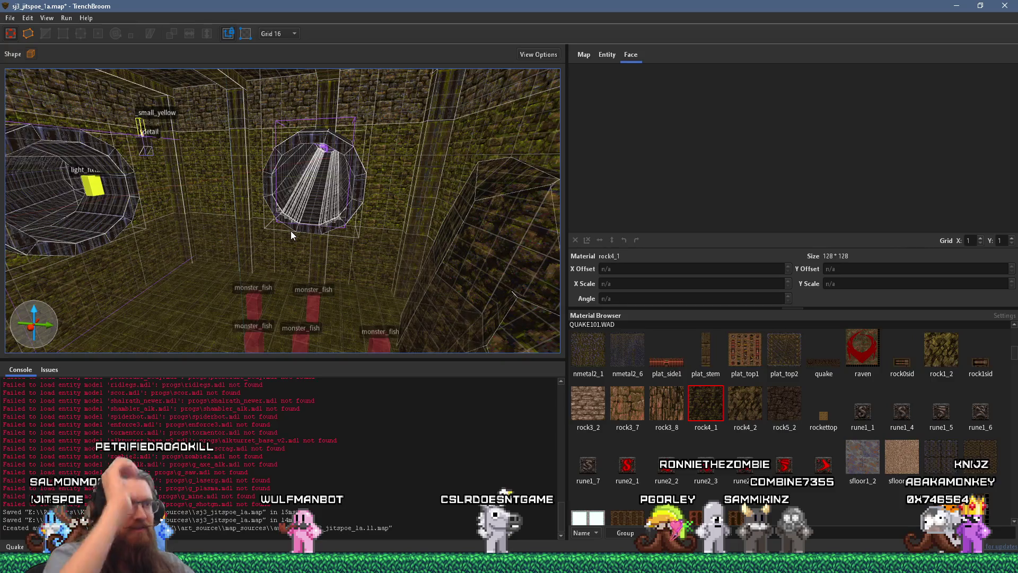
pyautogui.scroll(5, 434, 213)
pyautogui.moveTo(432, 206); pyautogui.dragTo(370, 202)
pyautogui.moveTo(311, 183)
pyautogui.mouseDown()
pyautogui.moveTo(233, 184)
pyautogui.moveTo(243, 141)
pyautogui.moveTo(433, 160)
pyautogui.moveTo(297, 188)
pyautogui.moveTo(287, 163)
pyautogui.moveTo(372, 206)
pyautogui.moveTo(336, 259)
pyautogui.moveTo(284, 238)
pyautogui.moveTo(455, 191)
pyautogui.moveTo(381, 205)
pyautogui.mouseUp()
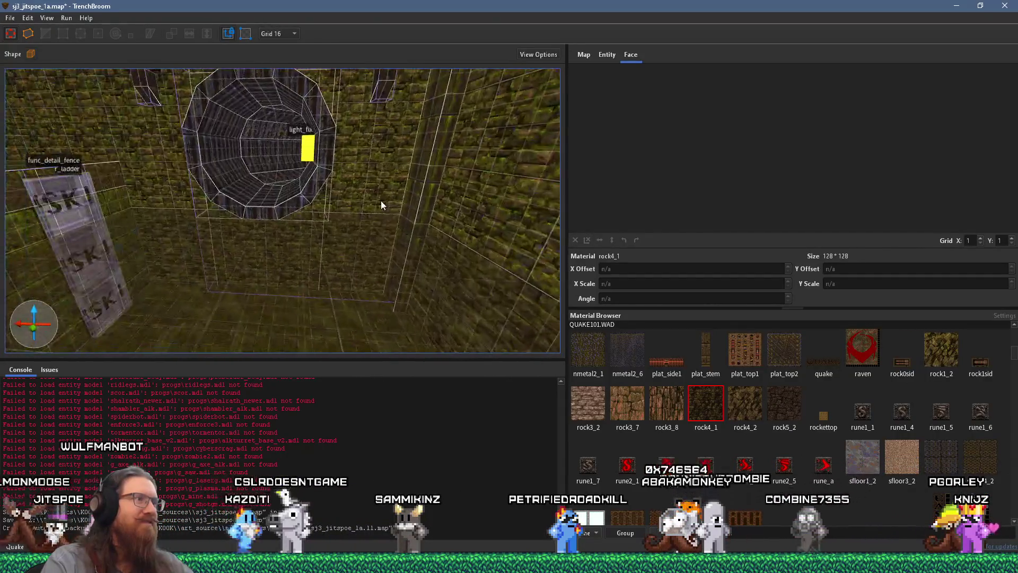
pyautogui.scroll(-3, 381, 205)
pyautogui.moveTo(317, 212)
pyautogui.mouseDown()
pyautogui.moveTo(103, 200)
pyautogui.moveTo(232, 205)
pyautogui.mouseUp()
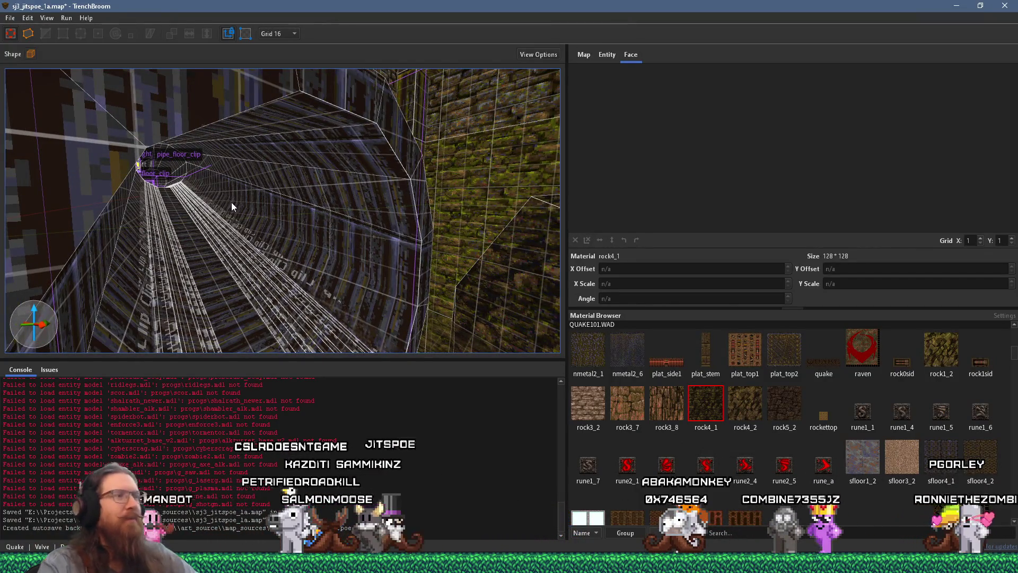
pyautogui.moveTo(250, 215)
pyautogui.mouseDown()
pyautogui.moveTo(380, 225)
pyautogui.moveTo(189, 217)
pyautogui.moveTo(345, 218)
pyautogui.moveTo(160, 182)
pyautogui.mouseUp()
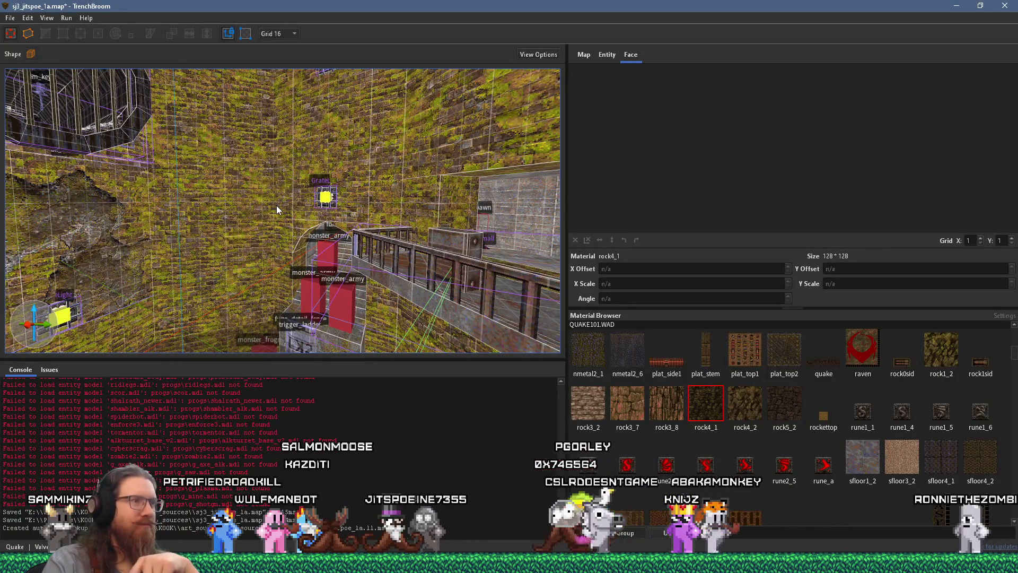
pyautogui.moveTo(231, 211)
pyautogui.mouseDown()
pyautogui.moveTo(420, 231)
pyautogui.moveTo(291, 200)
pyautogui.moveTo(295, 177)
pyautogui.moveTo(369, 139)
pyautogui.moveTo(257, 202)
pyautogui.moveTo(246, 175)
pyautogui.moveTo(273, 239)
pyautogui.moveTo(353, 195)
pyautogui.moveTo(342, 154)
pyautogui.moveTo(226, 154)
pyautogui.moveTo(340, 142)
pyautogui.moveTo(113, 181)
pyautogui.mouseUp()
pyautogui.scroll(5, 291, 196)
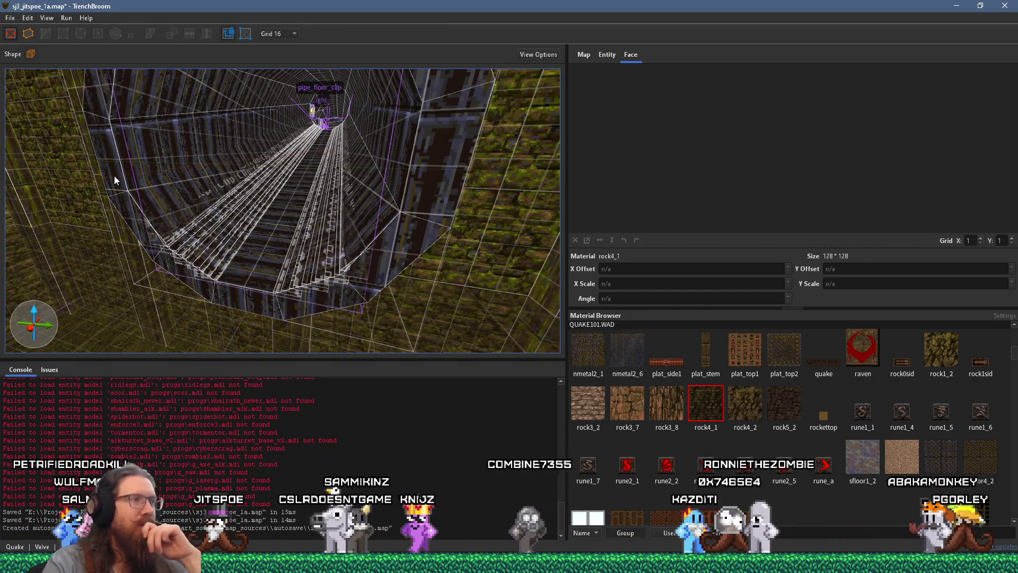
pyautogui.moveTo(115, 175)
pyautogui.mouseDown()
pyautogui.moveTo(154, 183)
pyautogui.moveTo(263, 238)
pyautogui.moveTo(273, 210)
pyautogui.moveTo(328, 211)
pyautogui.mouseUp()
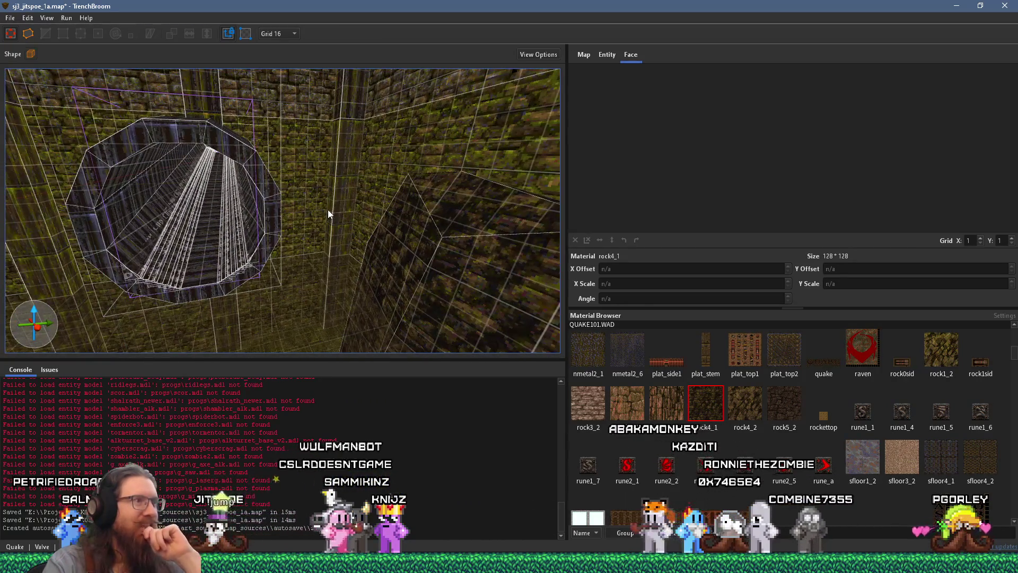
pyautogui.moveTo(151, 209); pyautogui.dragTo(243, 164)
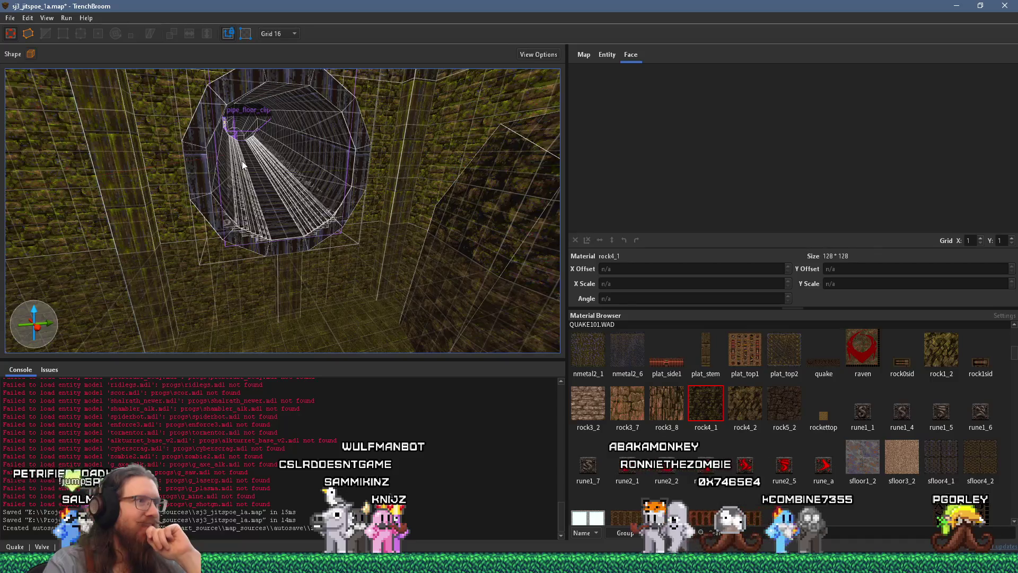
pyautogui.scroll(5, 244, 162)
pyautogui.click(258, 264)
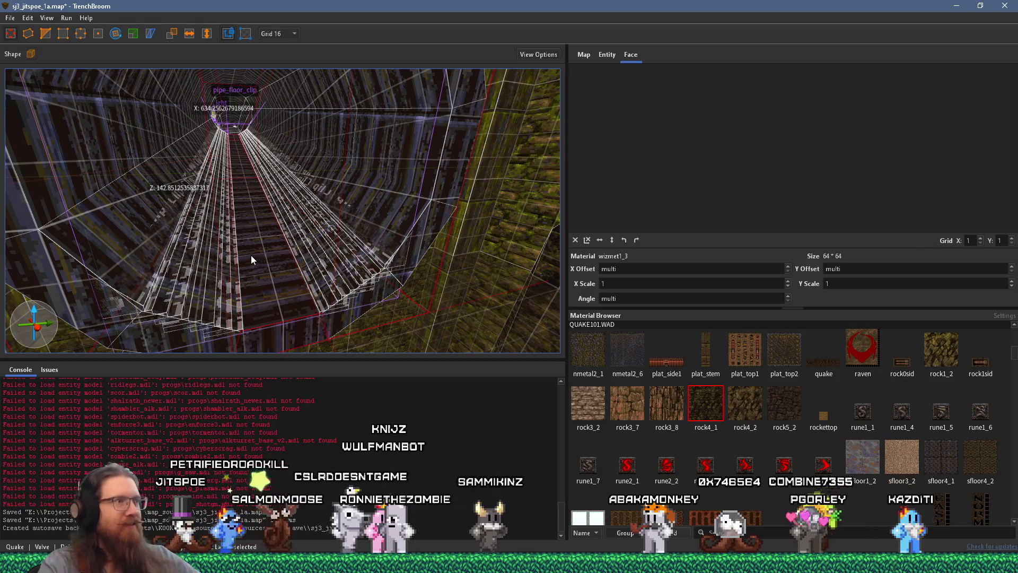
# Step: Reveal the pipe face's wmet2_3 material in the Material Browser
pyautogui.scroll(-10, 253, 256)
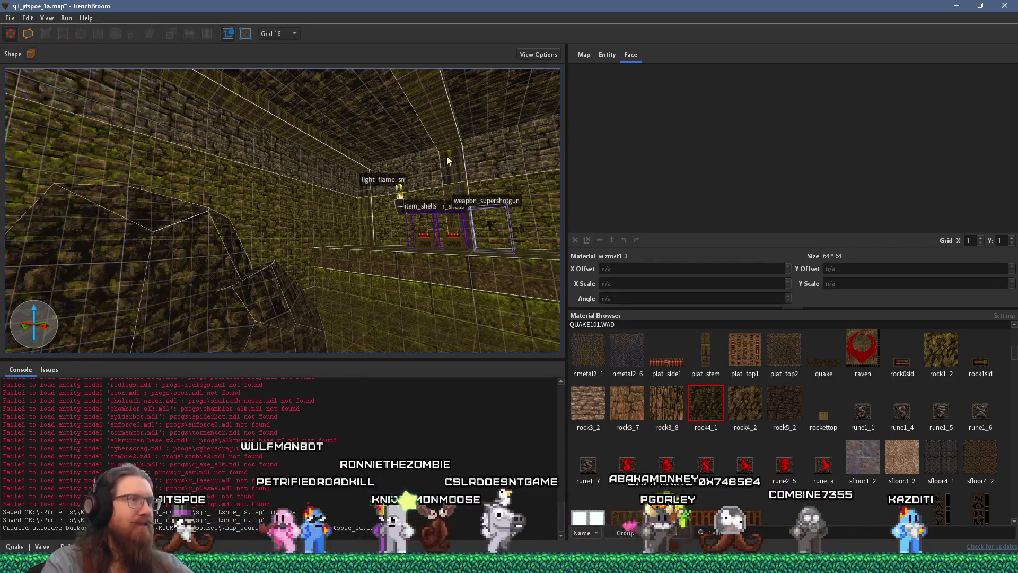
pyautogui.rightClick(453, 165)
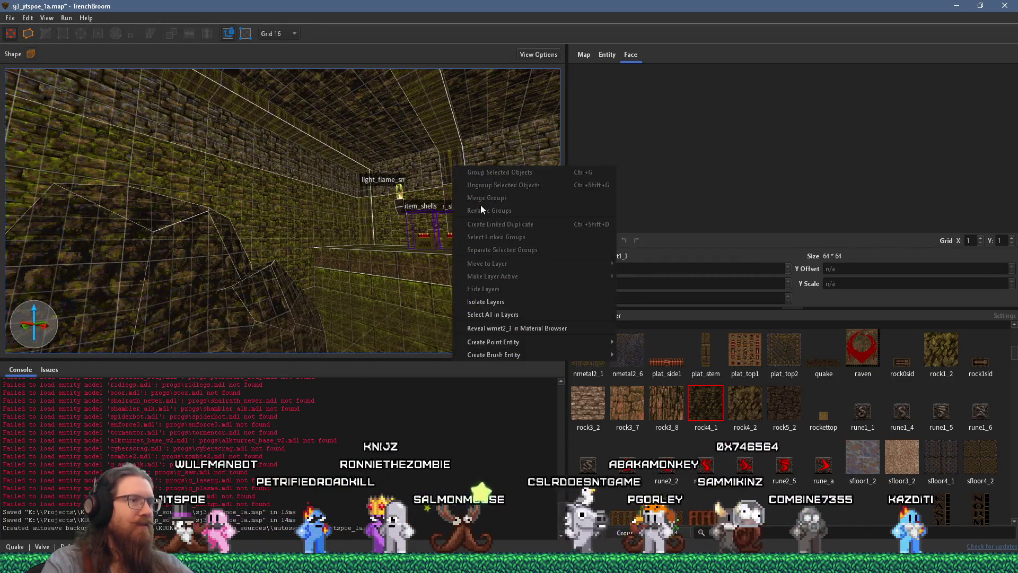
pyautogui.click(547, 328)
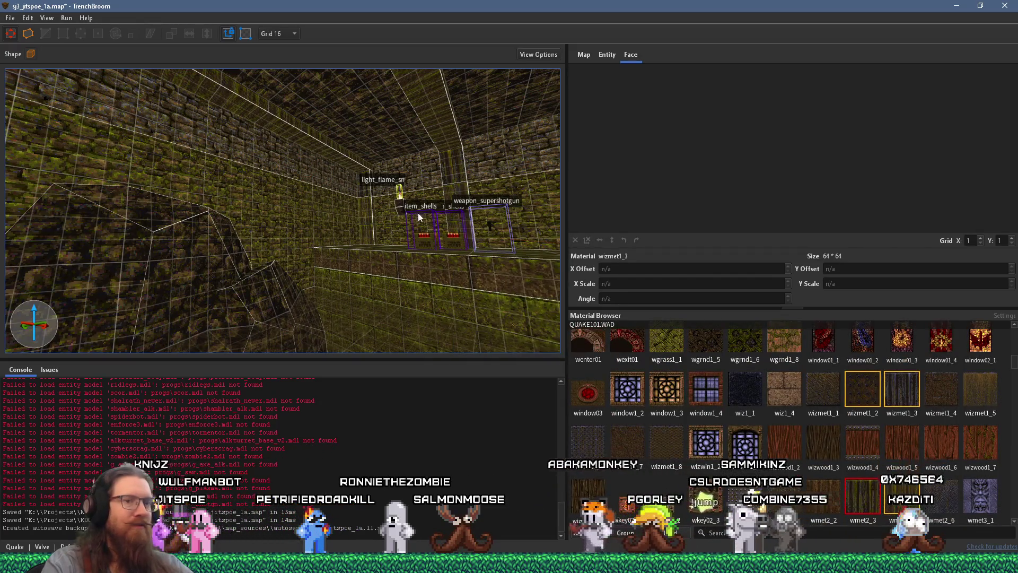
pyautogui.scroll(10, 420, 218)
pyautogui.scroll(-10, 291, 213)
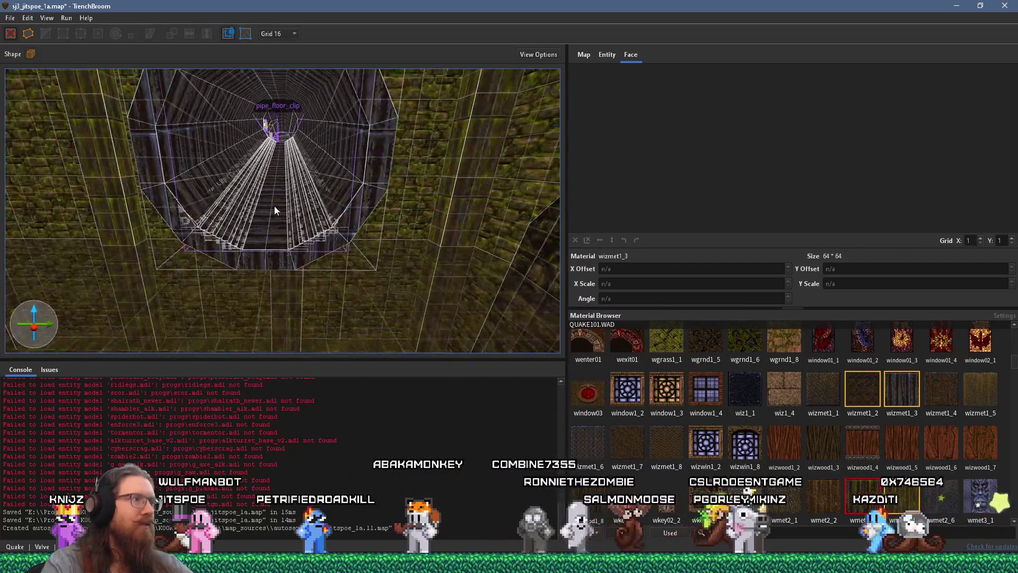
pyautogui.scroll(3, 276, 212)
# Step: Apply wmet2_3 to the selected pipe brushes, replacing wizmet1_3
pyautogui.click(278, 221)
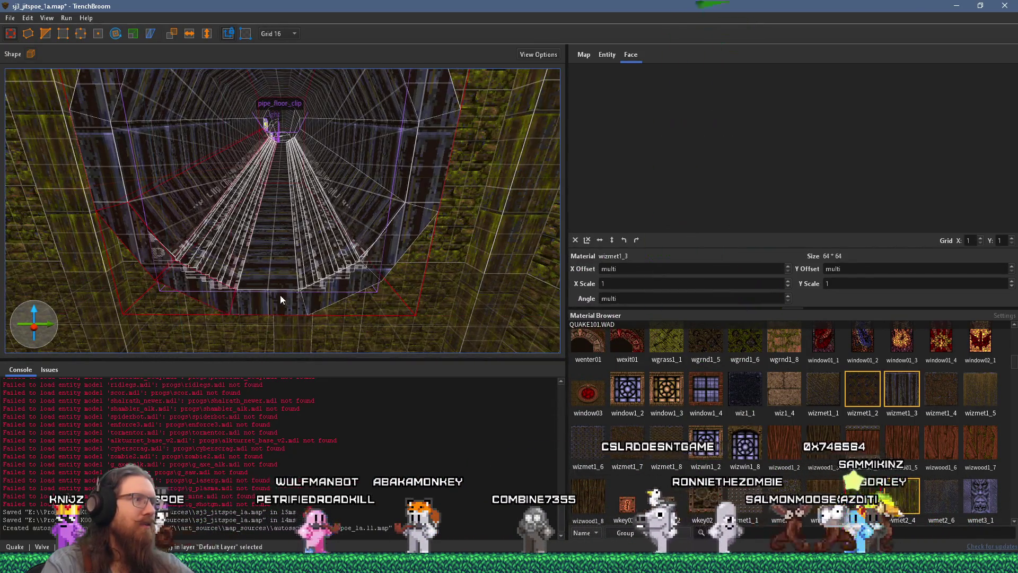
pyautogui.keyDown('ctrl'); pyautogui.click(345, 286); pyautogui.keyUp('ctrl')
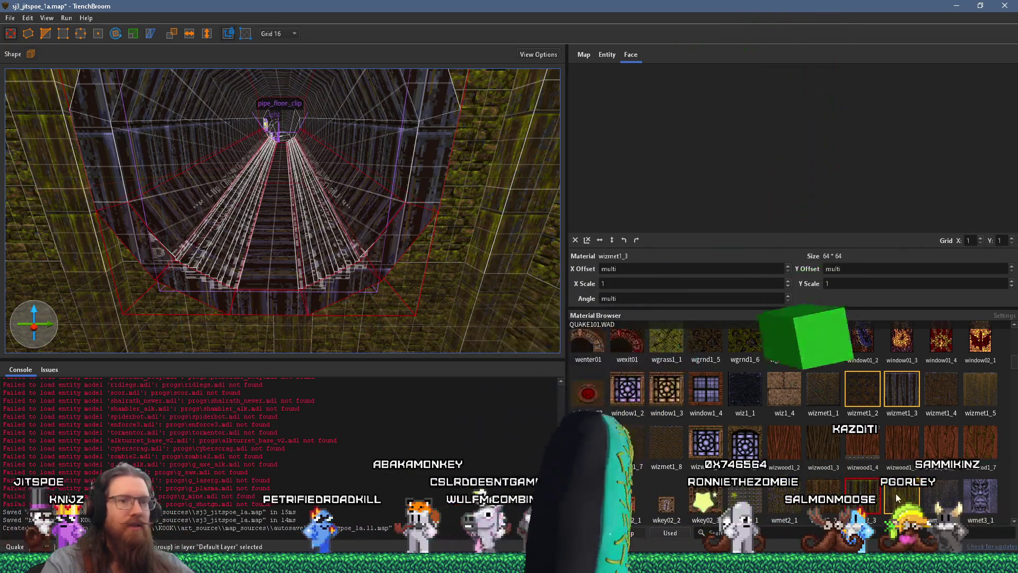
pyautogui.click(869, 485)
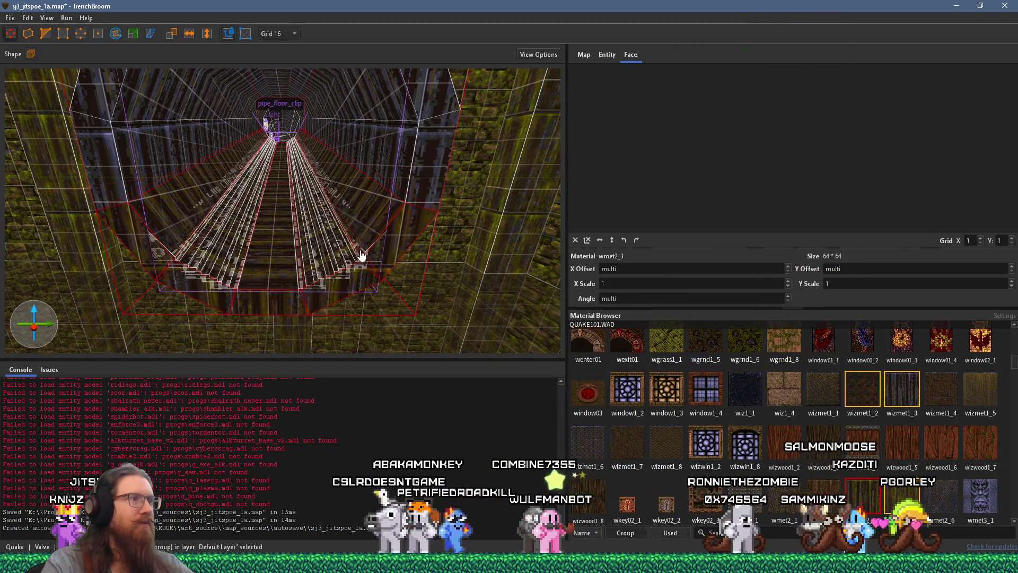
pyautogui.press('Escape')
pyautogui.scroll(5, 365, 258)
pyautogui.moveTo(280, 165)
pyautogui.mouseDown()
pyautogui.moveTo(245, 191)
pyautogui.moveTo(312, 195)
pyautogui.moveTo(231, 244)
pyautogui.moveTo(384, 215)
pyautogui.moveTo(263, 251)
pyautogui.moveTo(325, 214)
pyautogui.moveTo(280, 220)
pyautogui.moveTo(244, 206)
pyautogui.moveTo(230, 228)
pyautogui.moveTo(259, 209)
pyautogui.mouseUp()
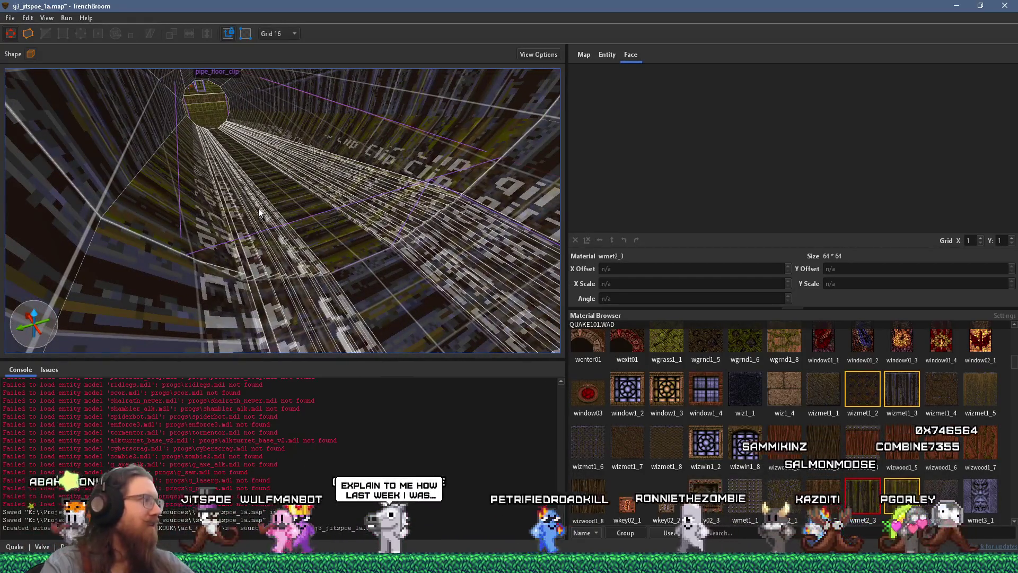
pyautogui.moveTo(259, 212)
pyautogui.mouseDown()
pyautogui.moveTo(301, 183)
pyautogui.moveTo(340, 181)
pyautogui.moveTo(250, 208)
pyautogui.moveTo(426, 164)
pyautogui.moveTo(480, 139)
pyautogui.moveTo(306, 171)
pyautogui.moveTo(277, 210)
pyautogui.mouseUp()
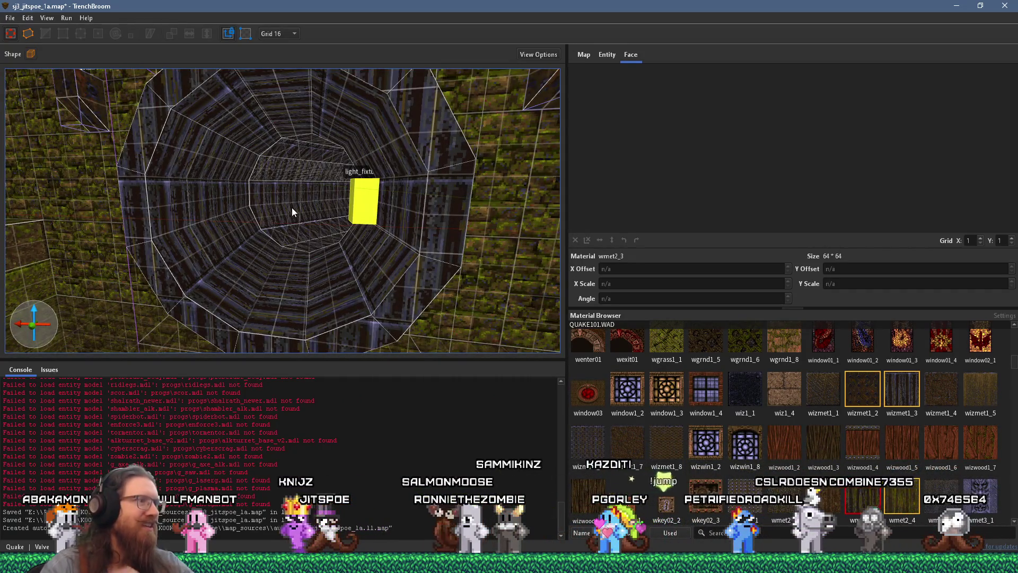
pyautogui.doubleClick(280, 297)
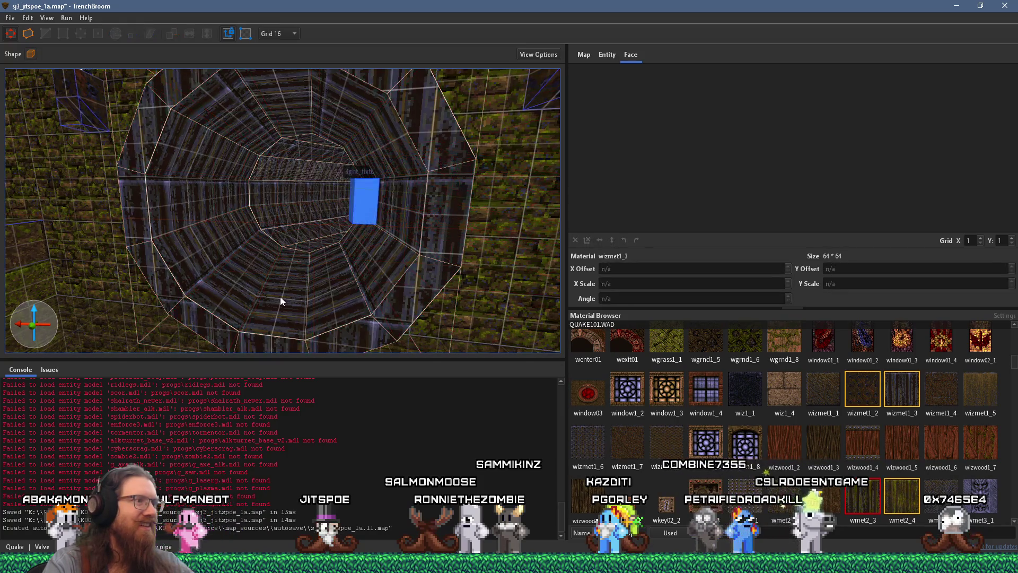
pyautogui.keyDown('ctrl'); pyautogui.click(312, 300); pyautogui.keyUp('ctrl')
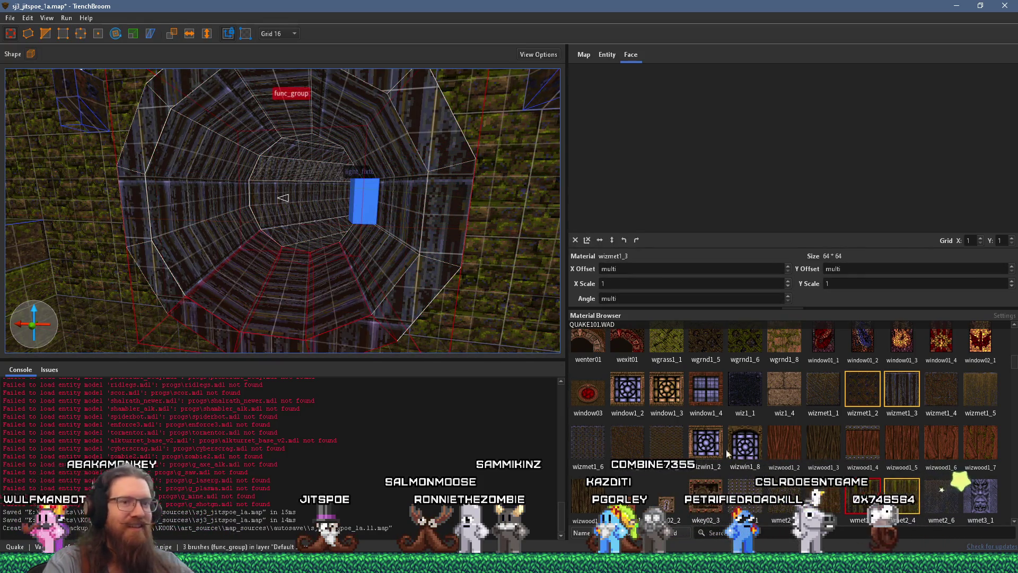
pyautogui.scroll(-3, 366, 266)
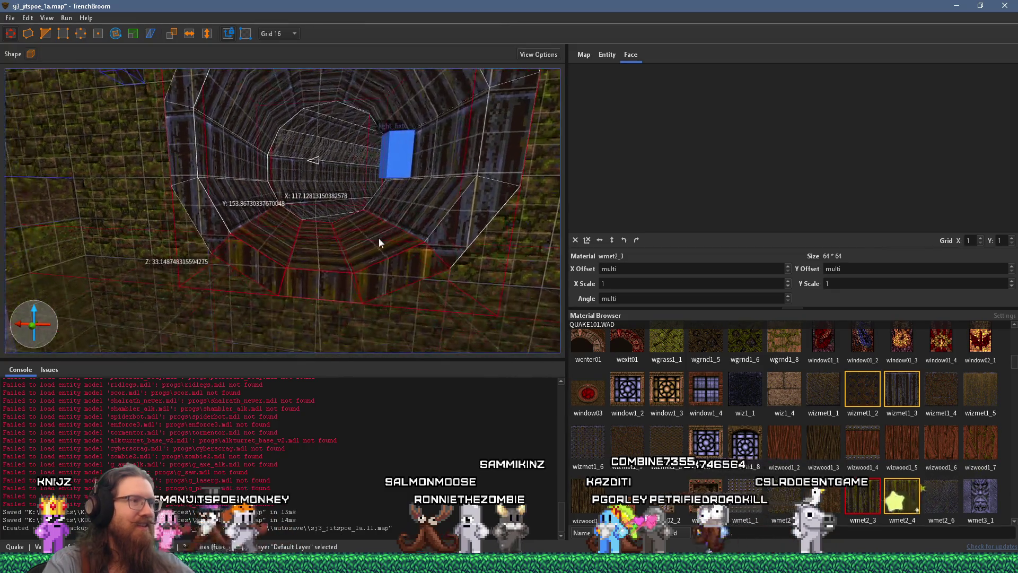
pyautogui.press('Escape')
pyautogui.scroll(-8, 387, 225)
pyautogui.scroll(10, 274, 285)
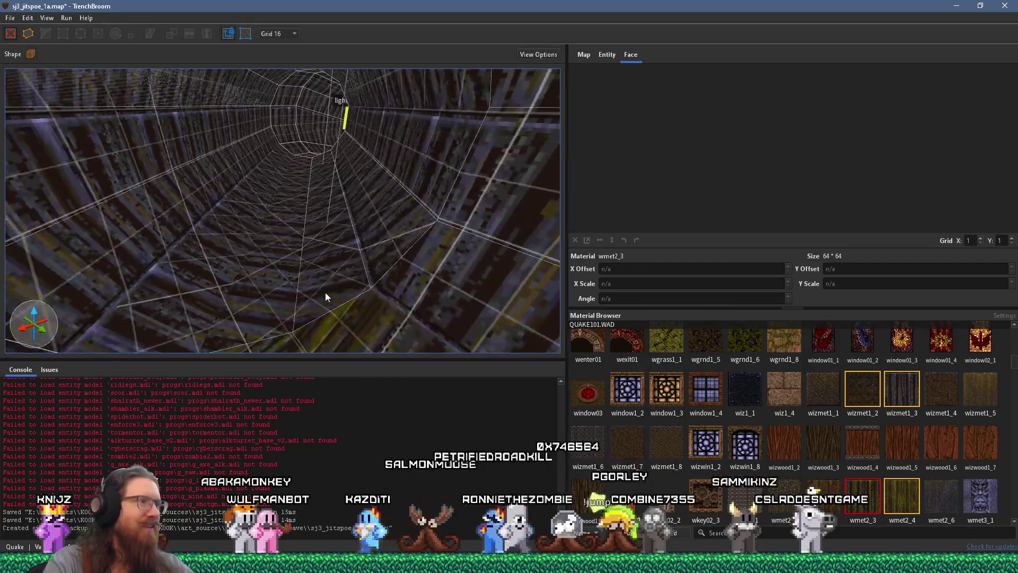
pyautogui.hotkey('ctrl', 'z')
pyautogui.click(226, 285)
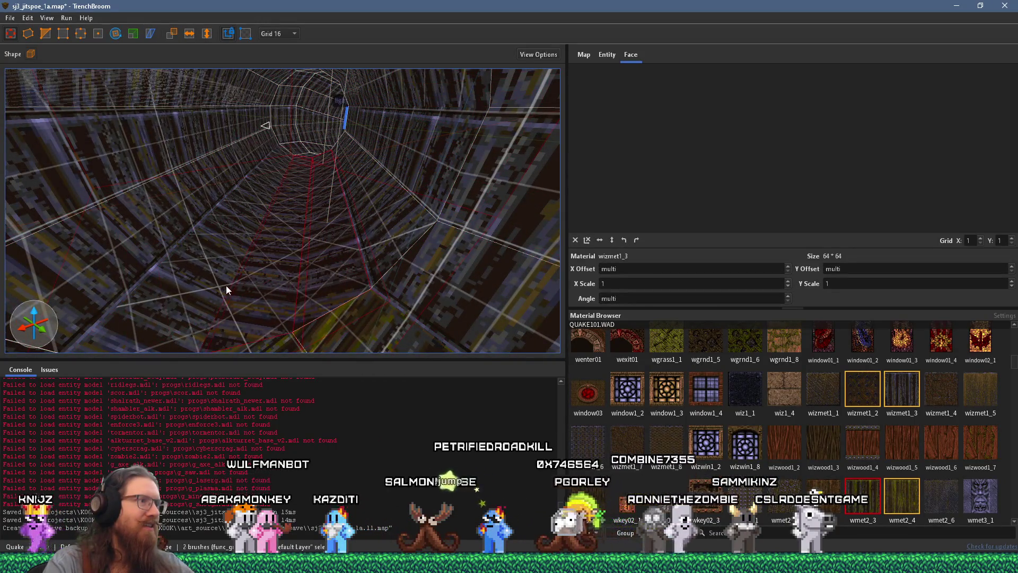
pyautogui.click(878, 506)
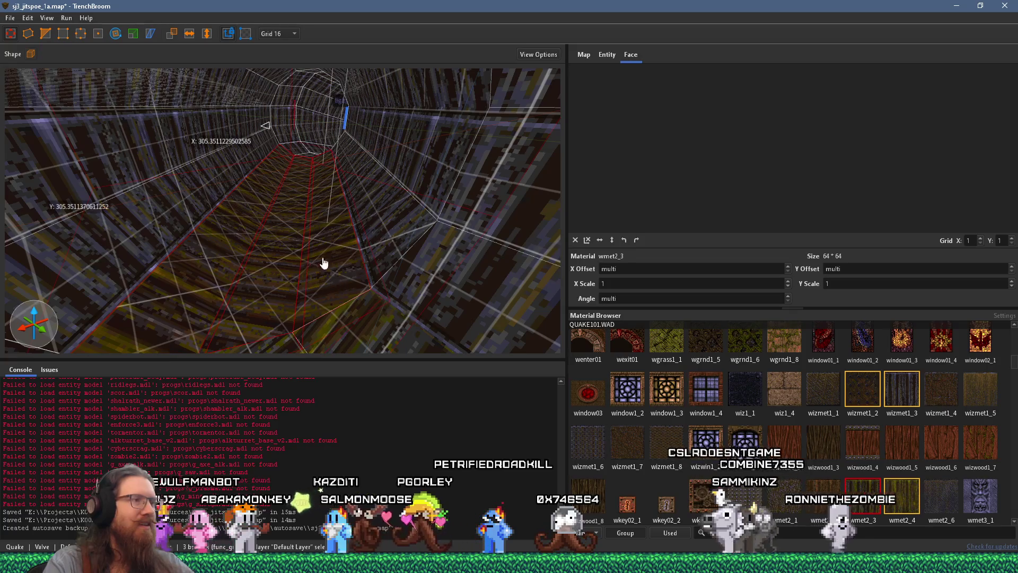
pyautogui.scroll(-8, 379, 232)
pyautogui.scroll(10, 241, 120)
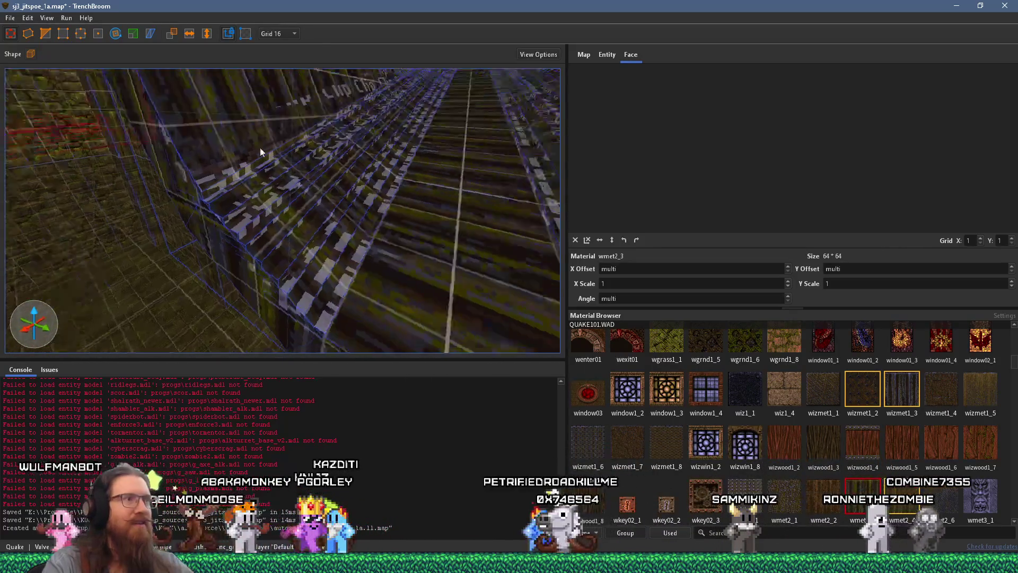
pyautogui.press('Escape')
pyautogui.scroll(-5, 330, 182)
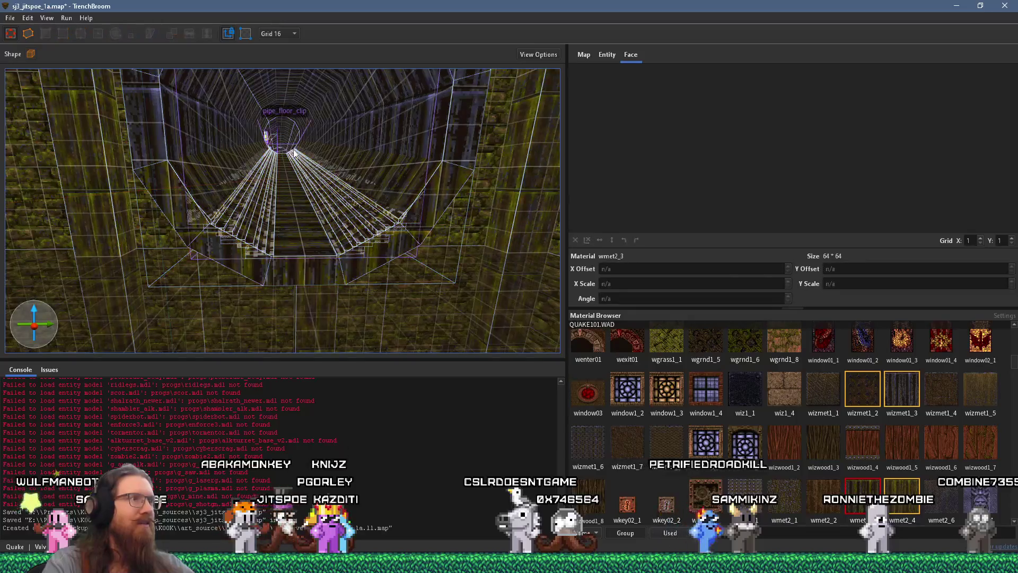
pyautogui.click(460, 224)
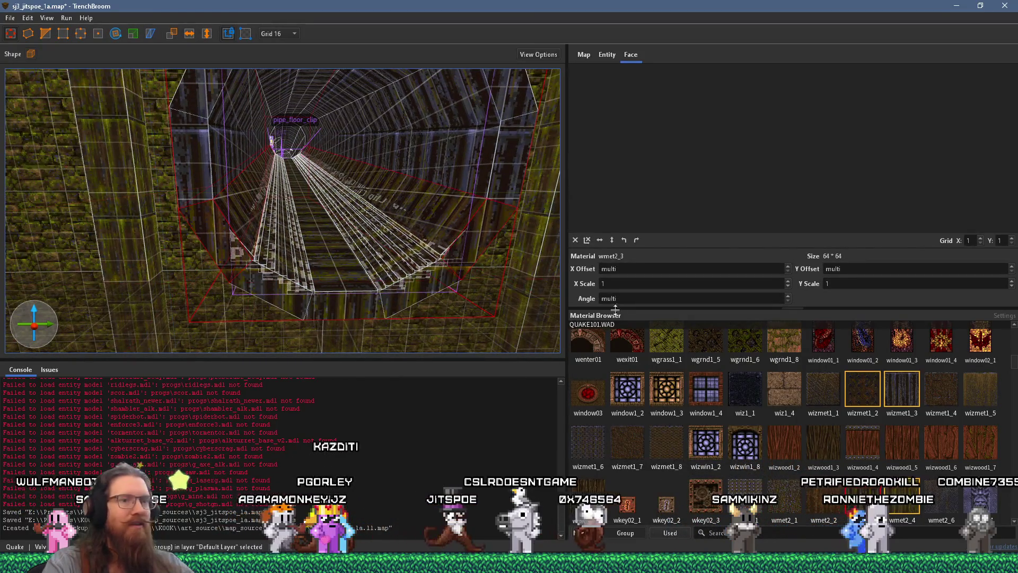
pyautogui.press('Escape')
pyautogui.scroll(-8, 438, 259)
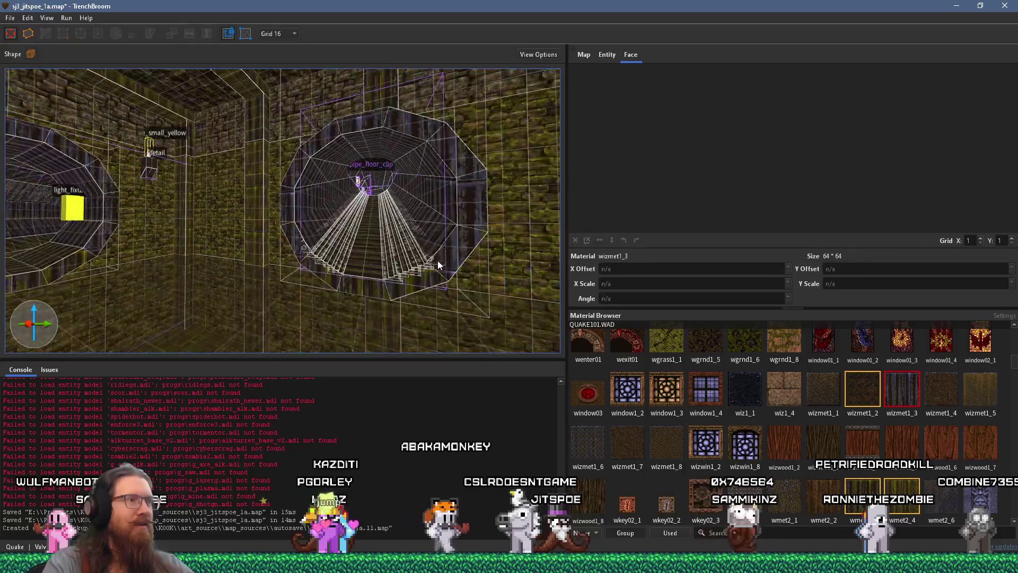
pyautogui.scroll(10, 172, 248)
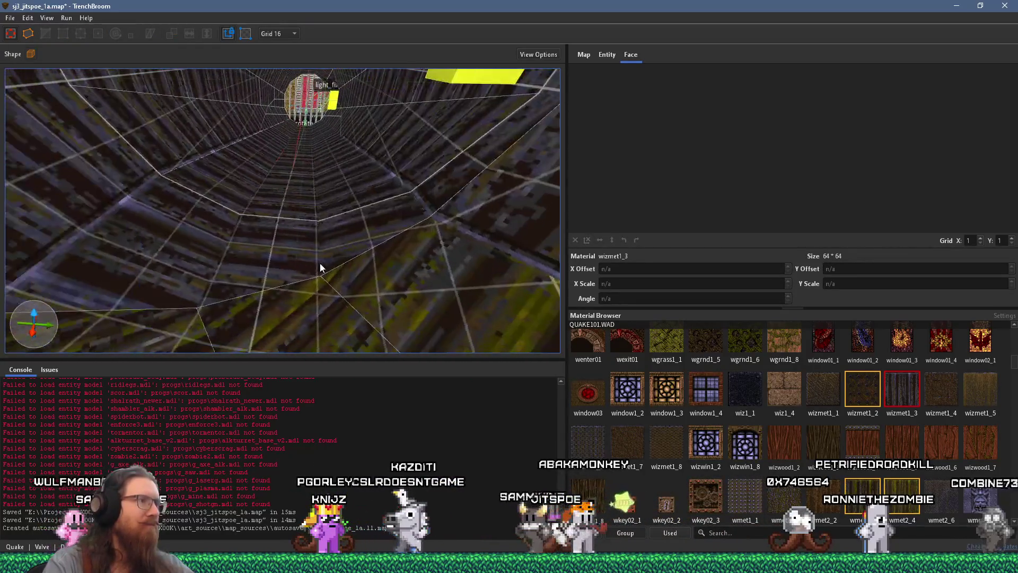
pyautogui.click(322, 252)
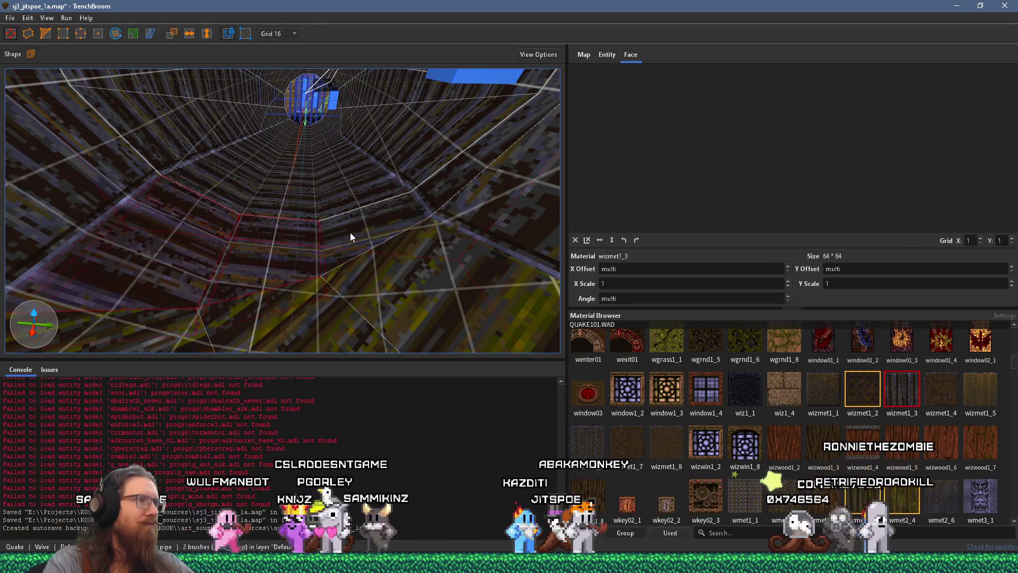
pyautogui.keyDown('ctrl'); pyautogui.click(354, 231); pyautogui.keyUp('ctrl')
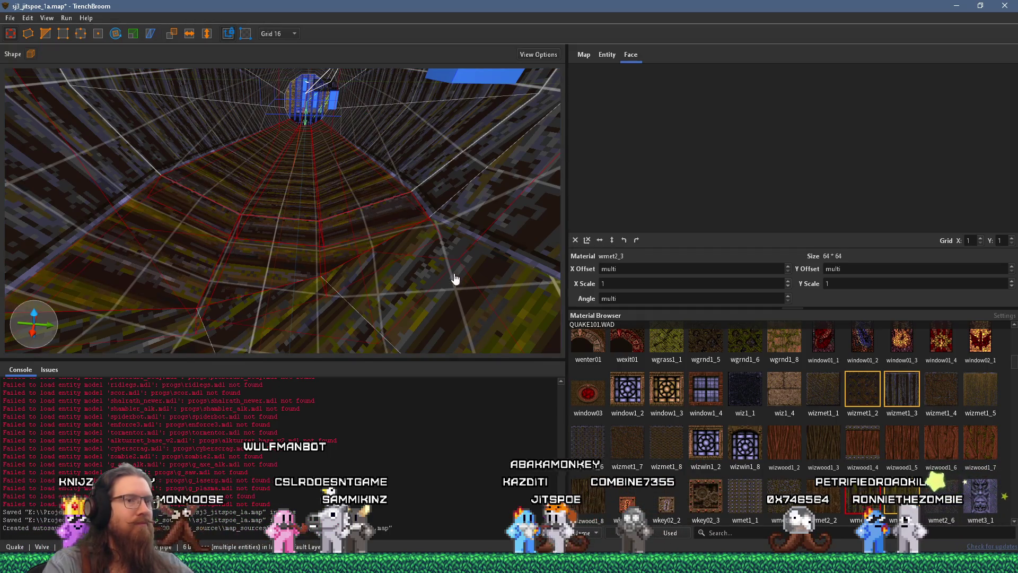
pyautogui.scroll(5, 455, 278)
pyautogui.press('Escape')
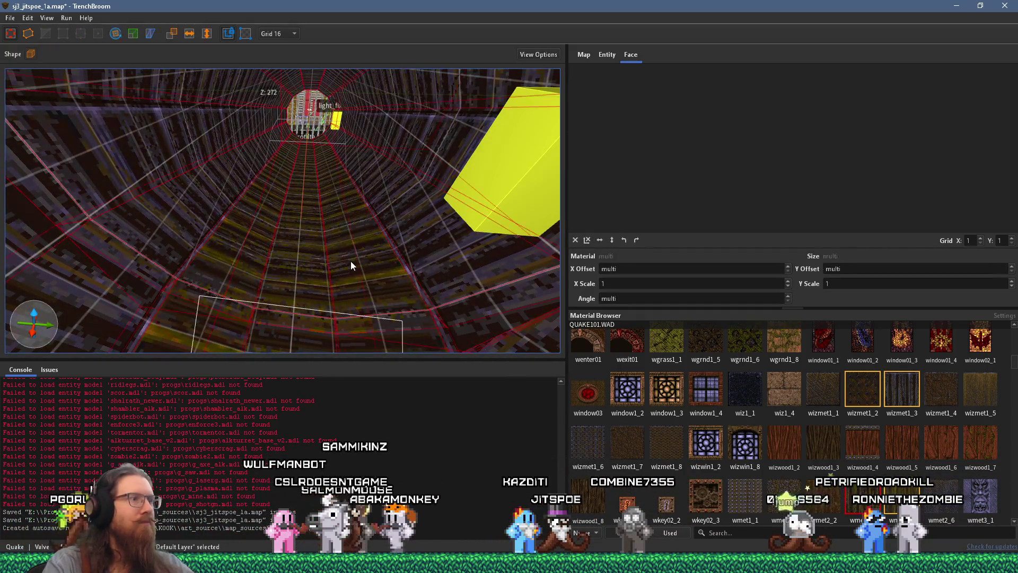
pyautogui.click(353, 263)
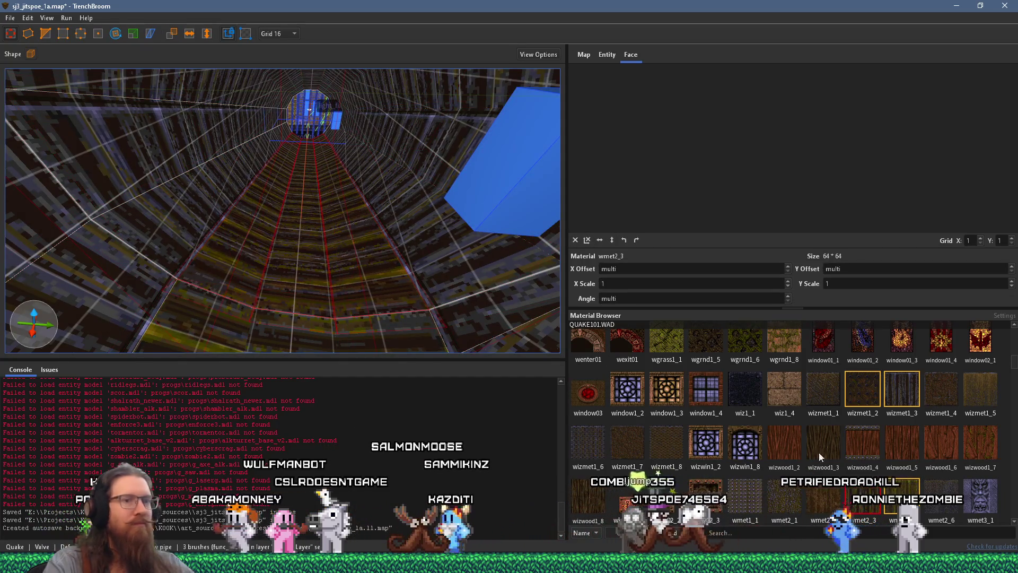
pyautogui.click(375, 277)
pyautogui.press('Escape')
pyautogui.scroll(3, 361, 286)
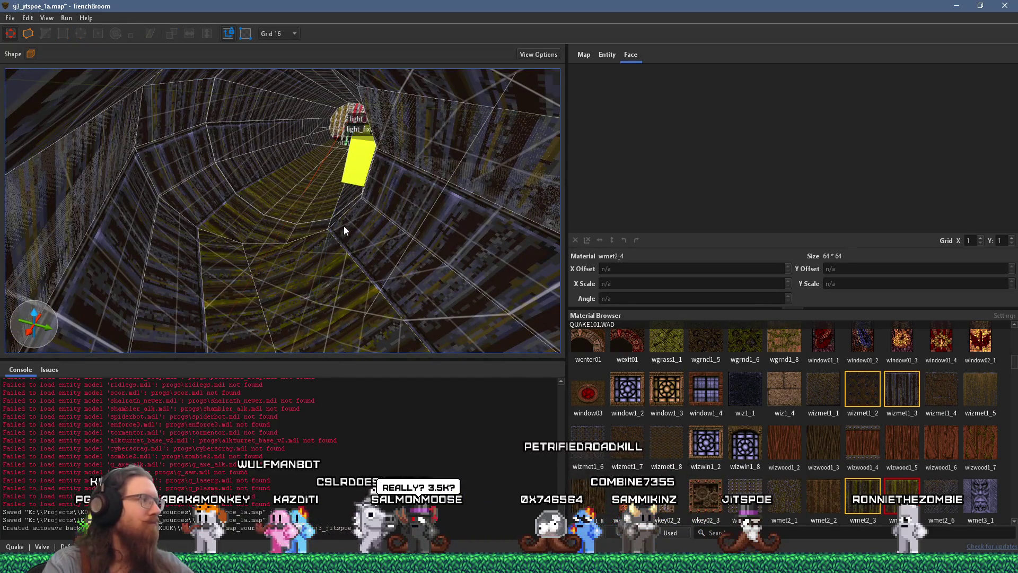
pyautogui.scroll(10, 344, 226)
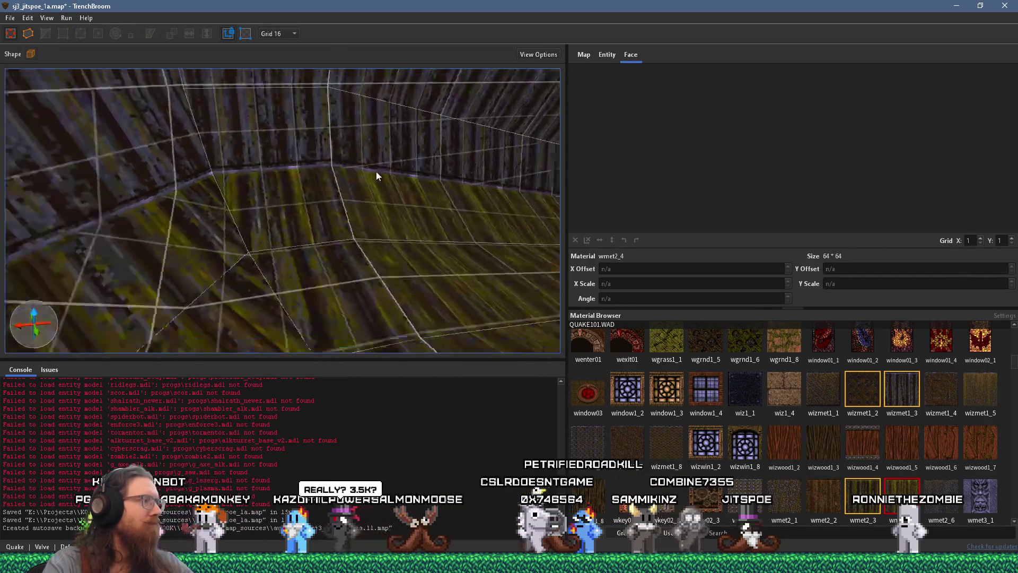
pyautogui.moveTo(297, 185)
pyautogui.mouseDown()
pyautogui.moveTo(90, 140)
pyautogui.moveTo(204, 177)
pyautogui.moveTo(198, 163)
pyautogui.mouseUp()
pyautogui.scroll(10, 199, 164)
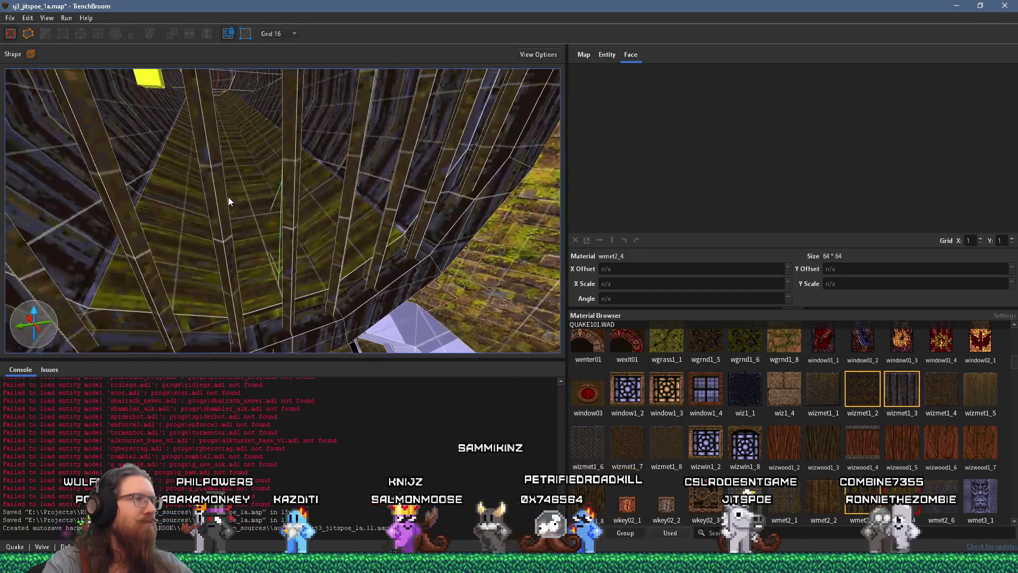
pyautogui.moveTo(231, 197)
pyautogui.mouseDown()
pyautogui.moveTo(241, 209)
pyautogui.moveTo(231, 181)
pyautogui.moveTo(263, 236)
pyautogui.moveTo(236, 239)
pyautogui.moveTo(213, 218)
pyautogui.moveTo(221, 225)
pyautogui.mouseUp()
pyautogui.scroll(8, 269, 212)
pyautogui.doubleClick(222, 230)
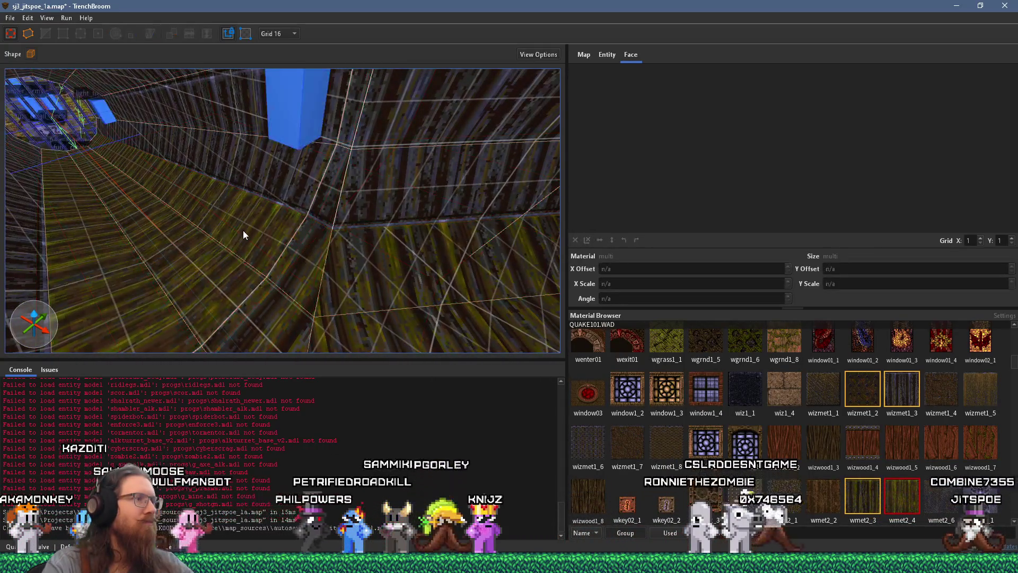
pyautogui.keyDown('ctrl'); pyautogui.click(156, 297); pyautogui.keyUp('ctrl')
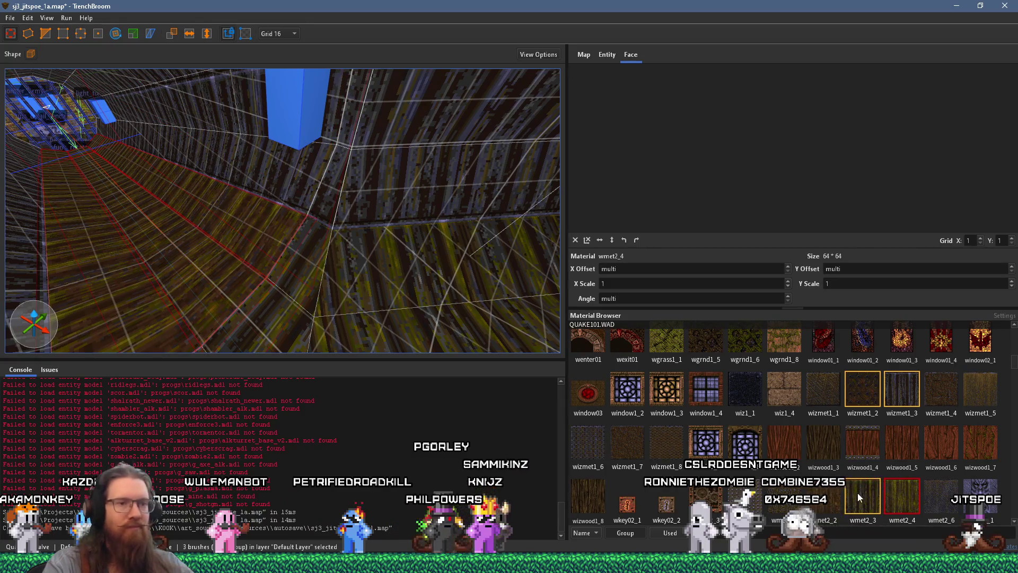
pyautogui.moveTo(389, 279)
pyautogui.mouseDown()
pyautogui.moveTo(380, 257)
pyautogui.moveTo(237, 256)
pyautogui.moveTo(286, 302)
pyautogui.moveTo(376, 328)
pyautogui.mouseUp()
# Step: Look down the tunnels and save the sewer map
pyautogui.press('Escape')
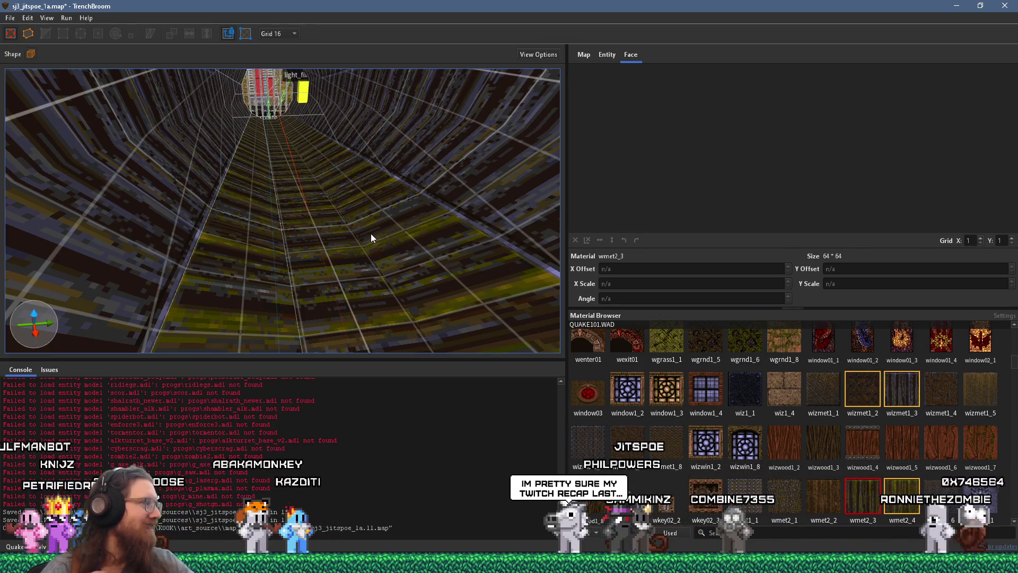
pyautogui.moveTo(370, 234)
pyautogui.mouseDown()
pyautogui.moveTo(329, 228)
pyautogui.moveTo(422, 225)
pyautogui.moveTo(367, 243)
pyautogui.moveTo(314, 215)
pyautogui.mouseUp()
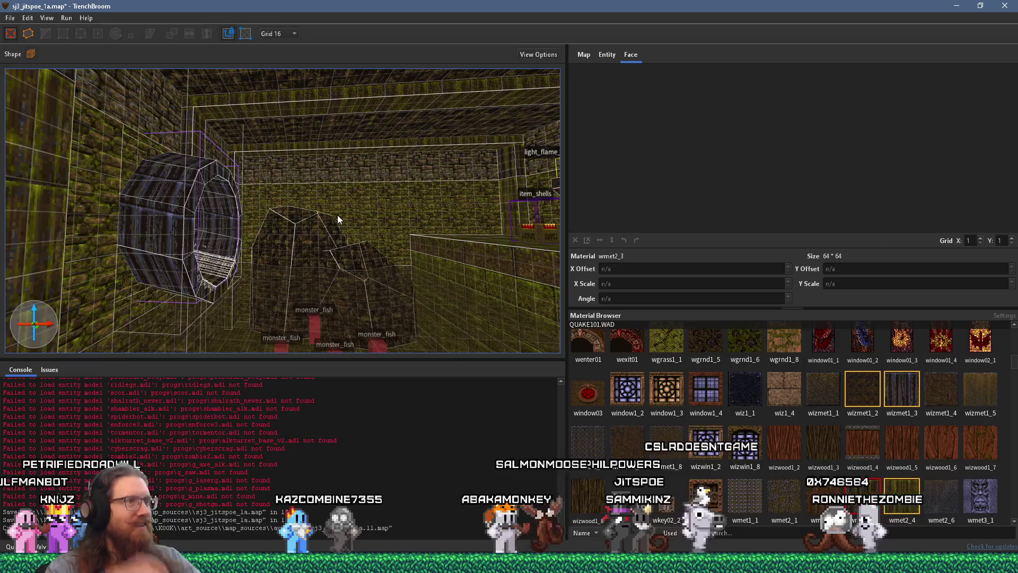
pyautogui.moveTo(337, 215)
pyautogui.mouseDown()
pyautogui.moveTo(266, 222)
pyautogui.moveTo(248, 212)
pyautogui.moveTo(252, 197)
pyautogui.moveTo(251, 246)
pyautogui.moveTo(284, 219)
pyautogui.moveTo(130, 244)
pyautogui.moveTo(221, 237)
pyautogui.moveTo(148, 234)
pyautogui.mouseUp()
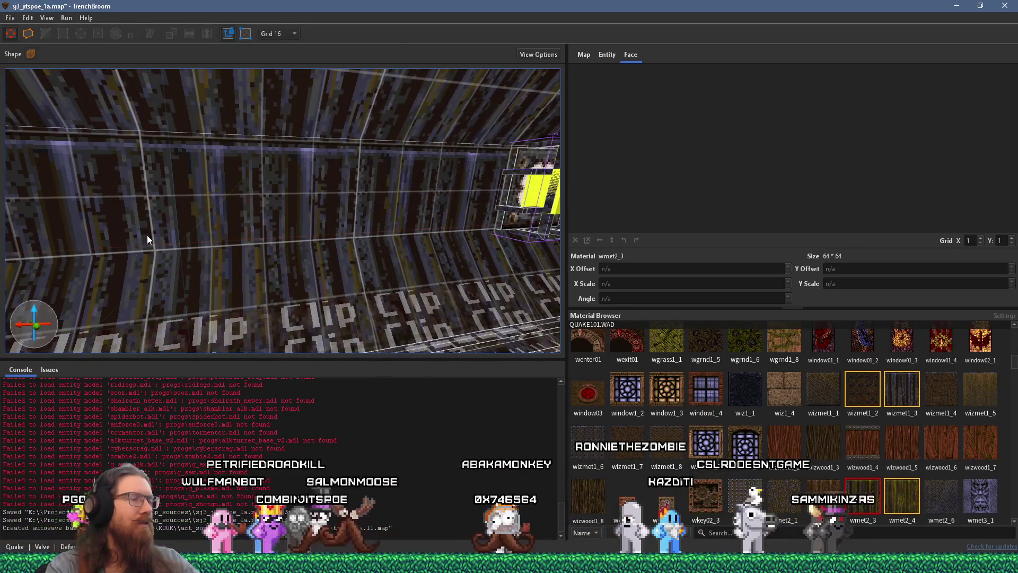
pyautogui.moveTo(278, 230)
pyautogui.mouseDown()
pyautogui.moveTo(94, 235)
pyautogui.moveTo(332, 220)
pyautogui.moveTo(290, 227)
pyautogui.mouseUp()
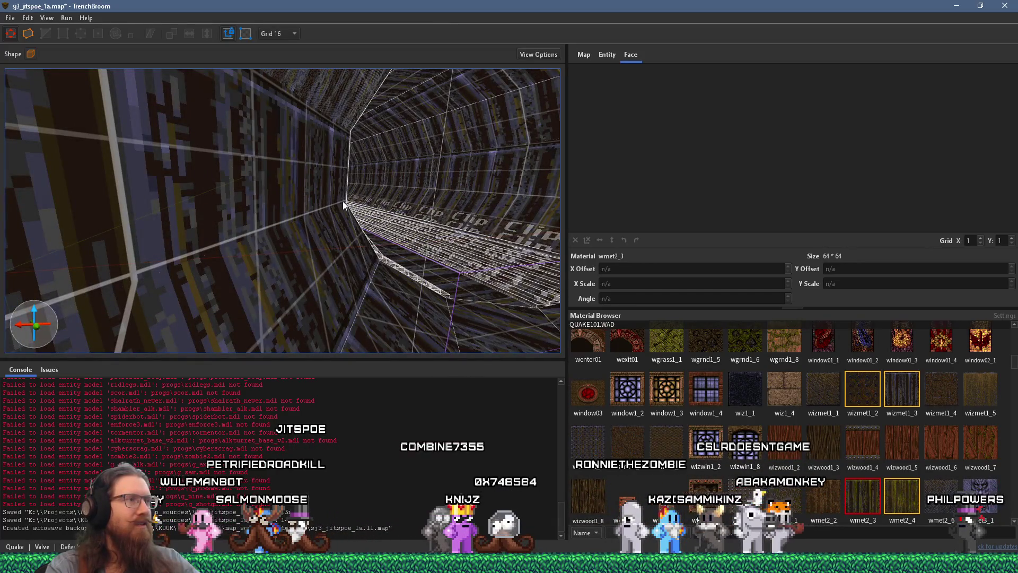
pyautogui.click(10, 17)
pyautogui.click(27, 60)
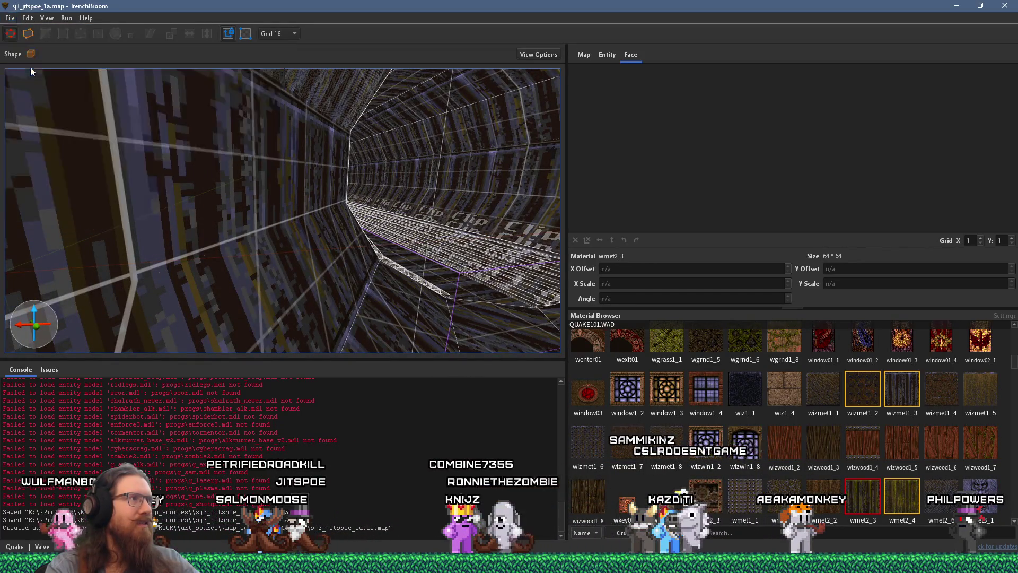
# Step: Zoom around the mossy wall and grate, briefly selecting a wall face to inspect it
pyautogui.moveTo(174, 147)
pyautogui.mouseDown()
pyautogui.moveTo(464, 192)
pyautogui.moveTo(346, 199)
pyautogui.moveTo(282, 245)
pyautogui.moveTo(369, 235)
pyautogui.moveTo(315, 219)
pyautogui.moveTo(328, 217)
pyautogui.mouseUp()
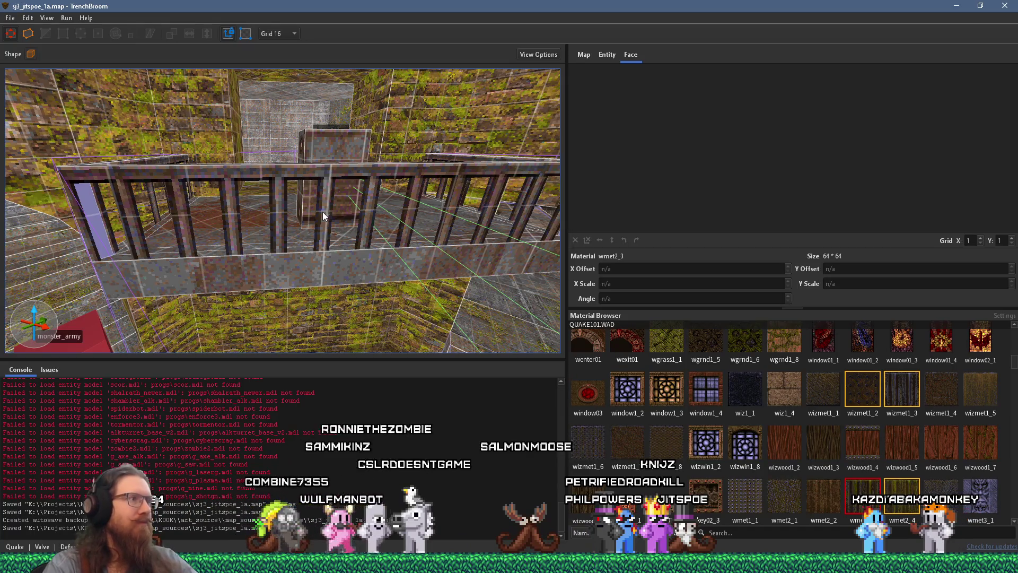
pyautogui.scroll(-5, 319, 209)
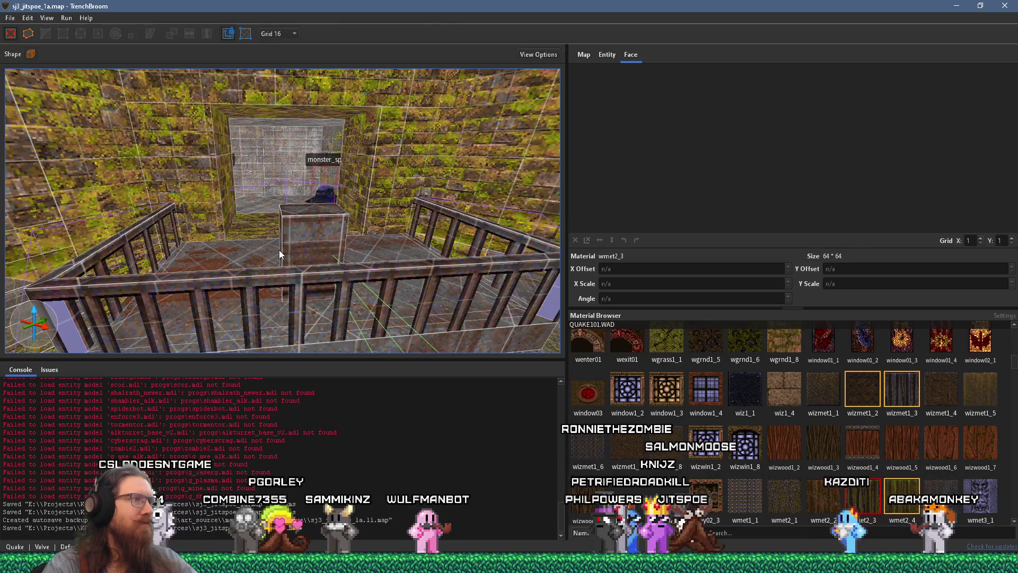
pyautogui.scroll(8, 279, 250)
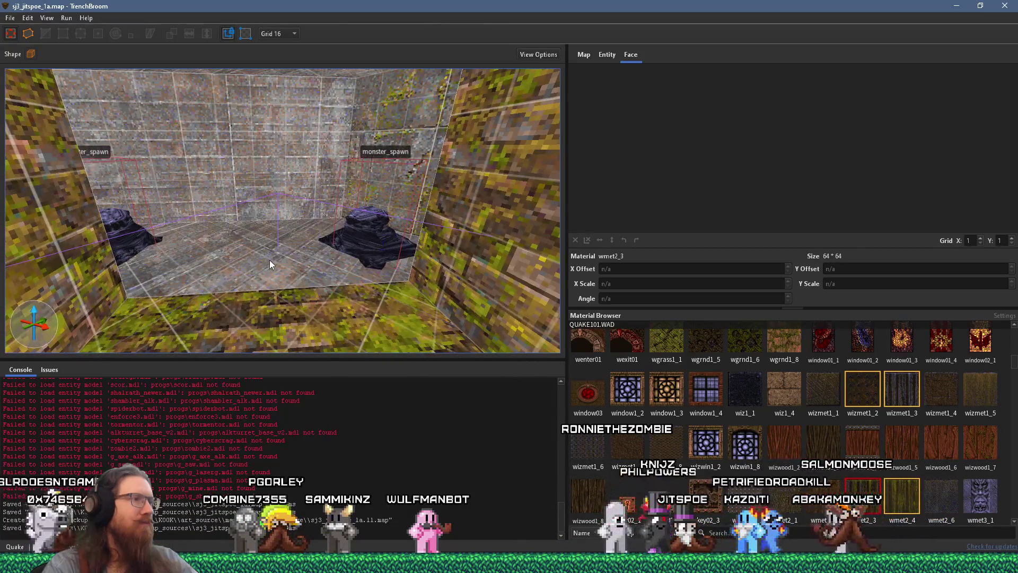
pyautogui.scroll(-8, 266, 255)
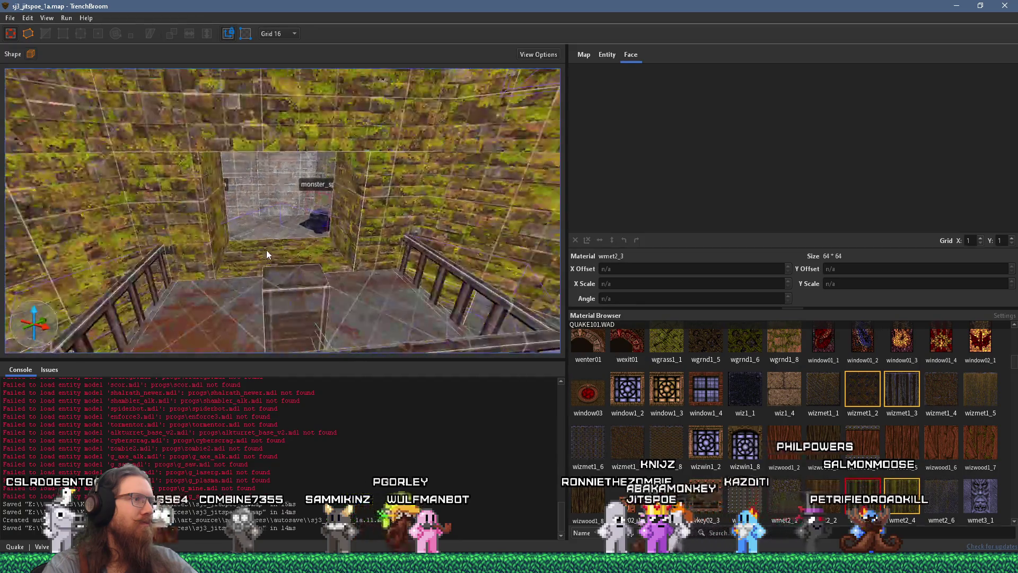
pyautogui.scroll(8, 266, 250)
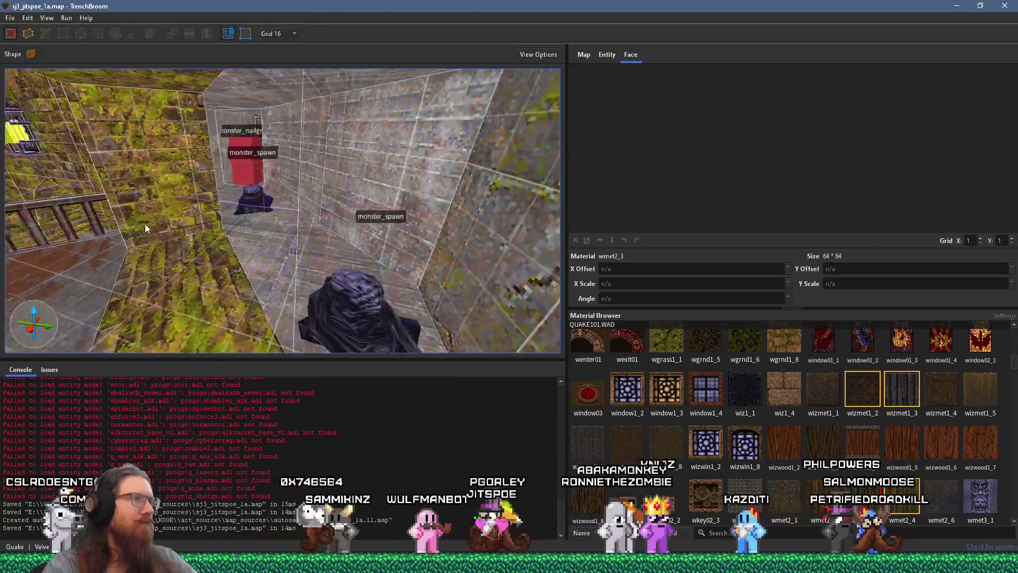
pyautogui.scroll(-8, 148, 224)
pyautogui.scroll(2, 291, 214)
pyautogui.click(366, 147)
pyautogui.scroll(5, 409, 176)
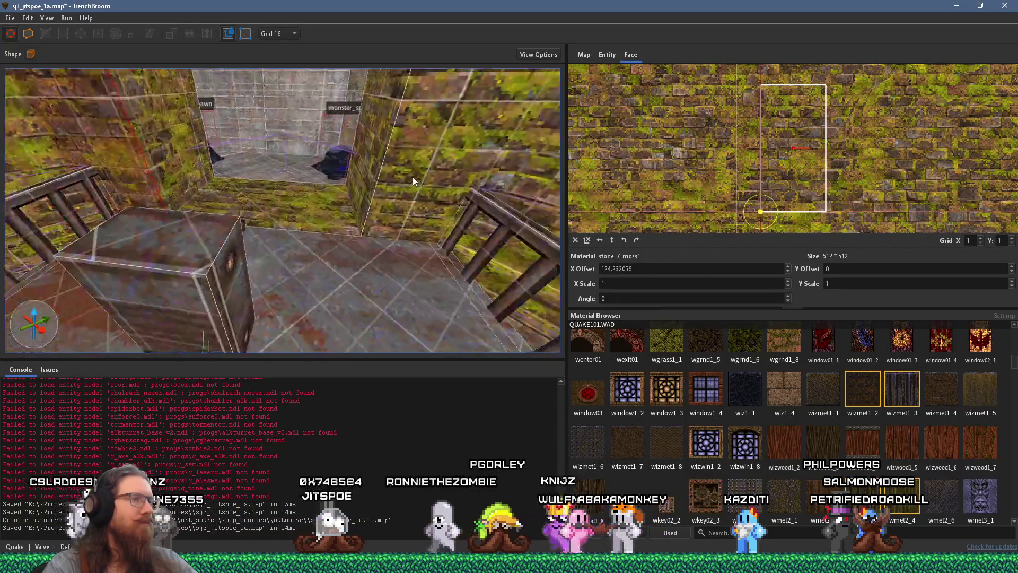
pyautogui.press('Escape')
pyautogui.scroll(-8, 371, 201)
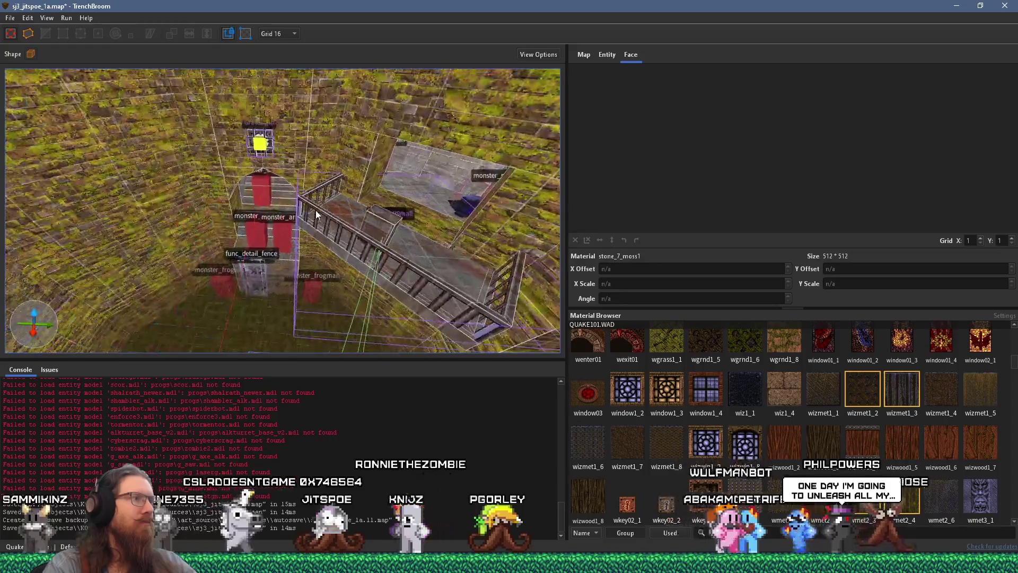
pyautogui.scroll(8, 335, 183)
pyautogui.scroll(-5, 371, 250)
pyautogui.scroll(8, 293, 188)
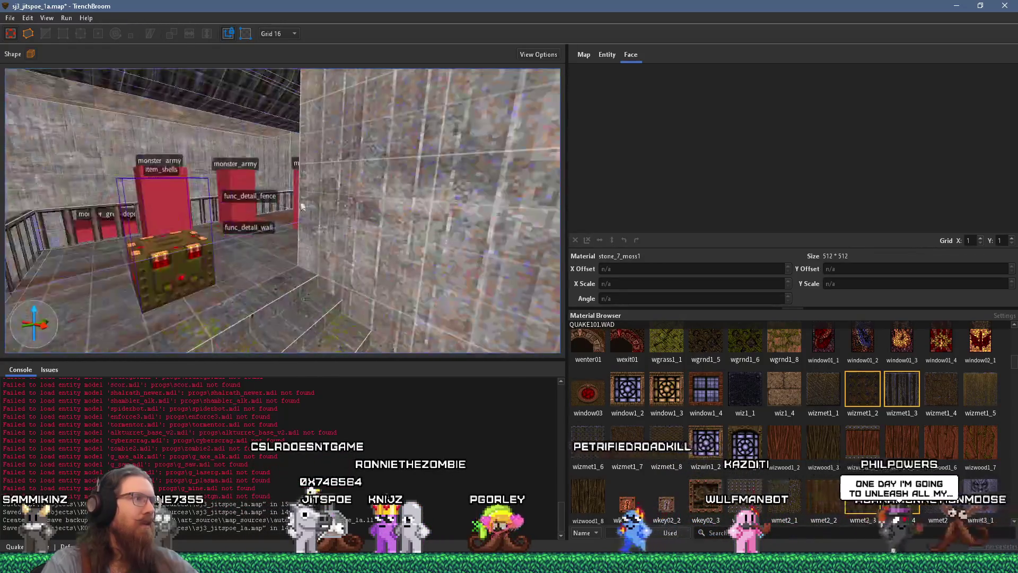
pyautogui.scroll(-5, 239, 181)
pyautogui.scroll(8, 263, 200)
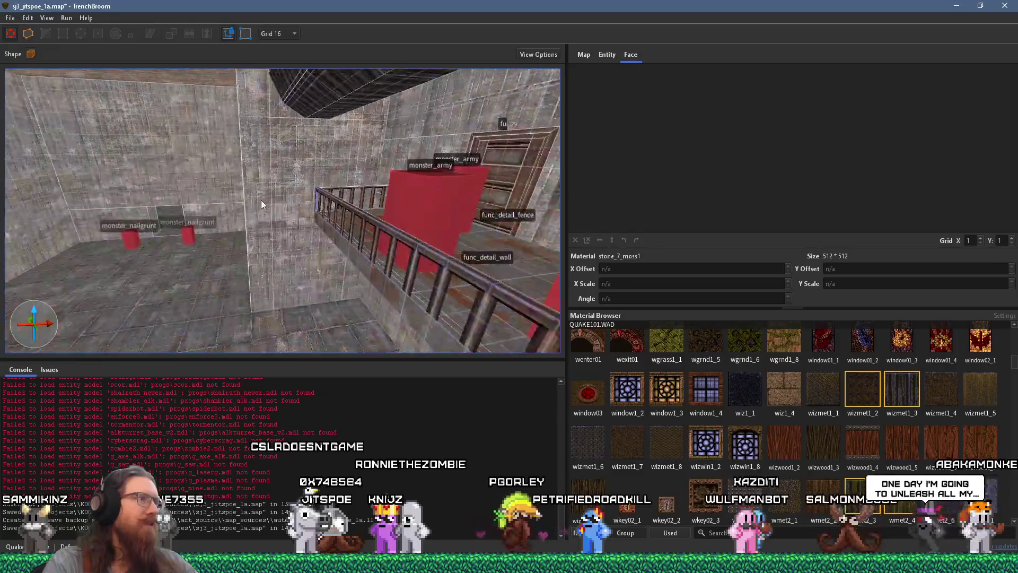
pyautogui.scroll(-6, 310, 221)
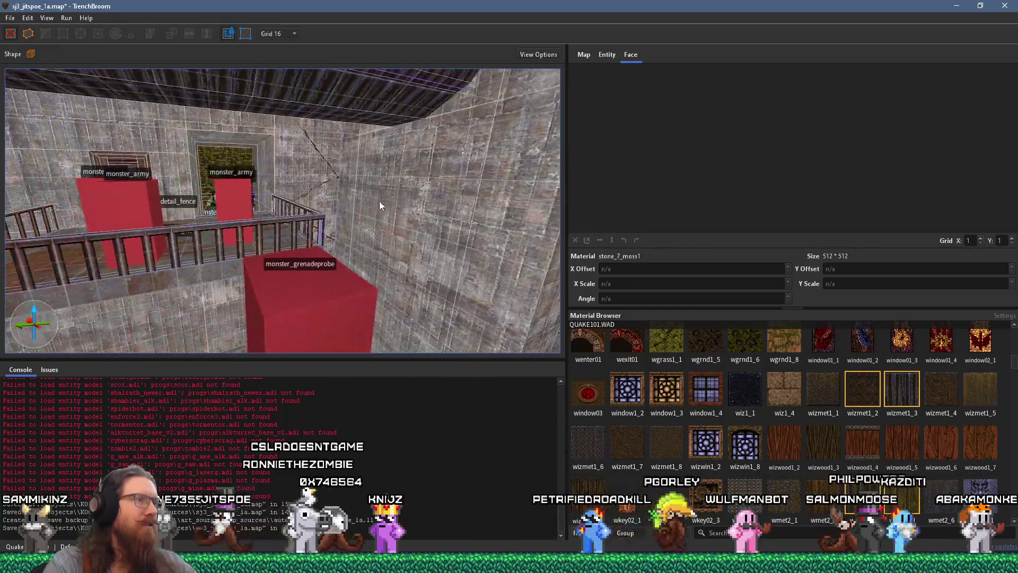
pyautogui.scroll(3, 364, 213)
pyautogui.scroll(-5, 402, 164)
pyautogui.scroll(10, 341, 192)
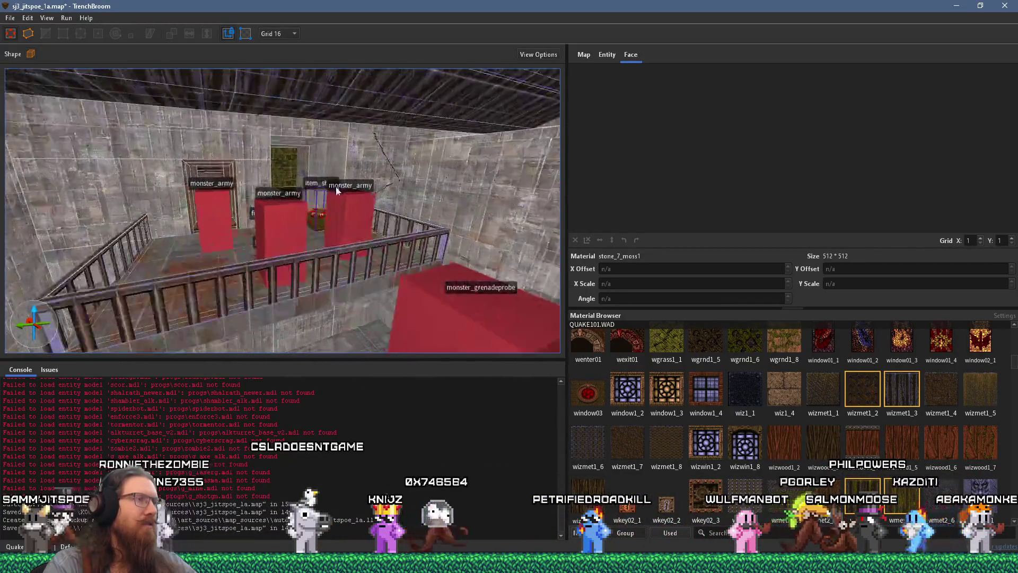
pyautogui.scroll(-3, 334, 242)
pyautogui.scroll(10, 315, 230)
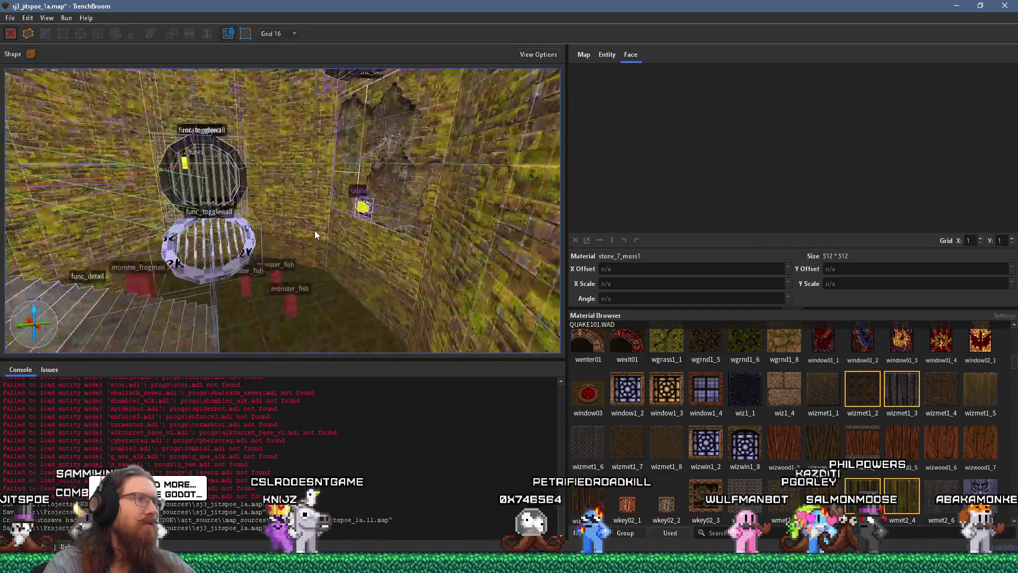
pyautogui.scroll(10, 290, 254)
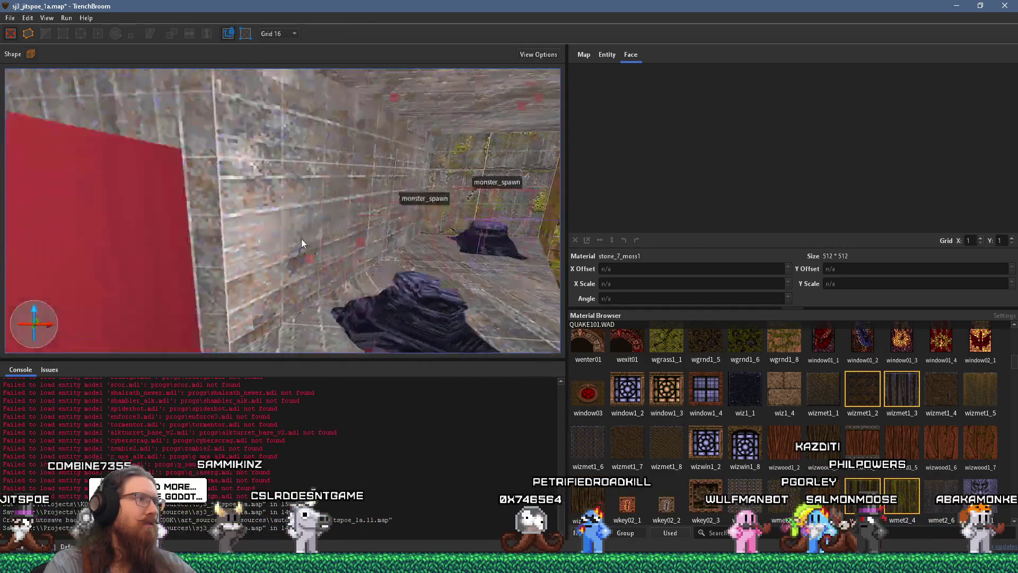
pyautogui.scroll(-3, 248, 224)
pyautogui.scroll(5, 252, 217)
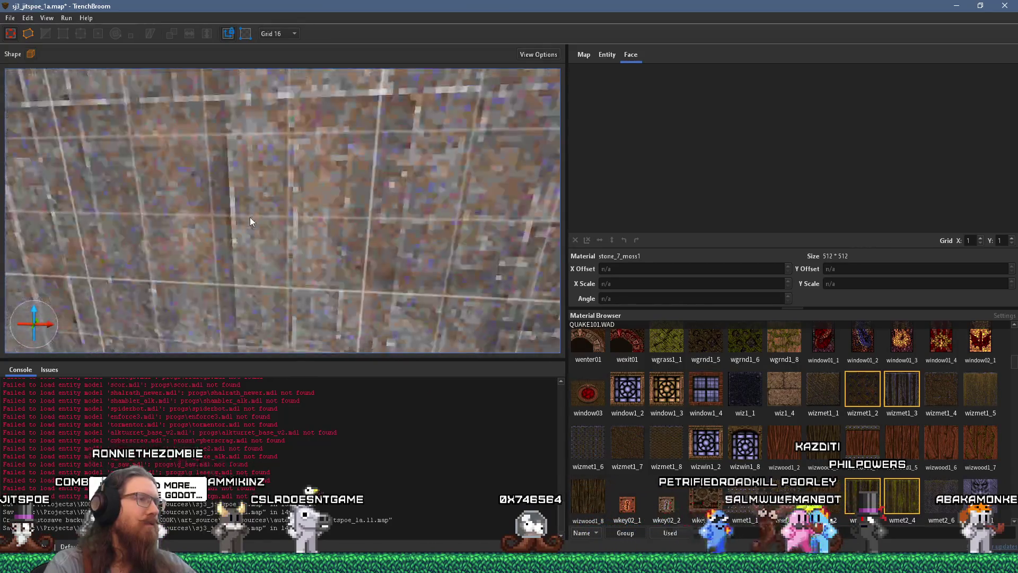
pyautogui.scroll(-3, 289, 221)
pyautogui.scroll(5, 338, 215)
pyautogui.scroll(-4, 338, 216)
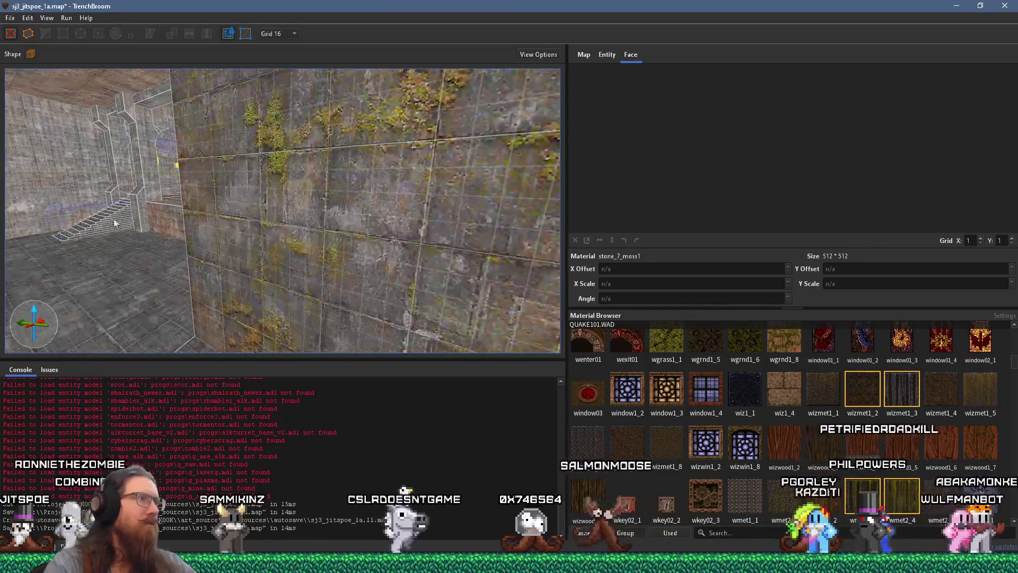
pyautogui.scroll(5, 232, 206)
pyautogui.scroll(-4, 352, 228)
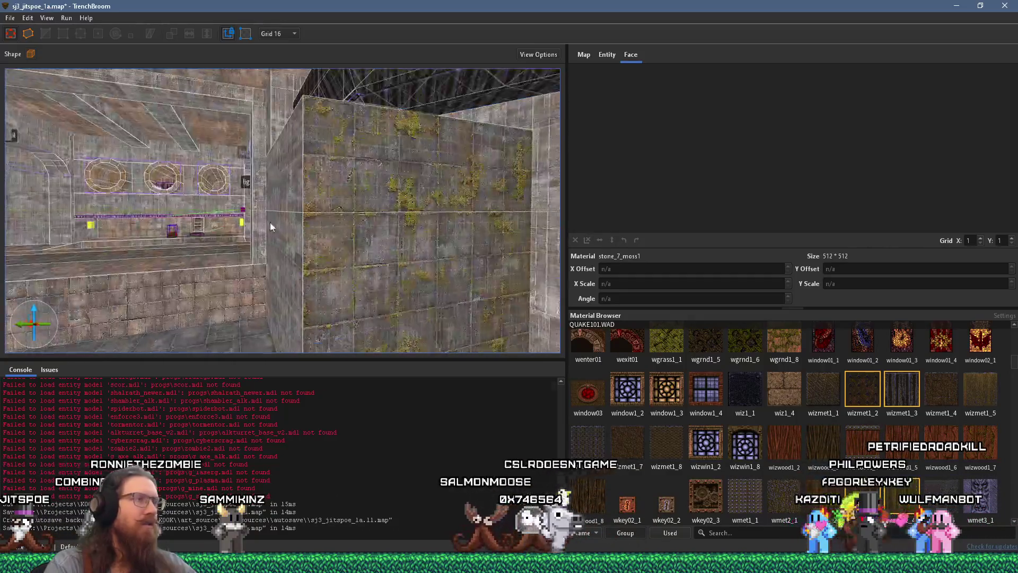
pyautogui.scroll(4, 266, 223)
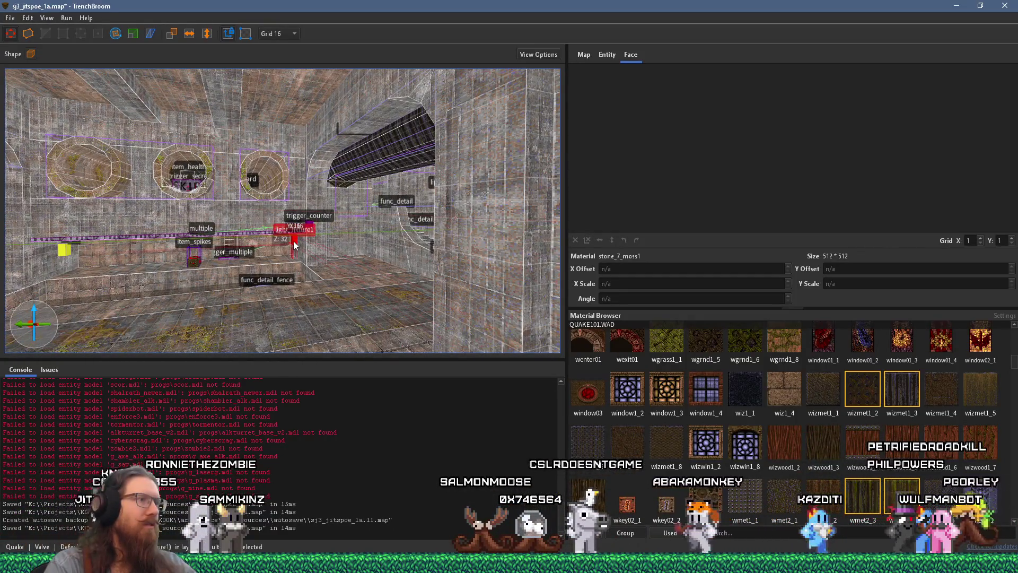
# Step: Move light_fixture1 onto the right wall, clear of the monster_grenadeprobe
pyautogui.moveTo(294, 241); pyautogui.dragTo(461, 297)
pyautogui.scroll(-2, 427, 280)
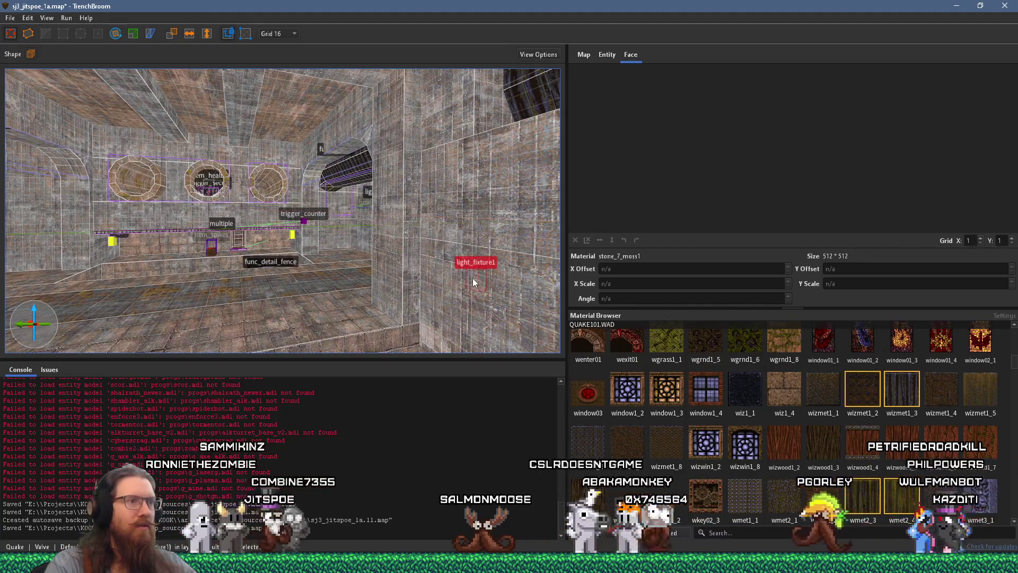
pyautogui.scroll(3, 232, 220)
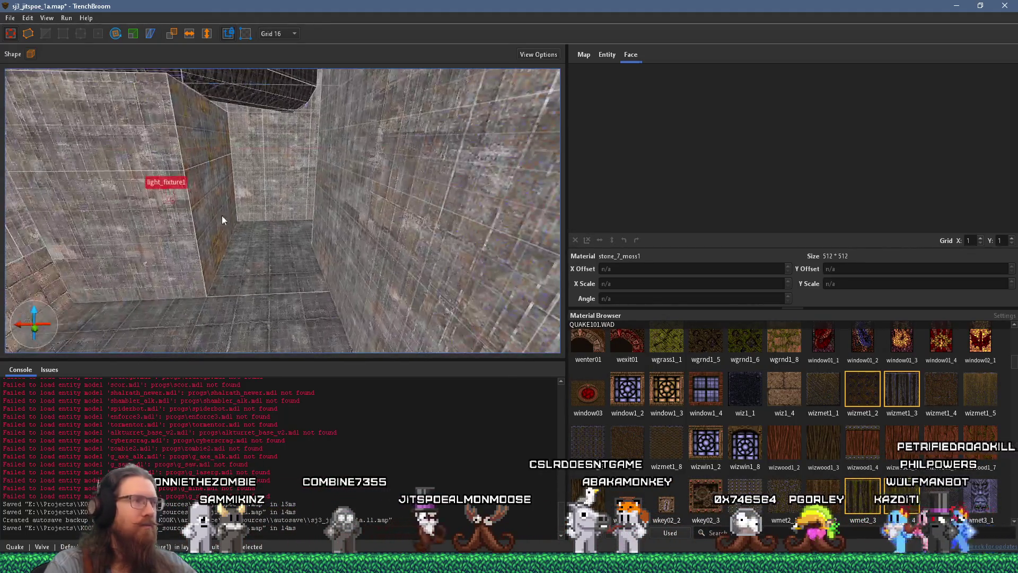
pyautogui.scroll(-5, 358, 208)
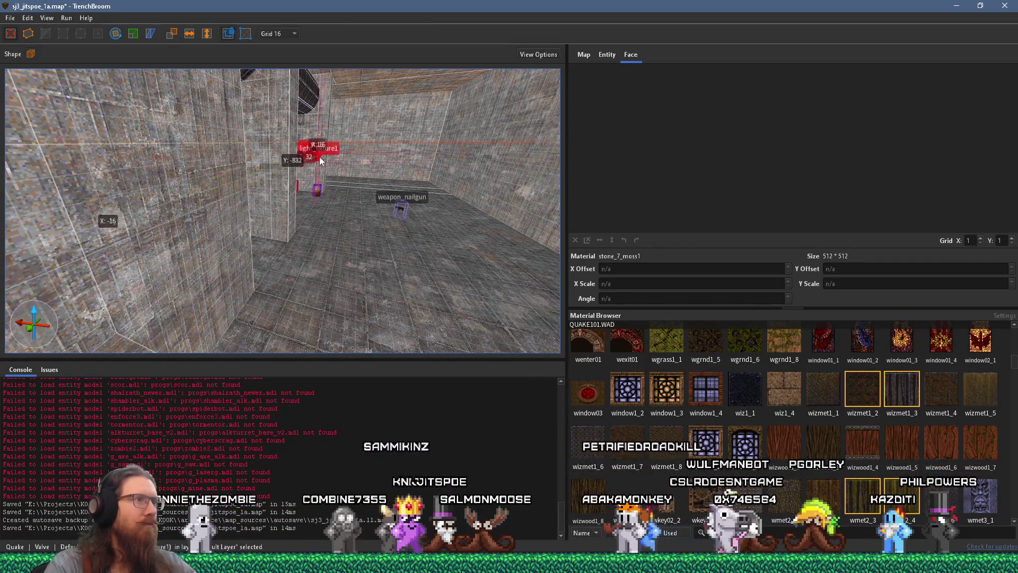
pyautogui.scroll(-3, 229, 221)
pyautogui.scroll(8, 228, 217)
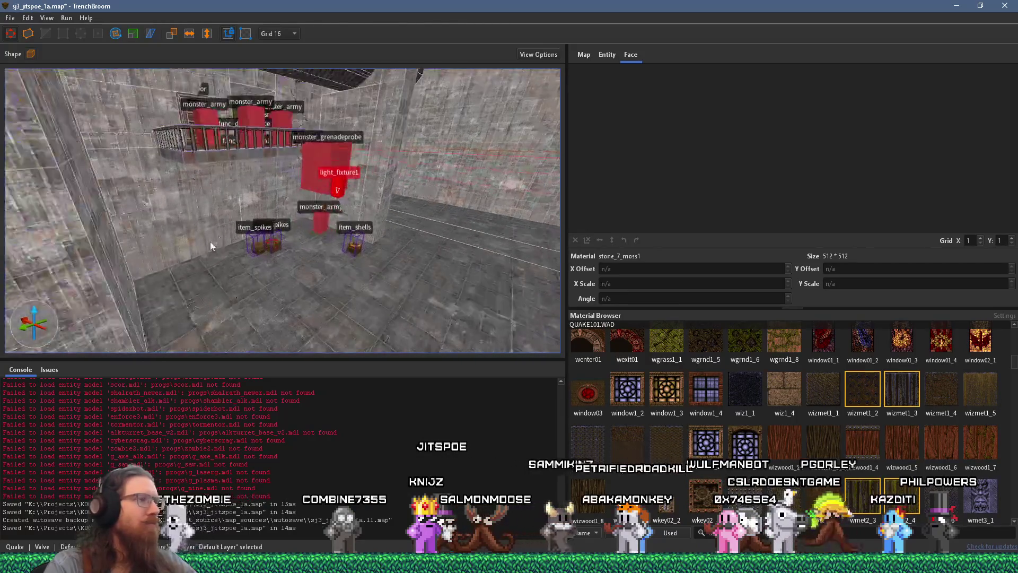
pyautogui.scroll(-5, 205, 273)
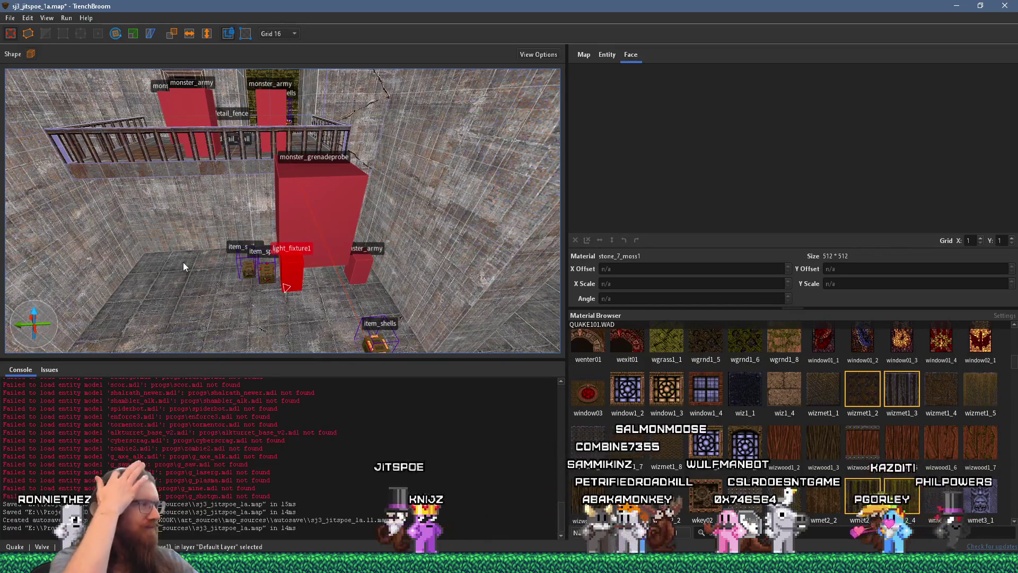
pyautogui.moveTo(294, 267); pyautogui.dragTo(432, 253)
pyautogui.moveTo(448, 212)
pyautogui.mouseDown()
pyautogui.moveTo(455, 190)
pyautogui.moveTo(432, 204)
pyautogui.mouseUp()
pyautogui.scroll(8, 387, 211)
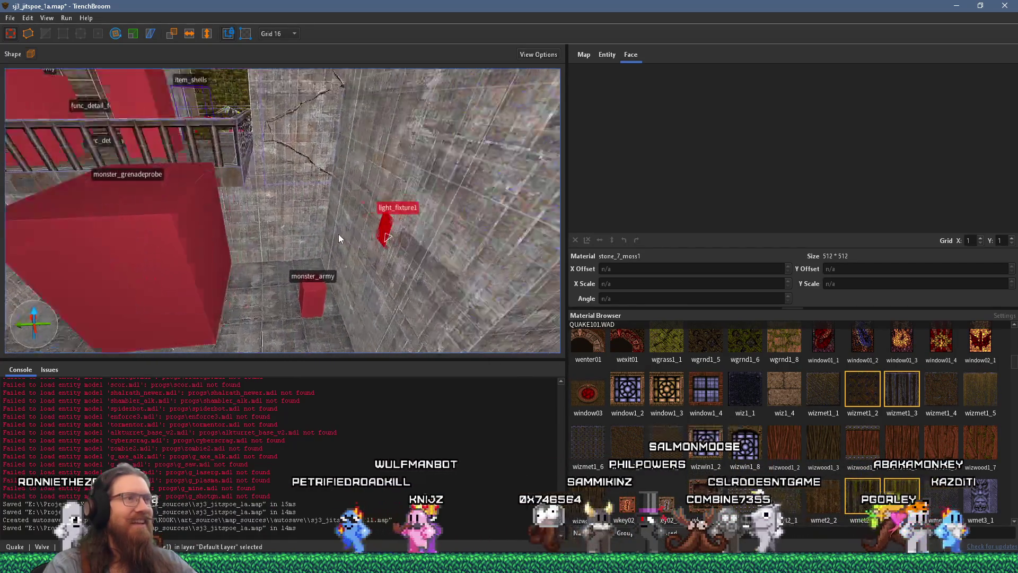
pyautogui.scroll(-8, 325, 253)
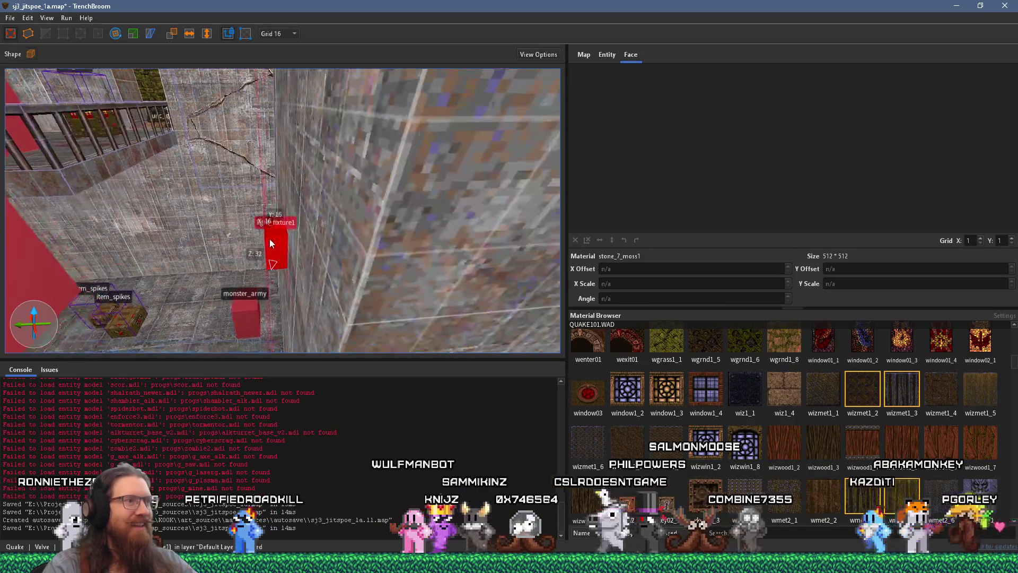
# Step: Centre the camera on light_fixture1 and survey the railing room
pyautogui.moveTo(297, 210)
pyautogui.mouseDown()
pyautogui.moveTo(371, 223)
pyautogui.moveTo(425, 262)
pyautogui.moveTo(348, 267)
pyautogui.moveTo(442, 324)
pyautogui.mouseUp()
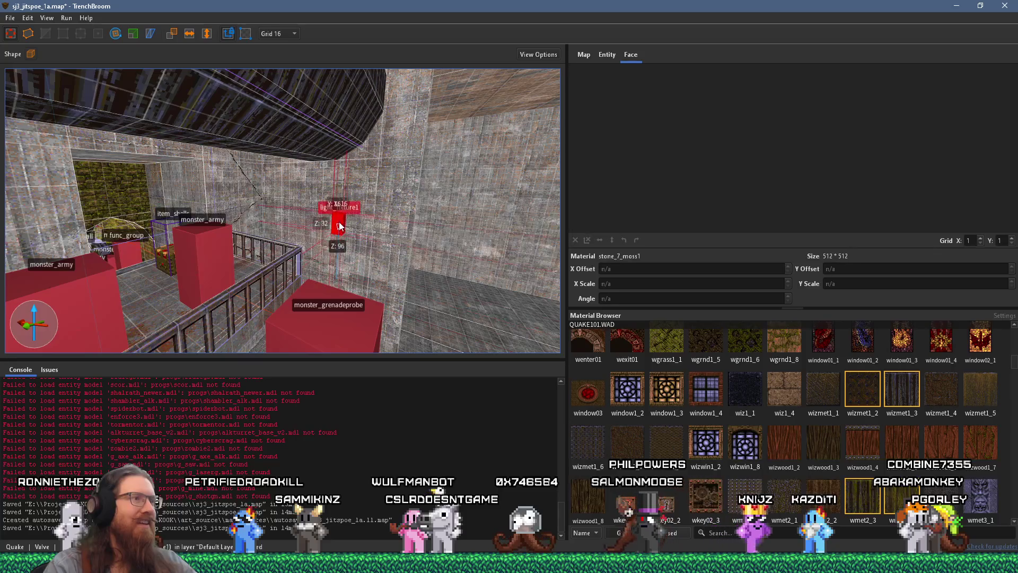
pyautogui.moveTo(340, 212)
pyautogui.mouseDown()
pyautogui.moveTo(446, 244)
pyautogui.moveTo(388, 233)
pyautogui.mouseUp()
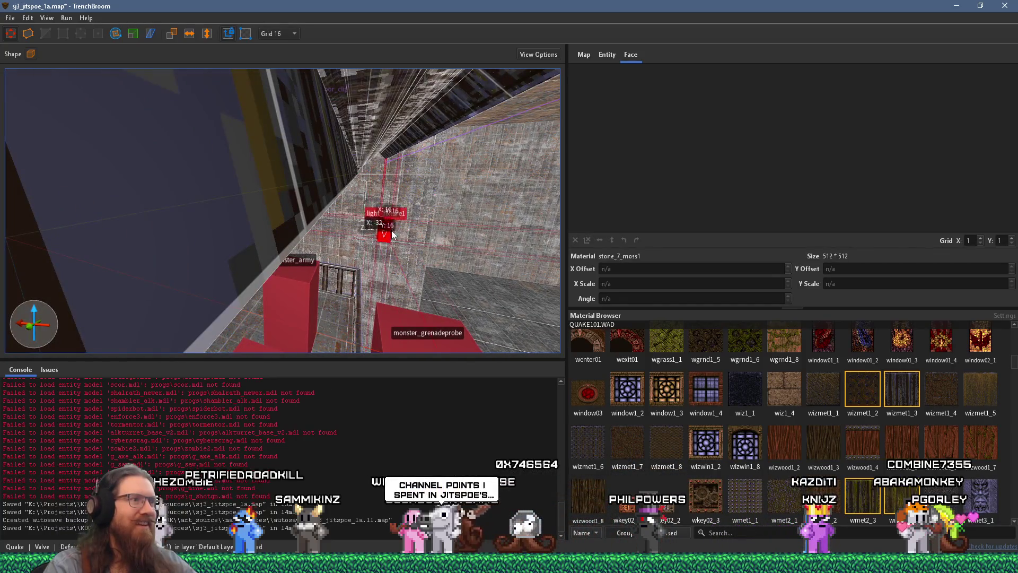
pyautogui.hotkey('ctrl', 'u')
pyautogui.moveTo(291, 198)
pyautogui.mouseDown()
pyautogui.moveTo(266, 217)
pyautogui.moveTo(436, 223)
pyautogui.mouseUp()
pyautogui.moveTo(248, 262)
pyautogui.mouseDown()
pyautogui.moveTo(187, 239)
pyautogui.moveTo(254, 222)
pyautogui.moveTo(366, 313)
pyautogui.moveTo(364, 370)
pyautogui.mouseUp()
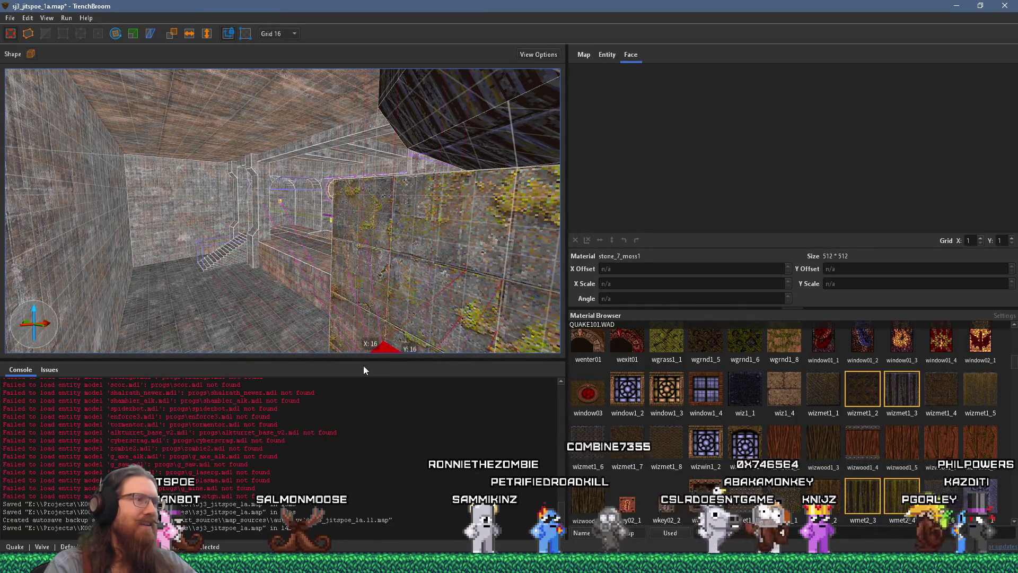
# Step: Place the CageLight on the wall and nudge it slightly upward
pyautogui.hotkey('ctrl', 'u')
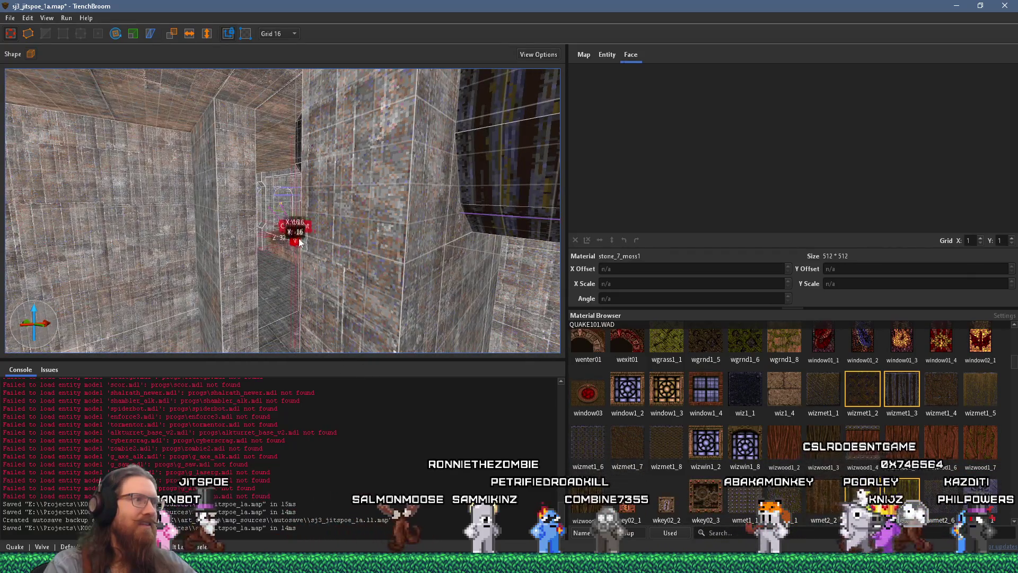
pyautogui.moveTo(454, 348); pyautogui.dragTo(462, 355)
pyautogui.hotkey('ctrl', 'u')
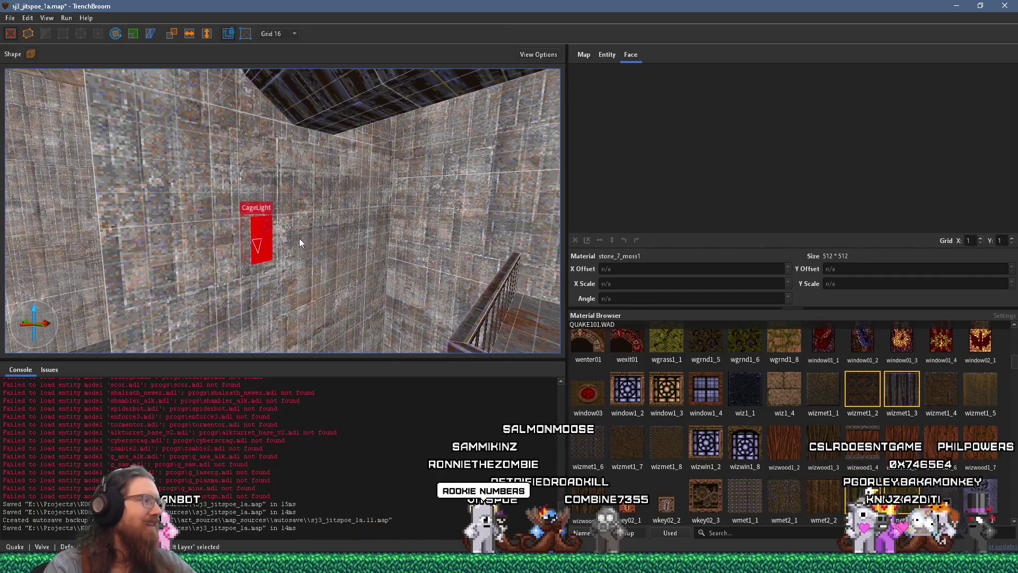
pyautogui.scroll(-3, 300, 245)
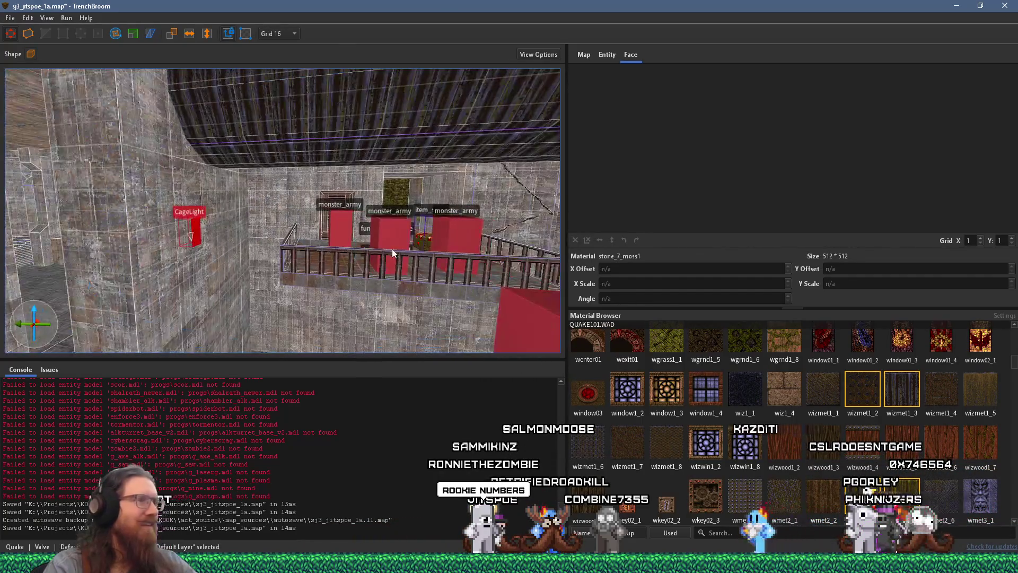
pyautogui.scroll(-5, 394, 269)
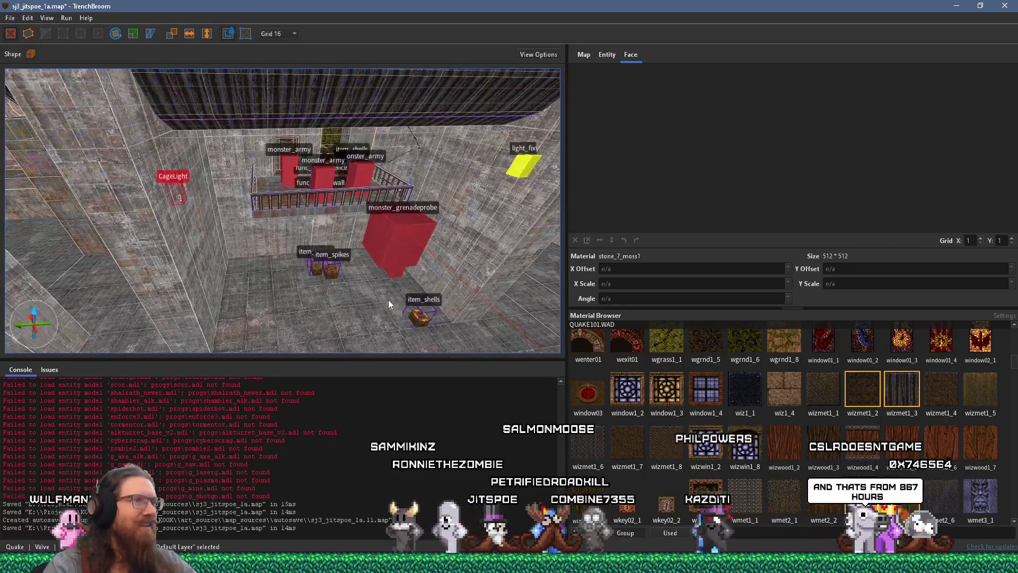
pyautogui.moveTo(186, 200)
pyautogui.mouseDown()
pyautogui.moveTo(190, 186)
pyautogui.moveTo(106, 228)
pyautogui.moveTo(53, 179)
pyautogui.moveTo(77, 173)
pyautogui.moveTo(98, 148)
pyautogui.moveTo(262, 180)
pyautogui.moveTo(139, 167)
pyautogui.moveTo(242, 200)
pyautogui.moveTo(335, 269)
pyautogui.mouseUp()
pyautogui.scroll(4, 334, 269)
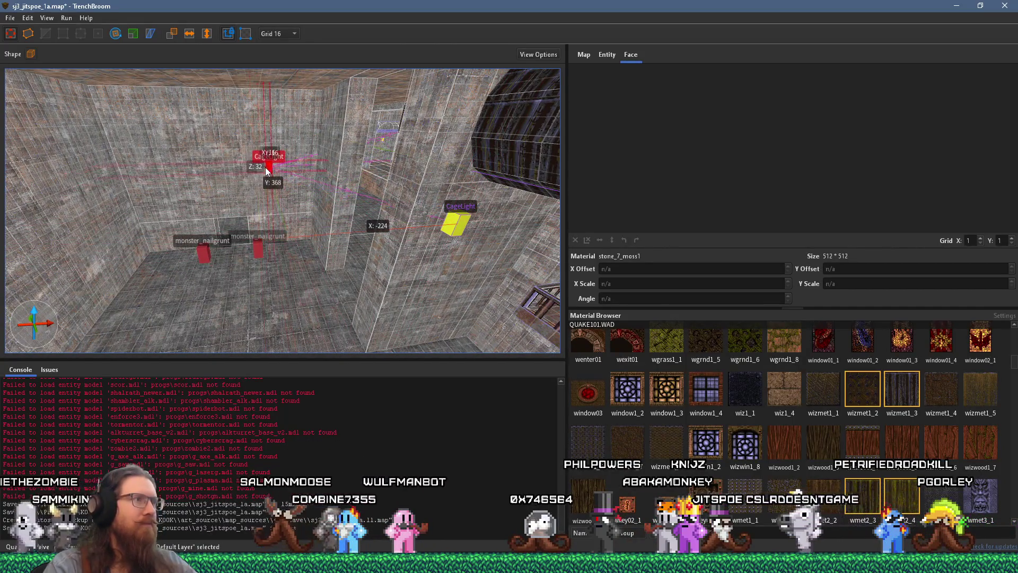
# Step: Slide the CageLight left of the doorway above the nailgrunts, then deselect it
pyautogui.moveTo(239, 179)
pyautogui.mouseDown()
pyautogui.moveTo(329, 177)
pyautogui.moveTo(454, 148)
pyautogui.mouseUp()
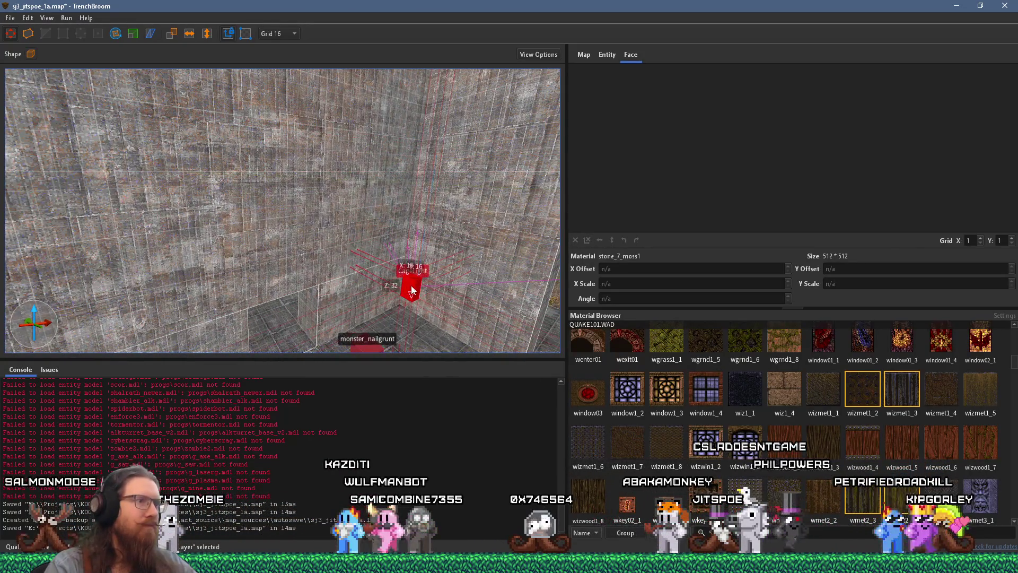
pyautogui.scroll(3, 358, 260)
pyautogui.moveTo(358, 260)
pyautogui.mouseDown()
pyautogui.moveTo(307, 227)
pyautogui.moveTo(378, 269)
pyautogui.mouseUp()
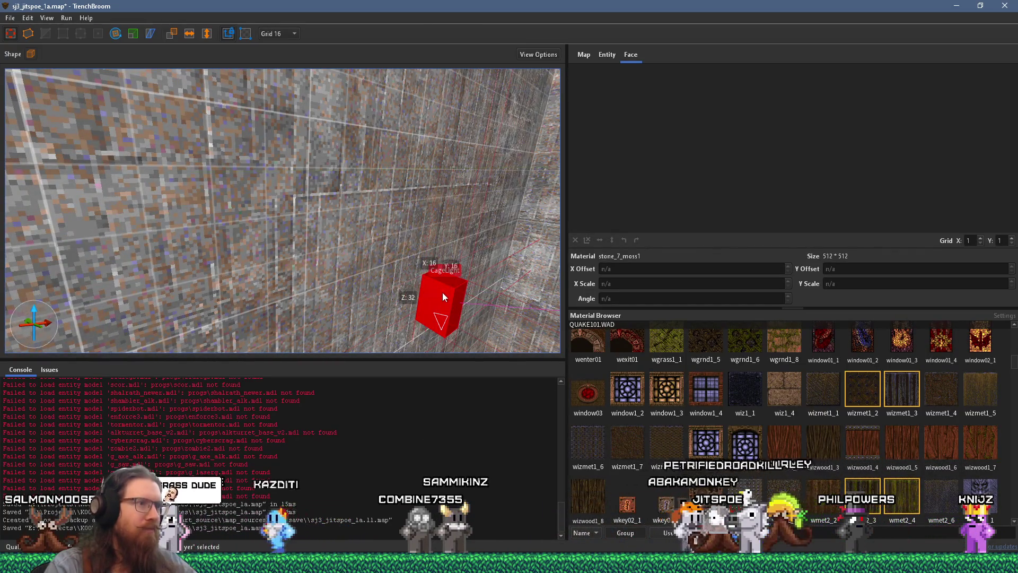
pyautogui.moveTo(434, 364)
pyautogui.mouseDown()
pyautogui.moveTo(399, 345)
pyautogui.moveTo(409, 234)
pyautogui.moveTo(458, 271)
pyautogui.mouseUp()
pyautogui.moveTo(161, 269); pyautogui.dragTo(128, 264)
pyautogui.scroll(2, 192, 234)
pyautogui.scroll(-3, 192, 233)
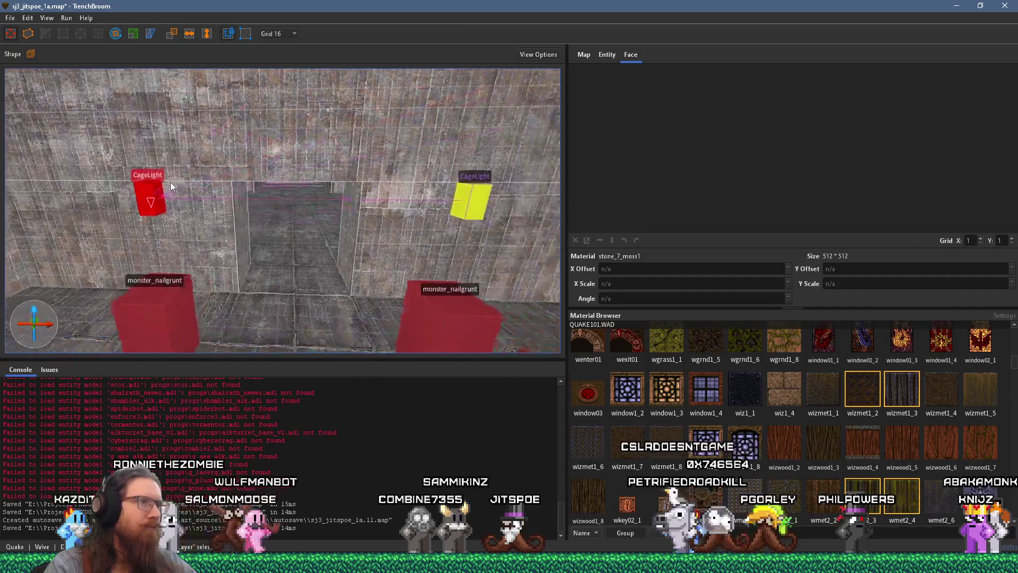
pyautogui.moveTo(183, 203)
pyautogui.mouseDown()
pyautogui.moveTo(296, 208)
pyautogui.moveTo(190, 213)
pyautogui.mouseUp()
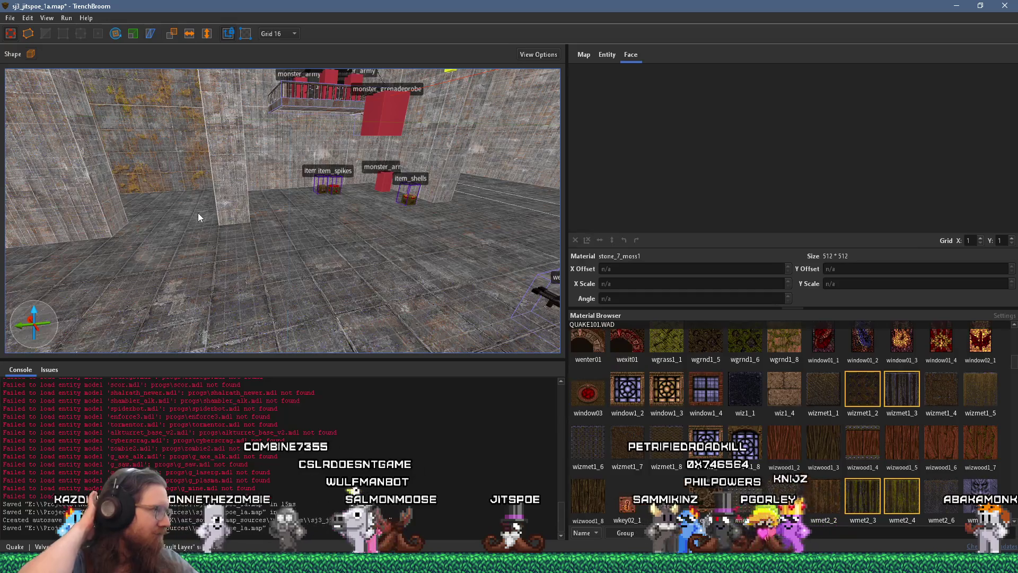
pyautogui.moveTo(199, 212)
pyautogui.mouseDown()
pyautogui.moveTo(144, 259)
pyautogui.moveTo(263, 257)
pyautogui.moveTo(318, 228)
pyautogui.moveTo(250, 228)
pyautogui.moveTo(419, 227)
pyautogui.moveTo(408, 224)
pyautogui.moveTo(404, 241)
pyautogui.moveTo(513, 239)
pyautogui.mouseUp()
pyautogui.moveTo(303, 258)
pyautogui.mouseDown()
pyautogui.moveTo(337, 223)
pyautogui.moveTo(250, 222)
pyautogui.moveTo(217, 254)
pyautogui.moveTo(349, 211)
pyautogui.moveTo(326, 196)
pyautogui.mouseUp()
pyautogui.press('Escape')
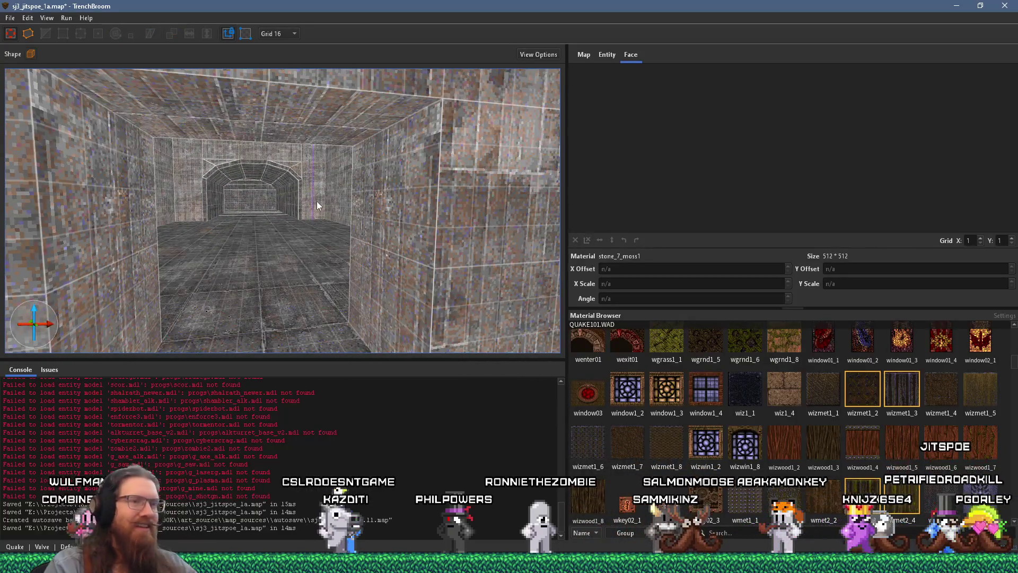
# Step: Select the func_door along with the left and right door-frame brushes
pyautogui.scroll(15, 247, 239)
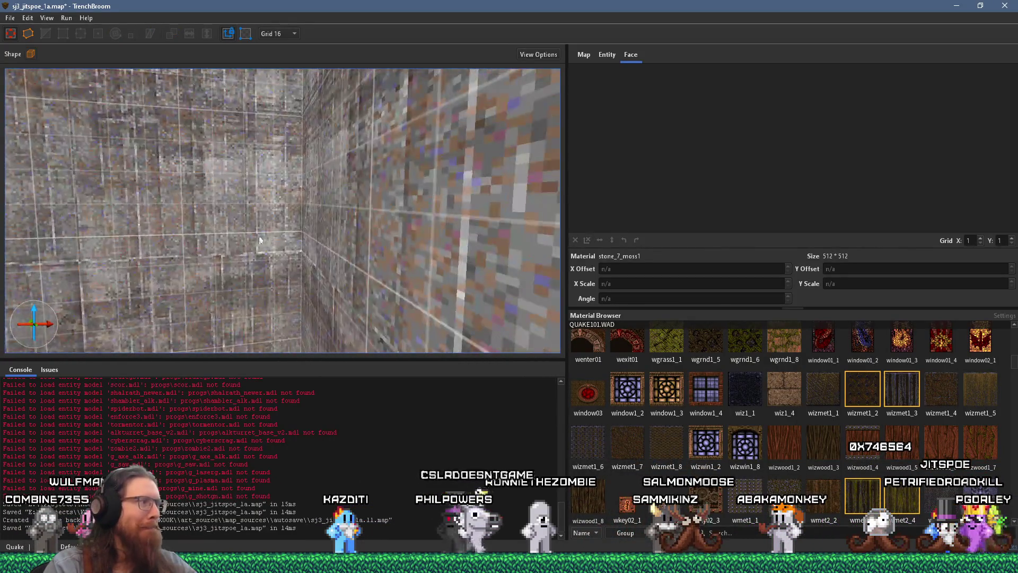
pyautogui.scroll(10, 300, 344)
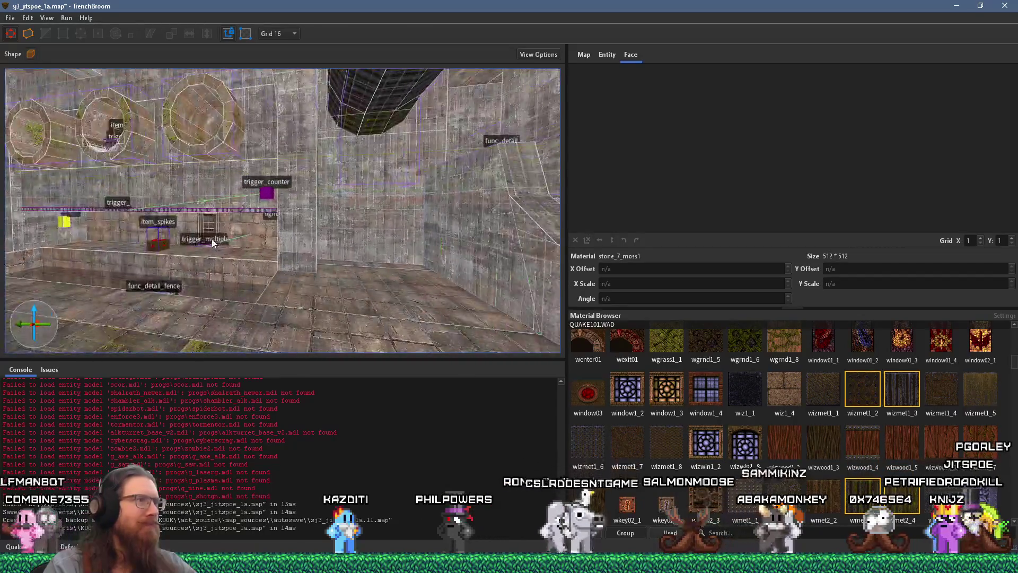
pyautogui.scroll(-6, 333, 181)
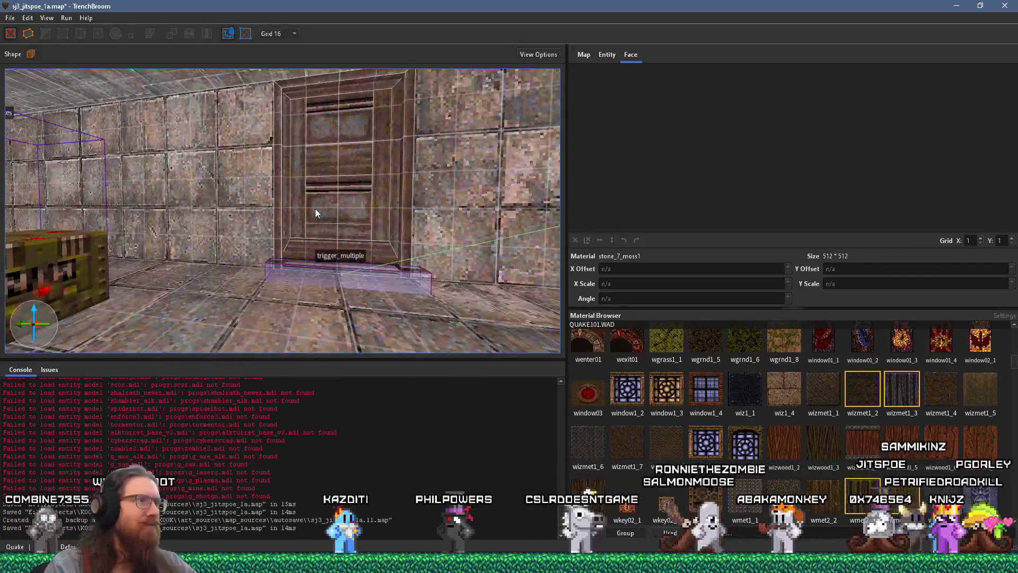
pyautogui.click(266, 254)
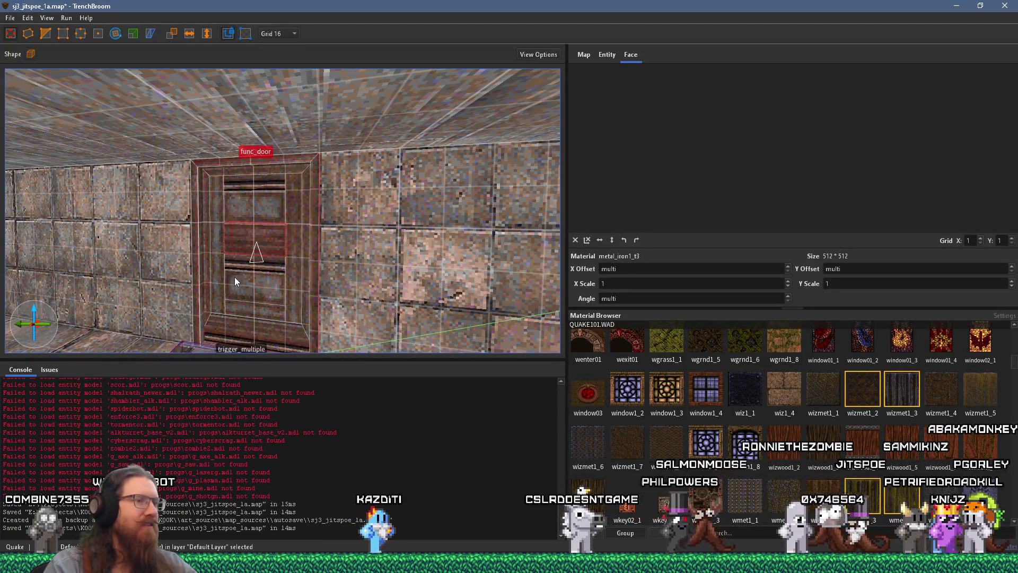
pyautogui.click(199, 288)
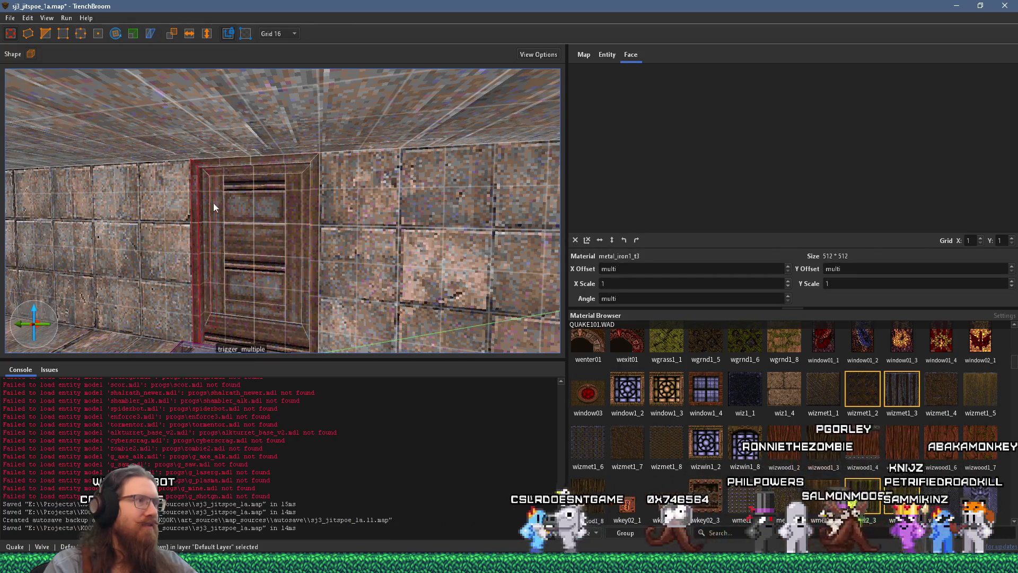
pyautogui.keyDown('ctrl'); pyautogui.click(314, 195); pyautogui.keyUp('ctrl')
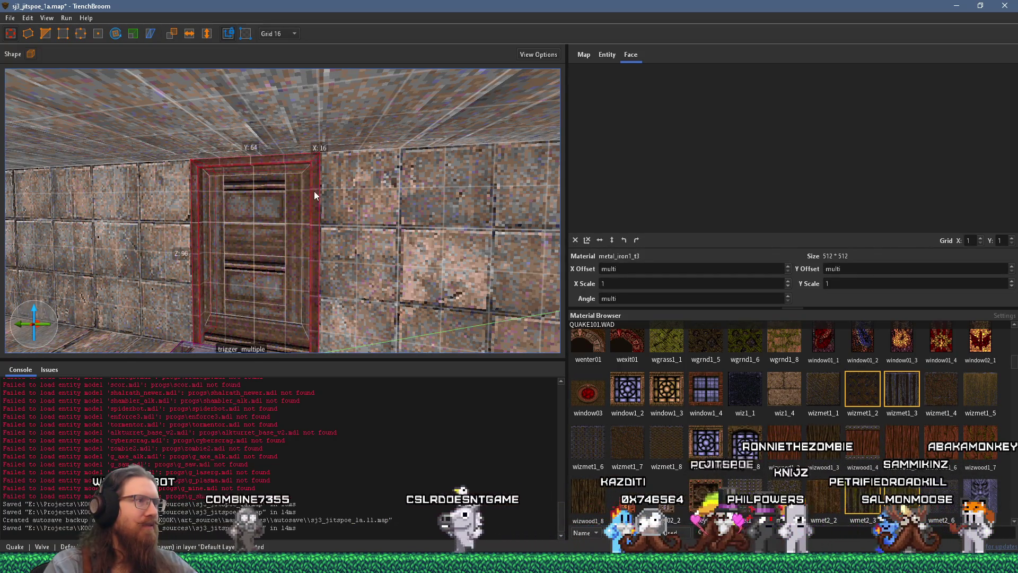
pyautogui.keyDown('ctrl'); pyautogui.click(297, 213); pyautogui.keyUp('ctrl')
pyautogui.scroll(-5, 273, 238)
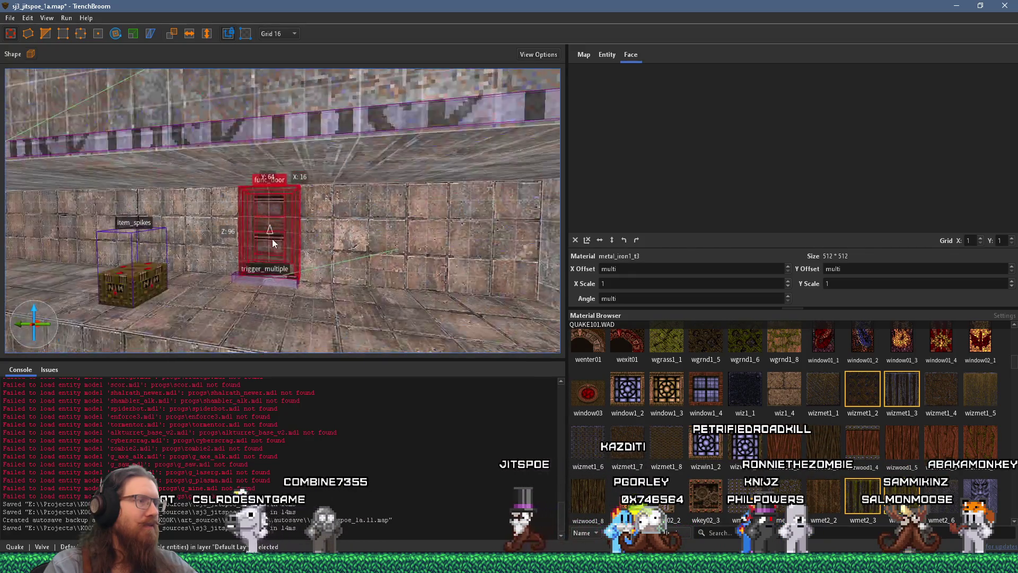
# Step: Rotate the func_door a quarter turn (90°) and raise it upward
pyautogui.moveTo(513, 217)
pyautogui.mouseDown()
pyautogui.moveTo(53, 226)
pyautogui.moveTo(348, 250)
pyautogui.moveTo(212, 239)
pyautogui.moveTo(422, 208)
pyautogui.moveTo(461, 231)
pyautogui.moveTo(98, 228)
pyautogui.moveTo(389, 174)
pyautogui.moveTo(342, 186)
pyautogui.moveTo(353, 106)
pyautogui.moveTo(362, 108)
pyautogui.moveTo(342, 334)
pyautogui.moveTo(350, 142)
pyautogui.moveTo(323, 139)
pyautogui.moveTo(236, 269)
pyautogui.moveTo(308, 190)
pyautogui.mouseUp()
pyautogui.click(115, 34)
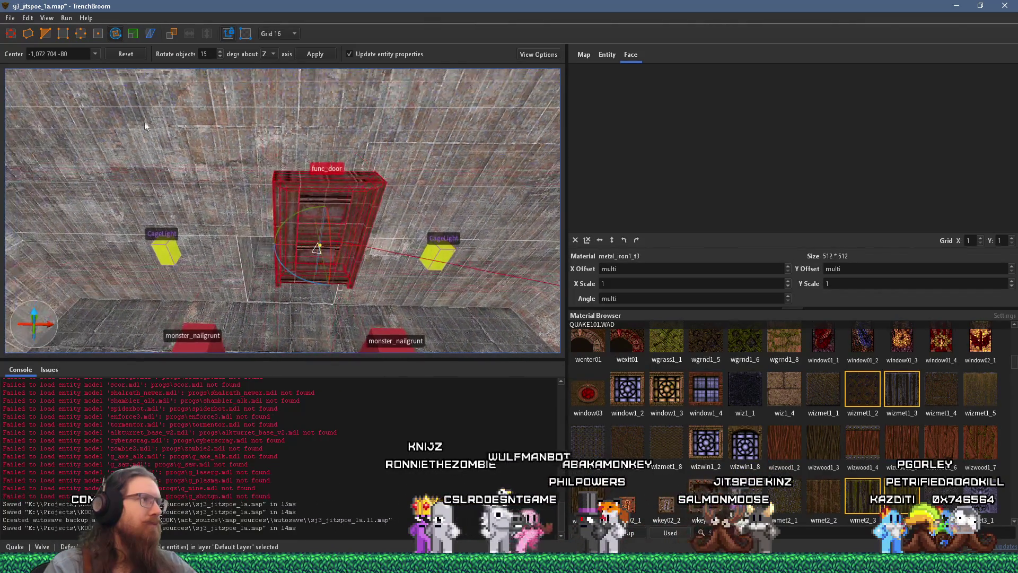
pyautogui.moveTo(349, 245)
pyautogui.mouseDown()
pyautogui.moveTo(348, 292)
pyautogui.moveTo(306, 196)
pyautogui.moveTo(304, 283)
pyautogui.mouseUp()
pyautogui.scroll(2, 304, 289)
pyautogui.scroll(5, 302, 299)
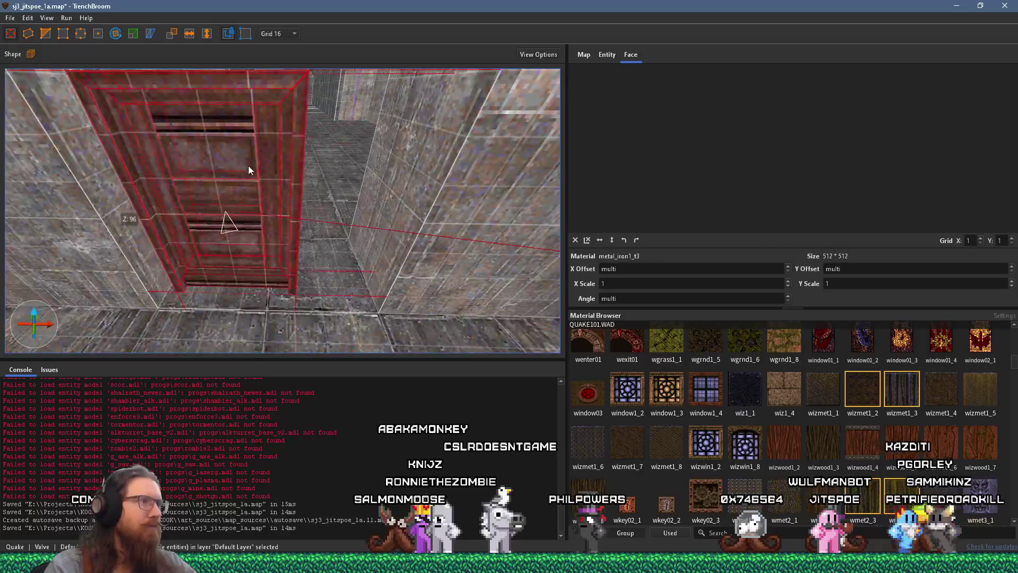
pyautogui.scroll(-3, 294, 176)
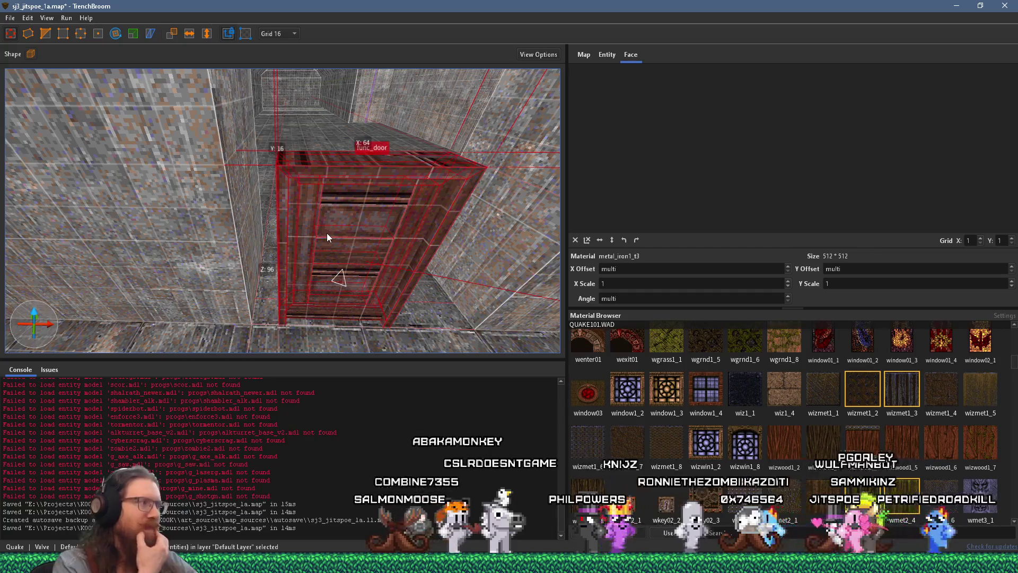
pyautogui.scroll(-3, 326, 237)
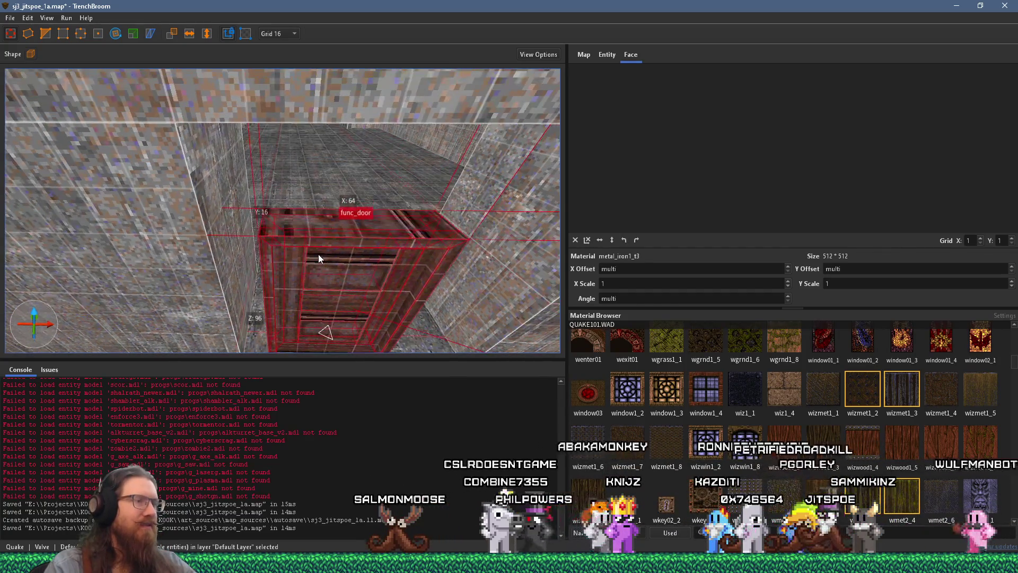
# Step: Select a door-frame face to show its metal_iron1_t3 texture in the Face UV editor
pyautogui.click(225, 275)
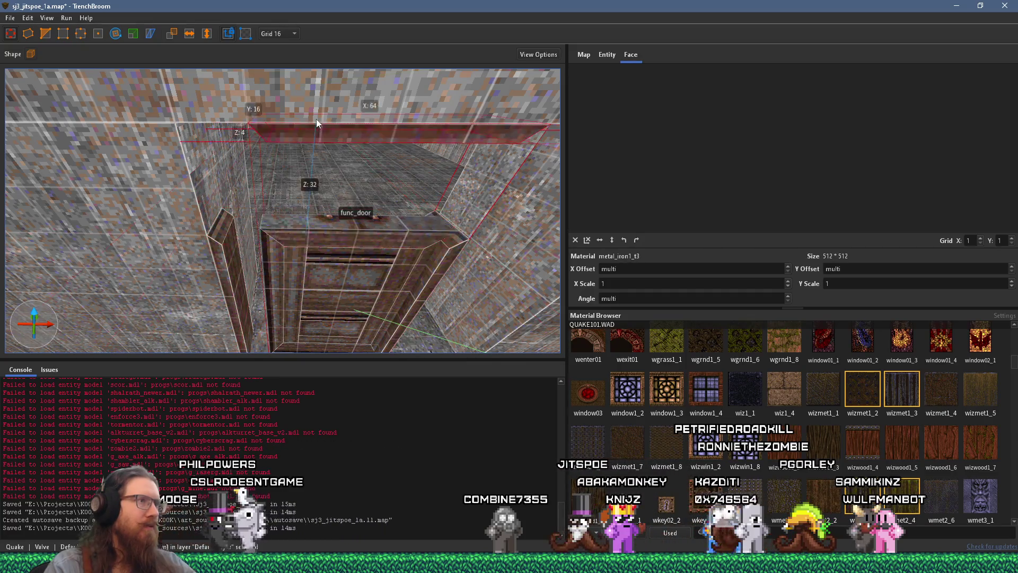
pyautogui.scroll(3, 276, 126)
pyautogui.scroll(5, 329, 211)
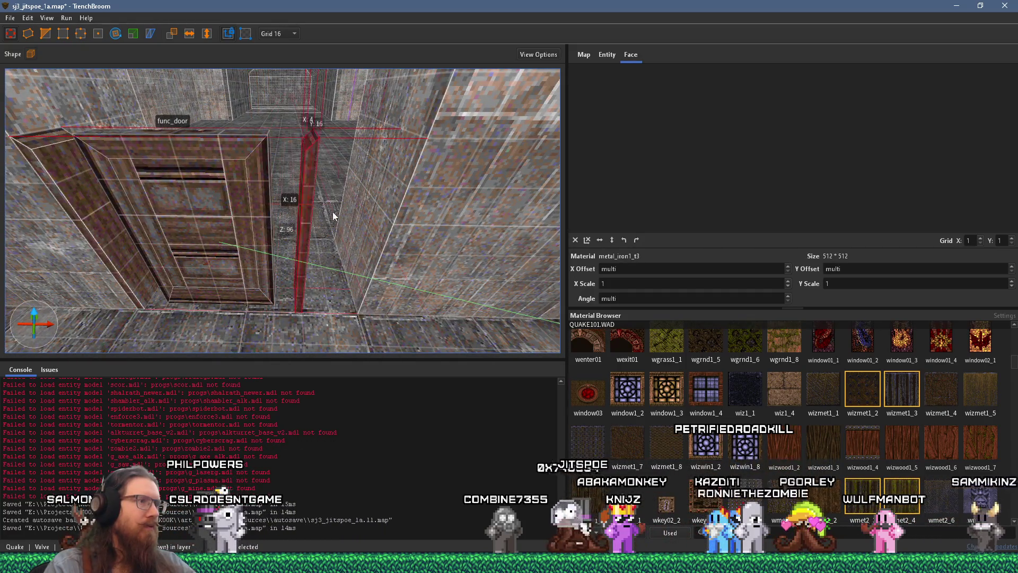
pyautogui.scroll(-4, 314, 190)
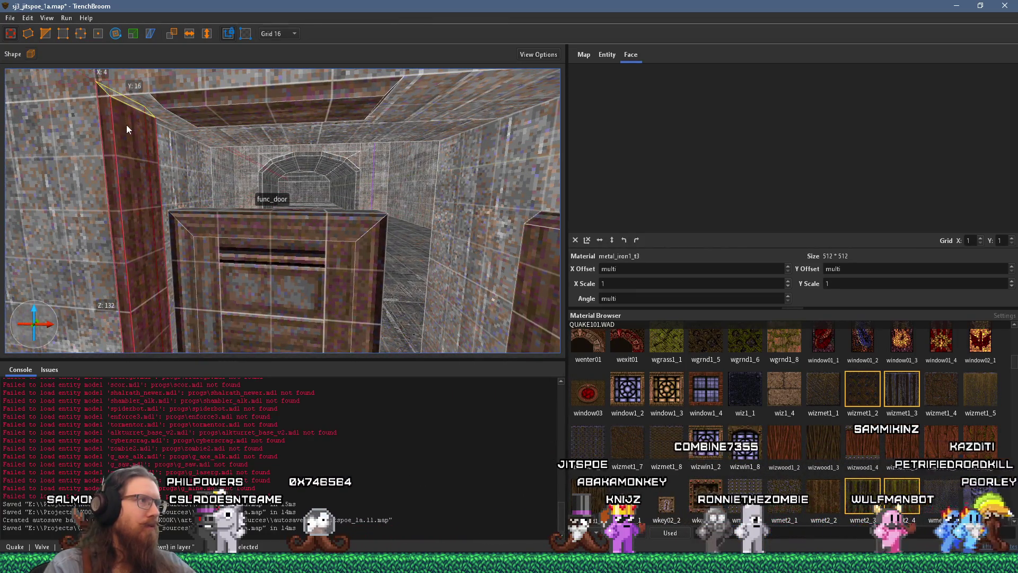
pyautogui.scroll(3, 137, 132)
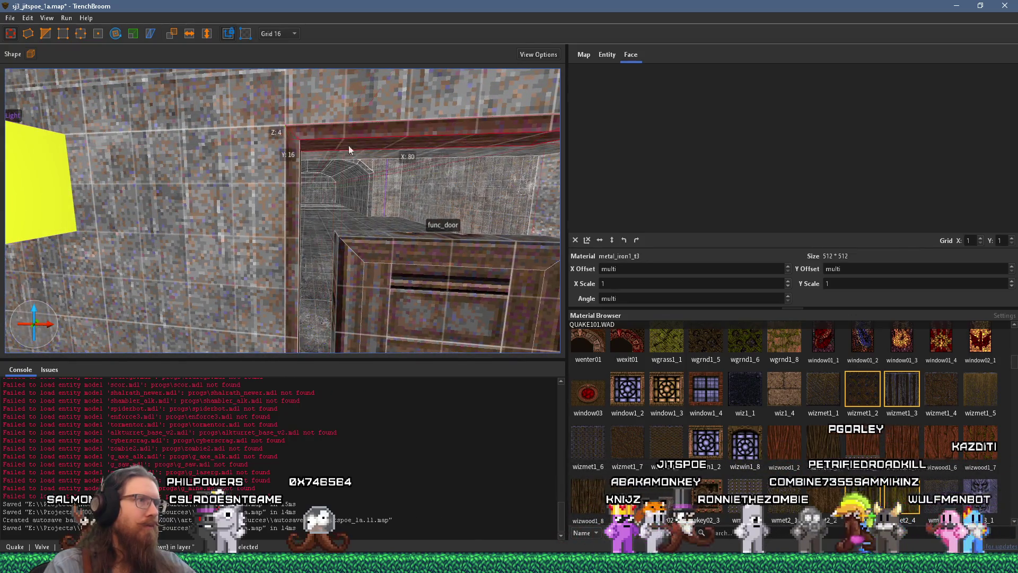
pyautogui.scroll(4, 224, 130)
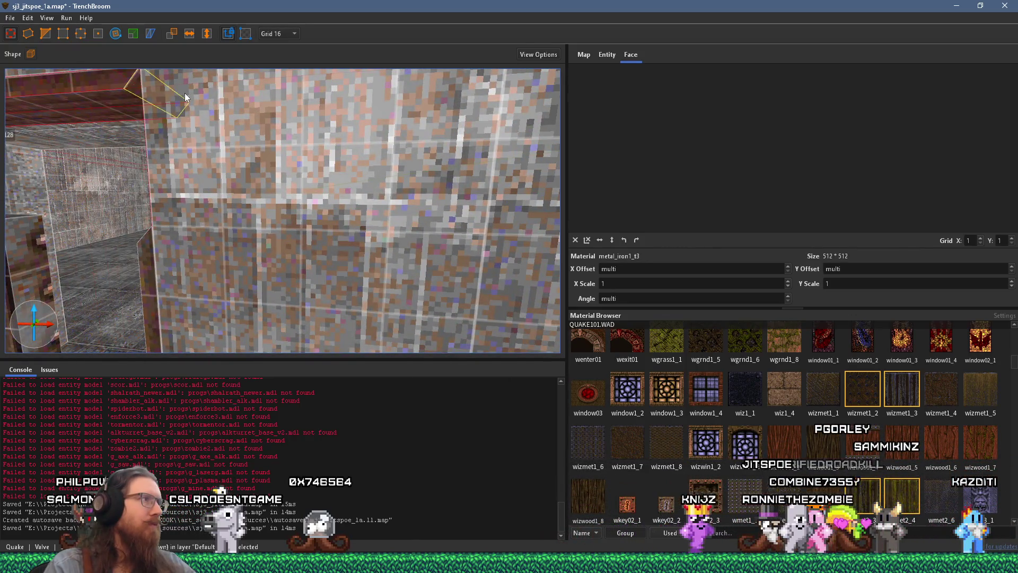
pyautogui.scroll(-4, 184, 94)
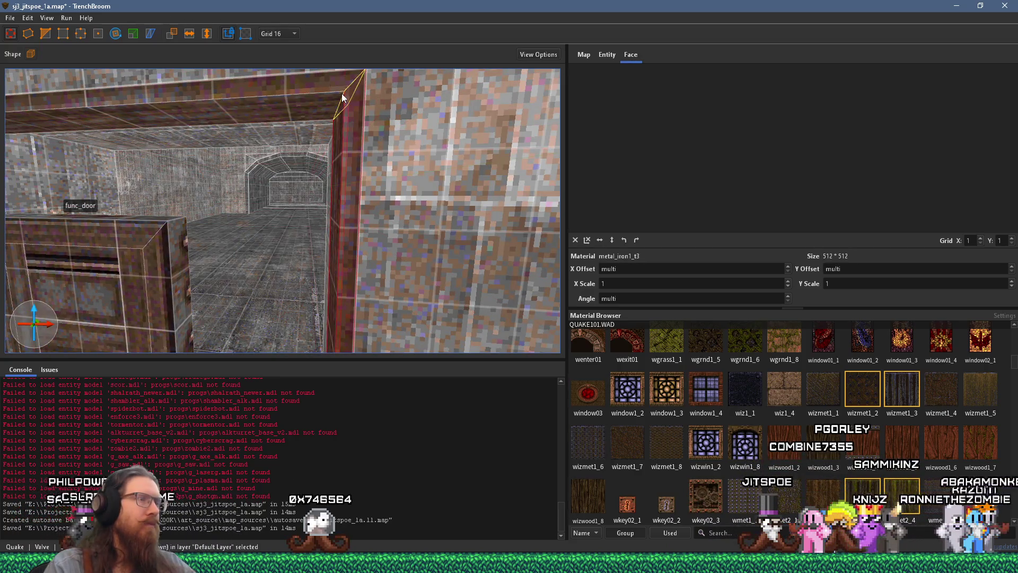
pyautogui.press('w')
pyautogui.press('w')
pyautogui.press('w')
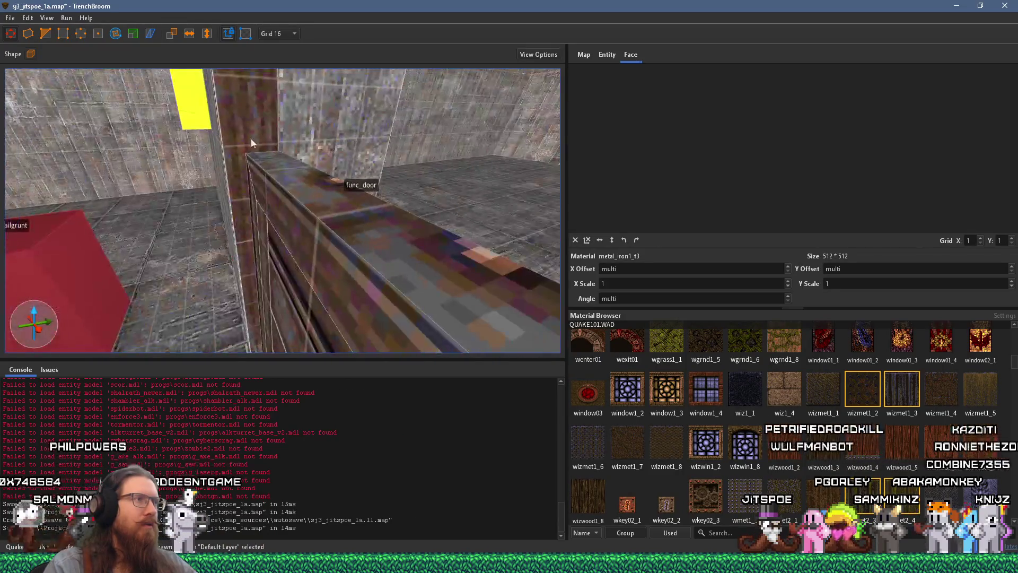
pyautogui.press('s')
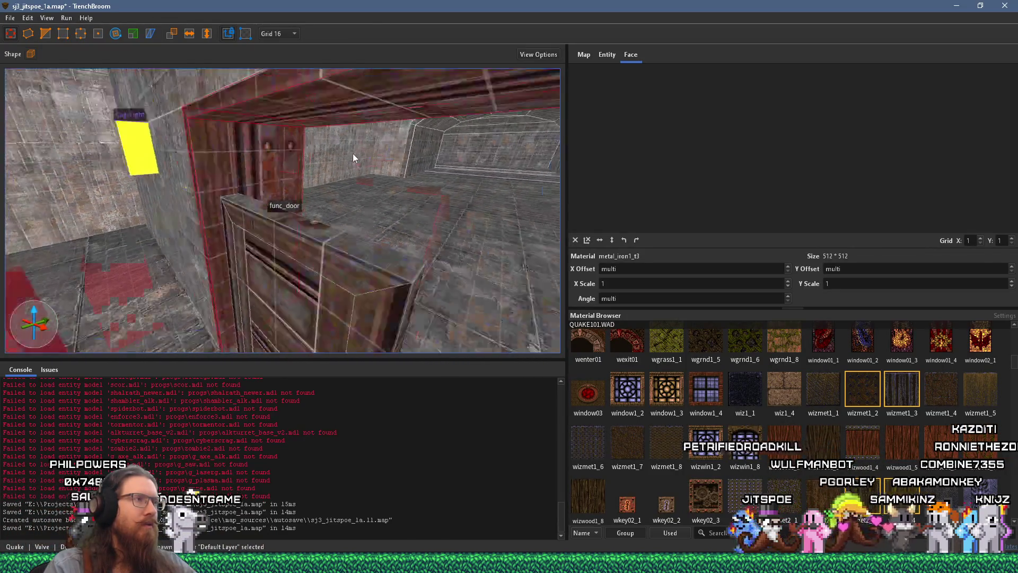
pyautogui.press('w')
pyautogui.keyDown('shift'); pyautogui.click(254, 152); pyautogui.keyUp('shift')
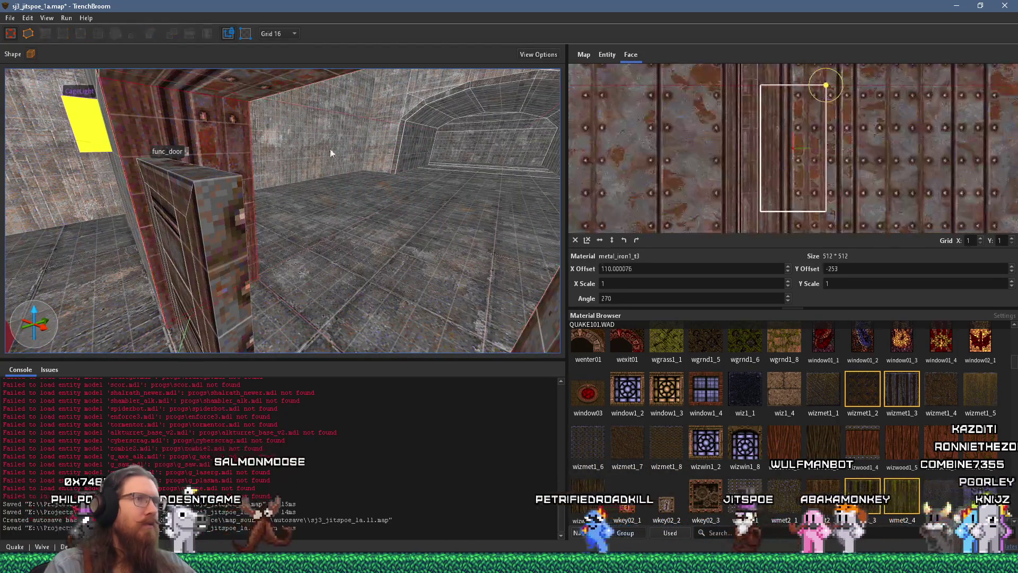
# Step: Zoom and pan the UV editor to bring the pillar face's texture into view
pyautogui.scroll(2, 786, 144)
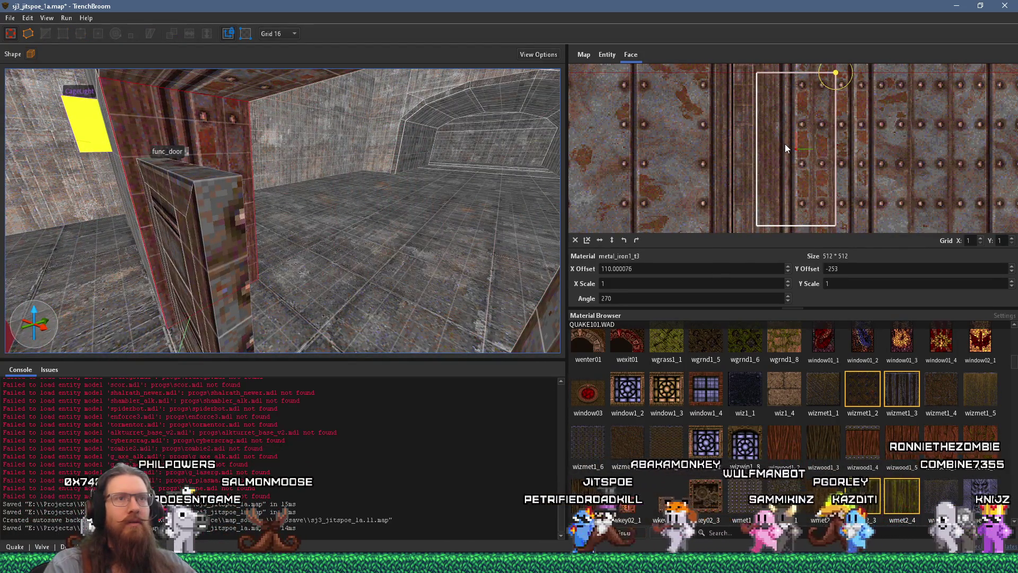
pyautogui.moveTo(900, 151); pyautogui.dragTo(627, 178)
pyautogui.scroll(-2, 746, 142)
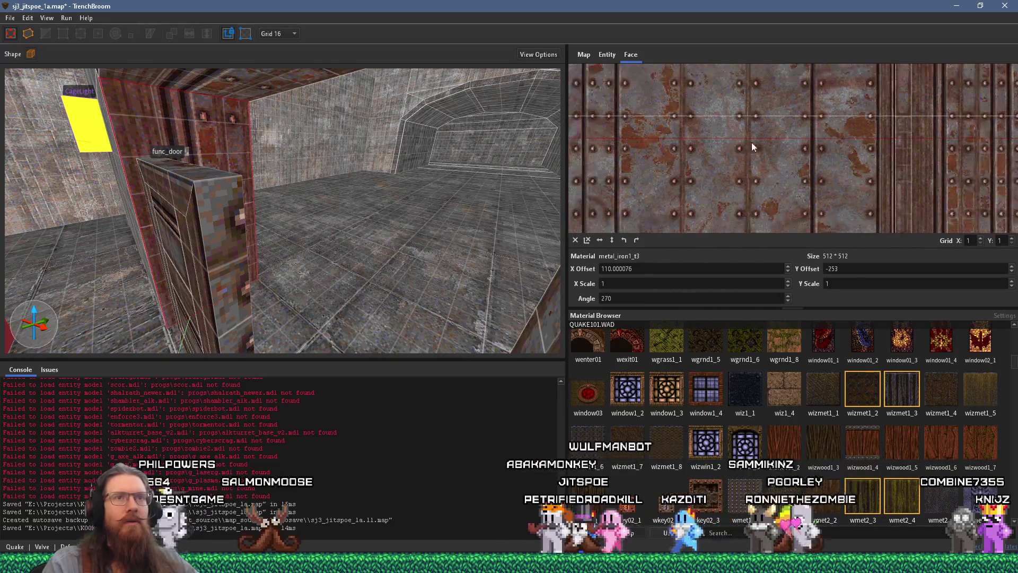
pyautogui.scroll(-4, 764, 149)
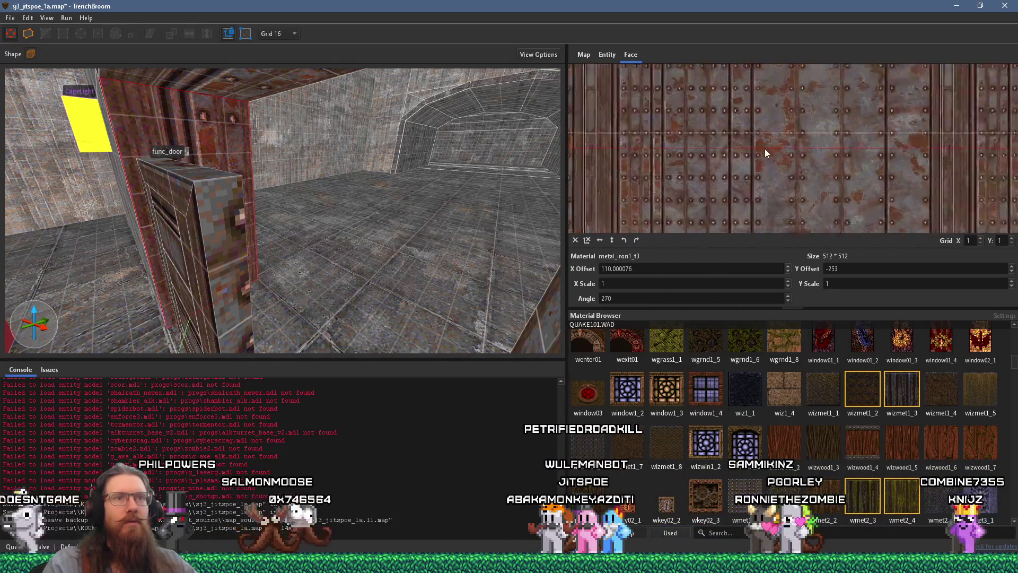
pyautogui.moveTo(838, 153); pyautogui.dragTo(750, 169)
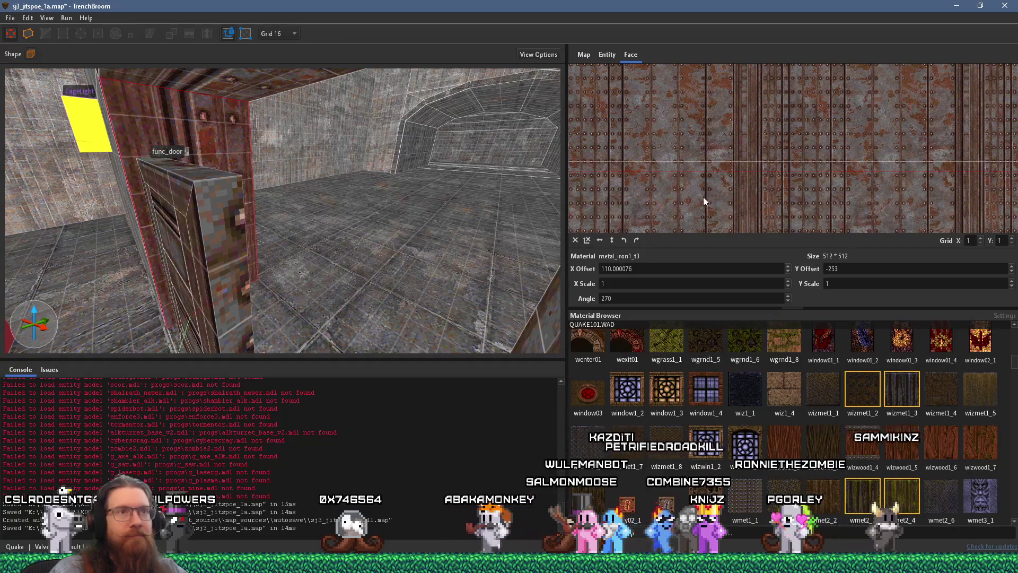
pyautogui.scroll(5, 705, 149)
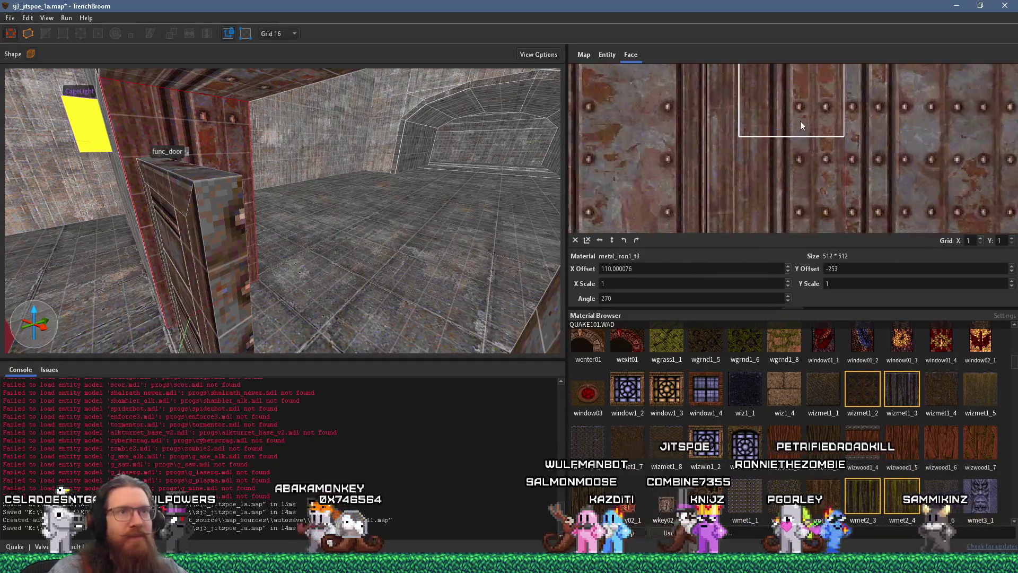
pyautogui.scroll(5, 800, 122)
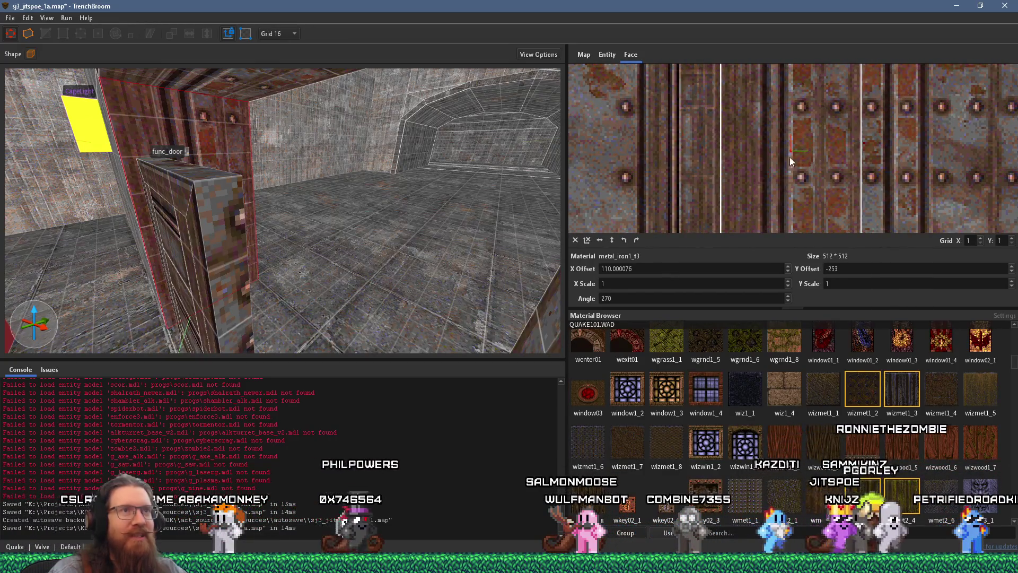
pyautogui.scroll(5, 334, 132)
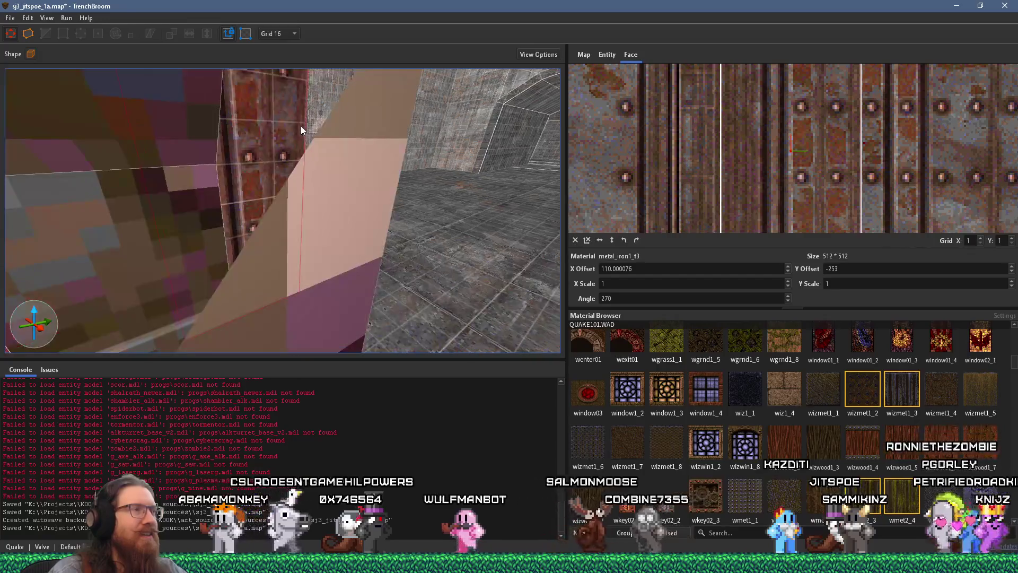
pyautogui.rightClick(301, 125)
pyautogui.press('Escape')
pyautogui.scroll(-5, 451, 135)
pyautogui.scroll(5, 440, 140)
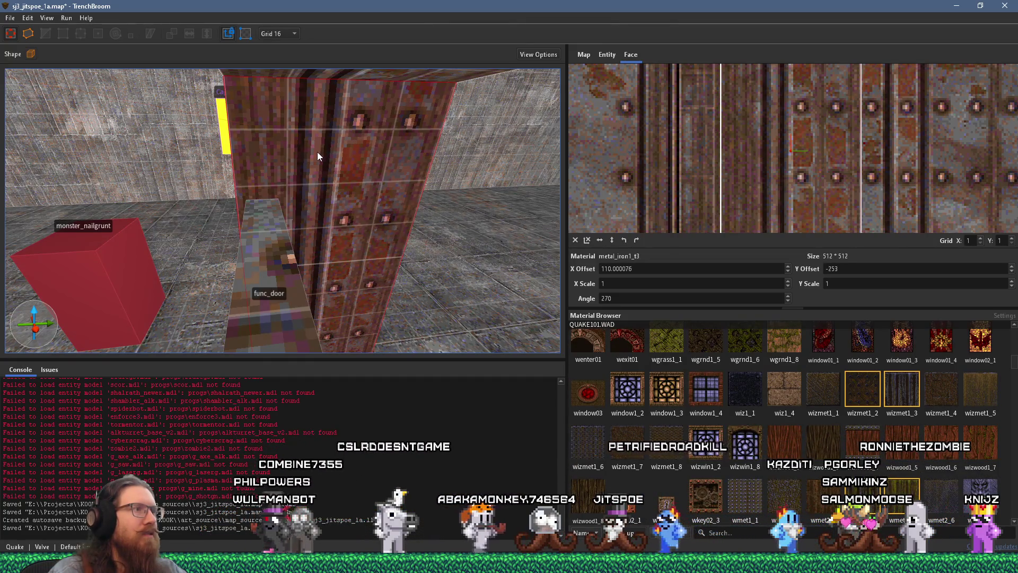
# Step: Shift the pillar face texture vertically from Y offset -253 to -249, then select the pillar brush
pyautogui.moveTo(820, 151); pyautogui.dragTo(811, 151)
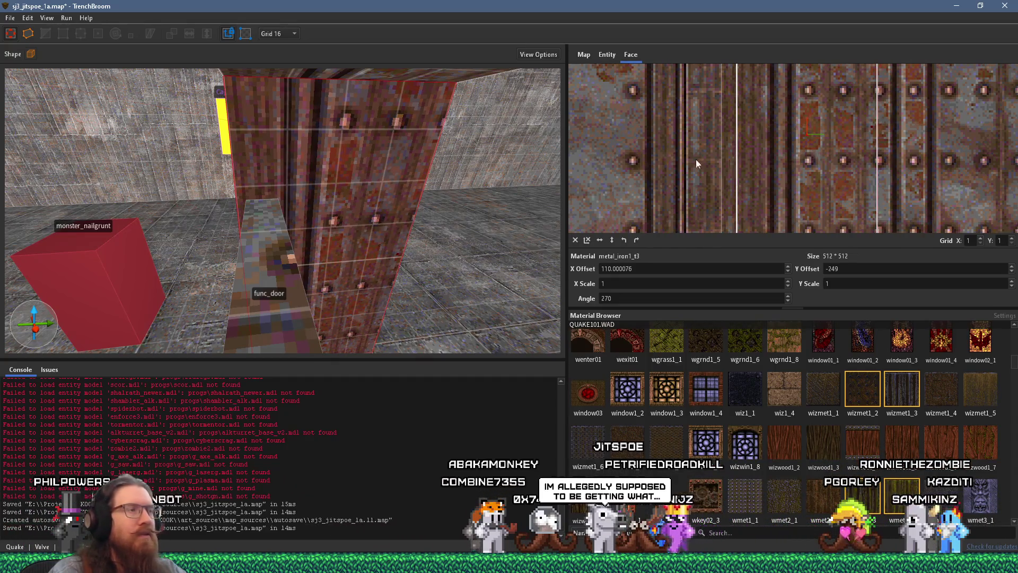
pyautogui.press('d')
pyautogui.click(337, 161)
pyautogui.press('s')
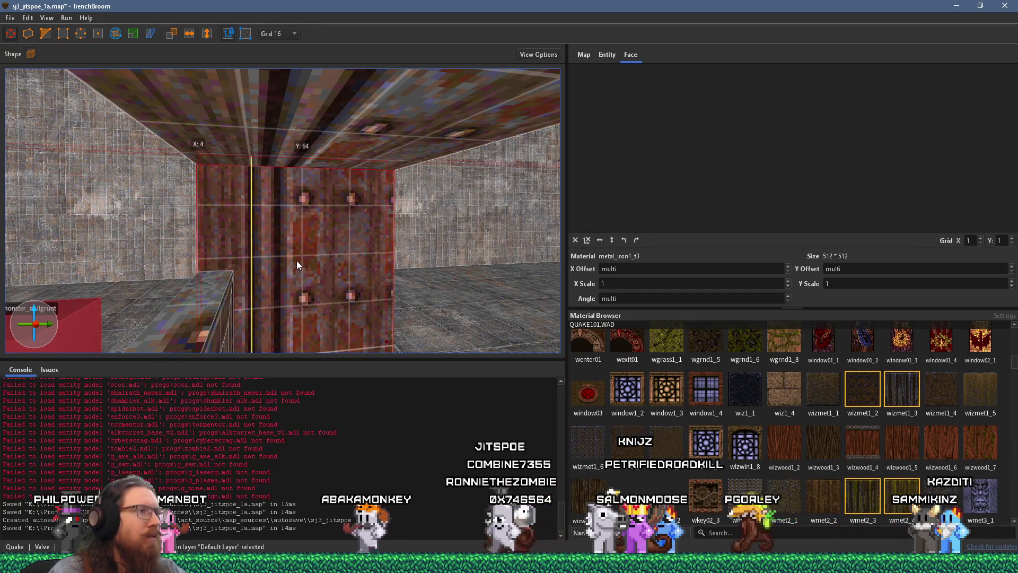
# Step: Select one pillar face, mirror its texture horizontally and slide its vertical offset
pyautogui.keyDown('shift'); pyautogui.click(241, 240); pyautogui.keyUp('shift')
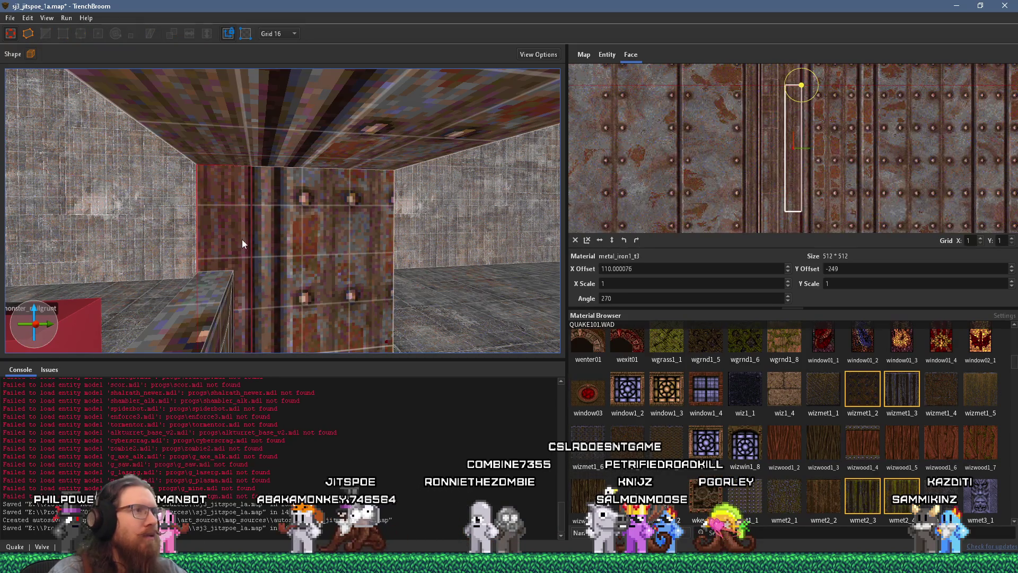
pyautogui.click(333, 257)
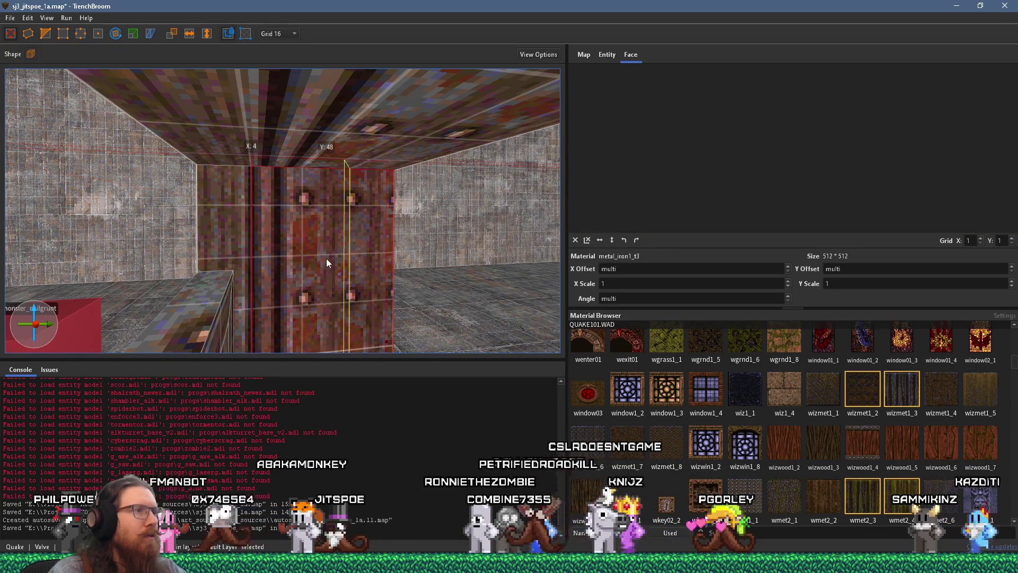
pyautogui.keyDown('shift'); pyautogui.click(231, 235); pyautogui.keyUp('shift')
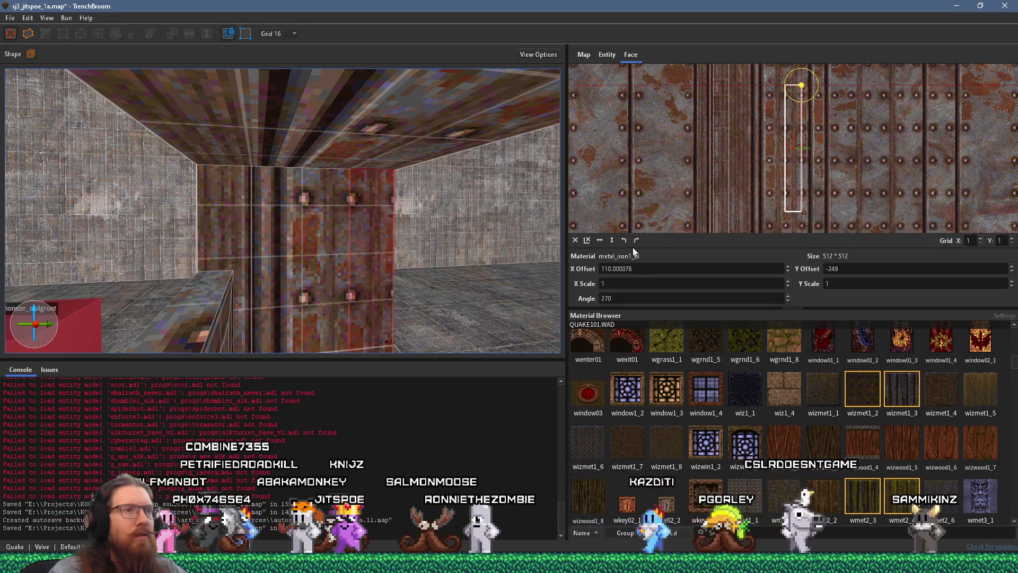
pyautogui.click(600, 240)
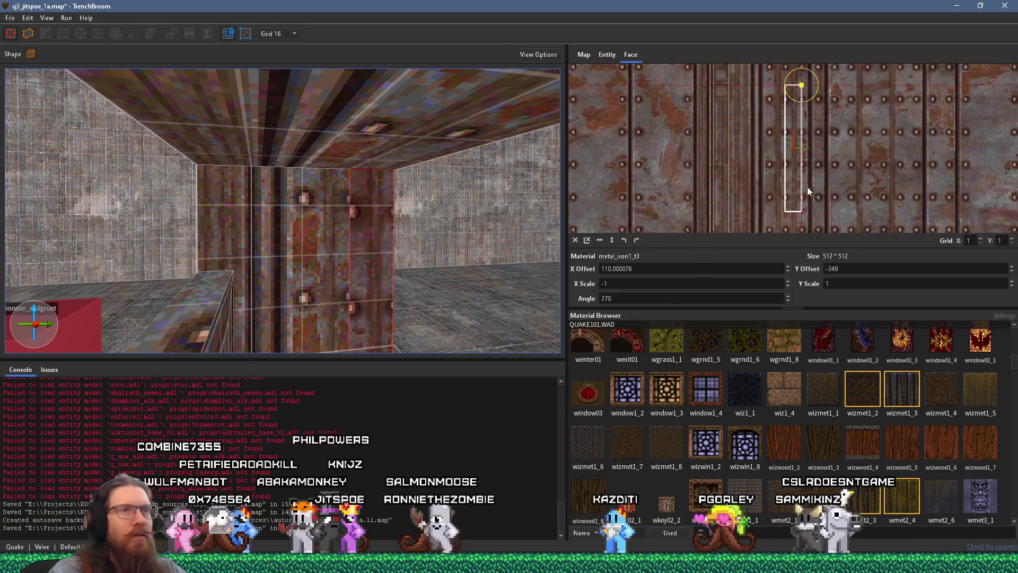
pyautogui.scroll(1, 804, 187)
pyautogui.moveTo(876, 149); pyautogui.dragTo(945, 150)
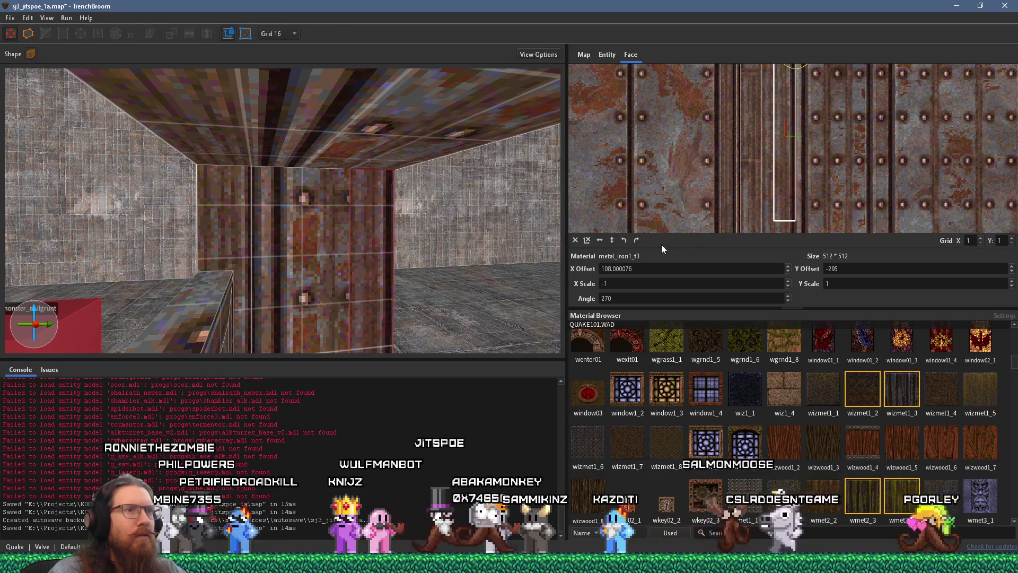
# Step: Try rotating and flipping the texture, then reset it to 0 offsets, scale 1, angle 0
pyautogui.click(636, 241)
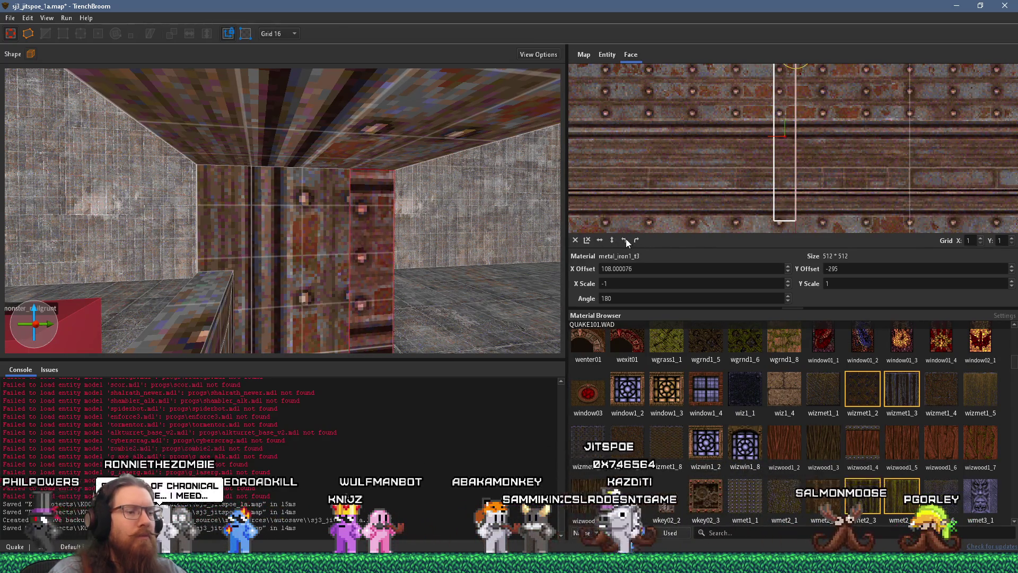
pyautogui.click(623, 240)
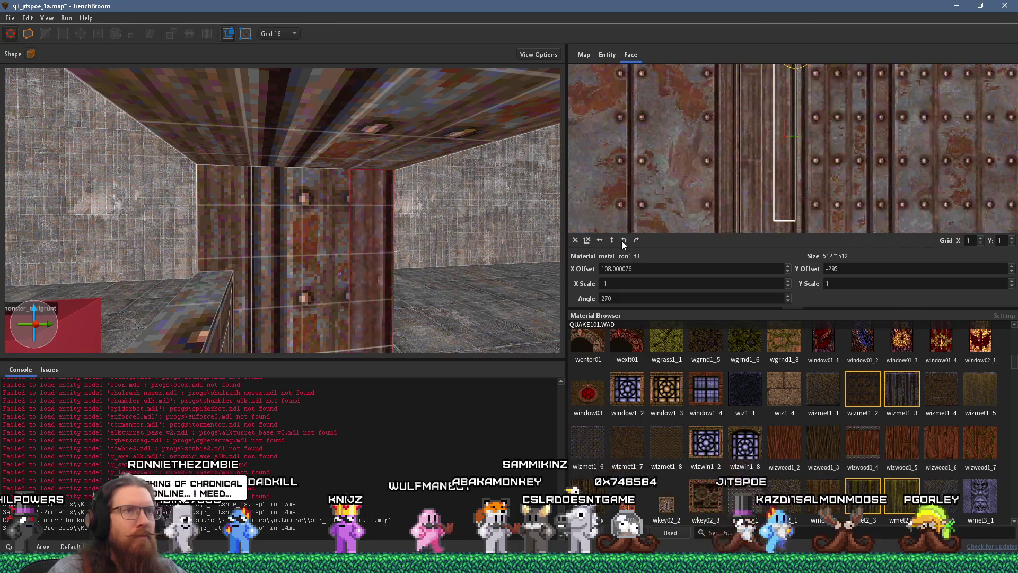
pyautogui.click(599, 241)
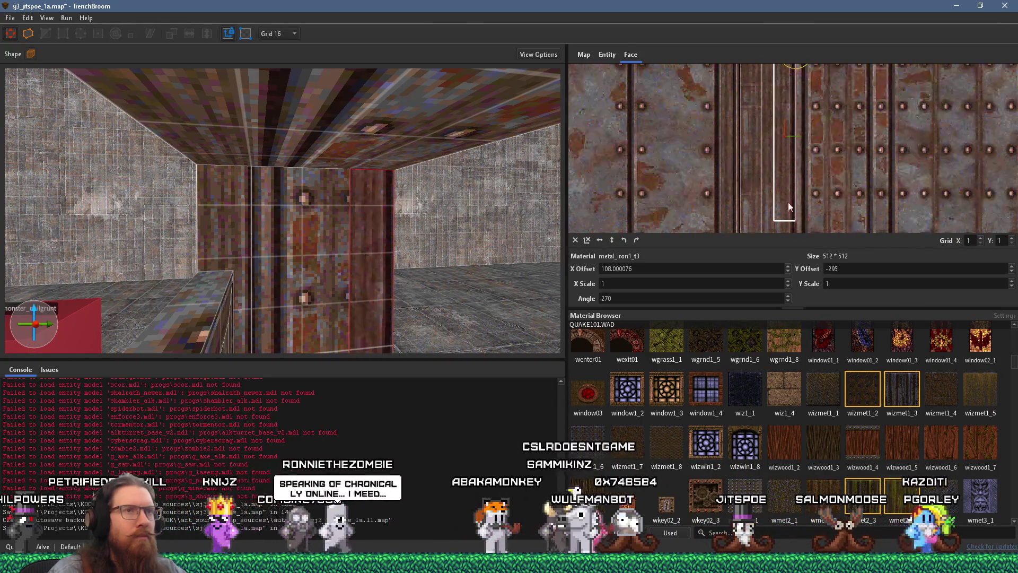
pyautogui.click(598, 240)
pyautogui.click(599, 241)
pyautogui.click(611, 241)
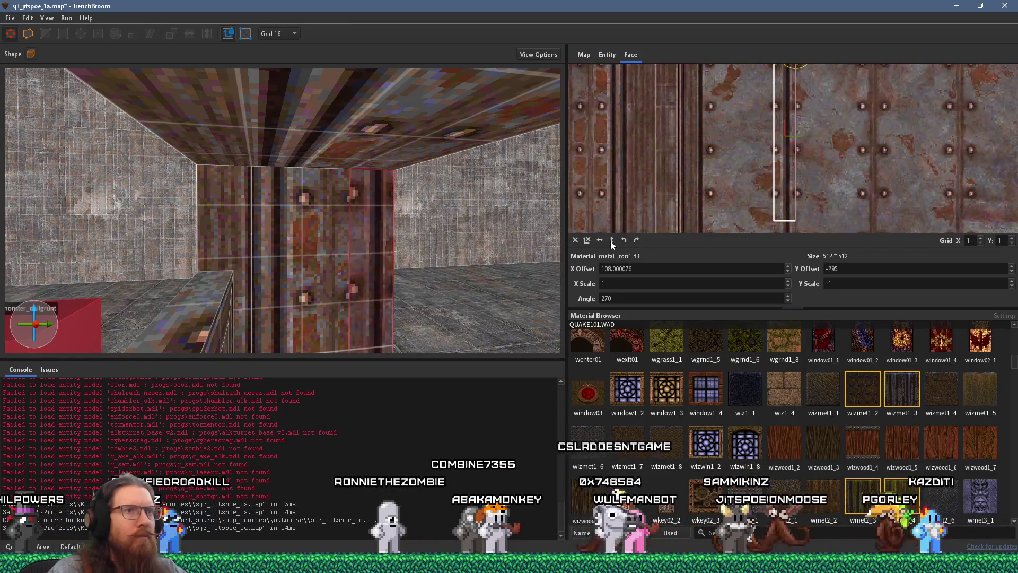
pyautogui.moveTo(993, 183)
pyautogui.mouseDown()
pyautogui.moveTo(867, 183)
pyautogui.moveTo(885, 188)
pyautogui.mouseUp()
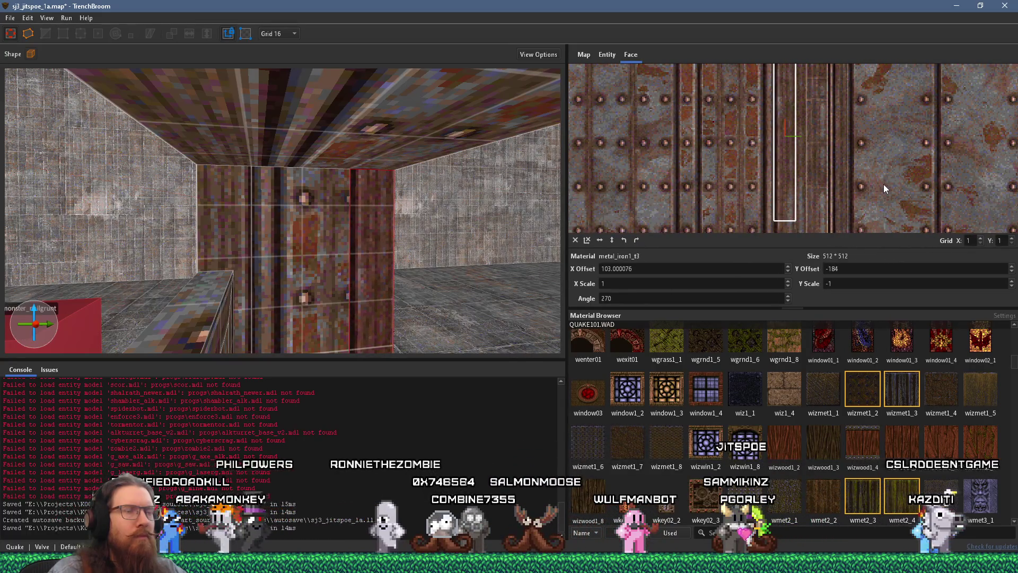
pyautogui.moveTo(884, 184); pyautogui.dragTo(883, 184)
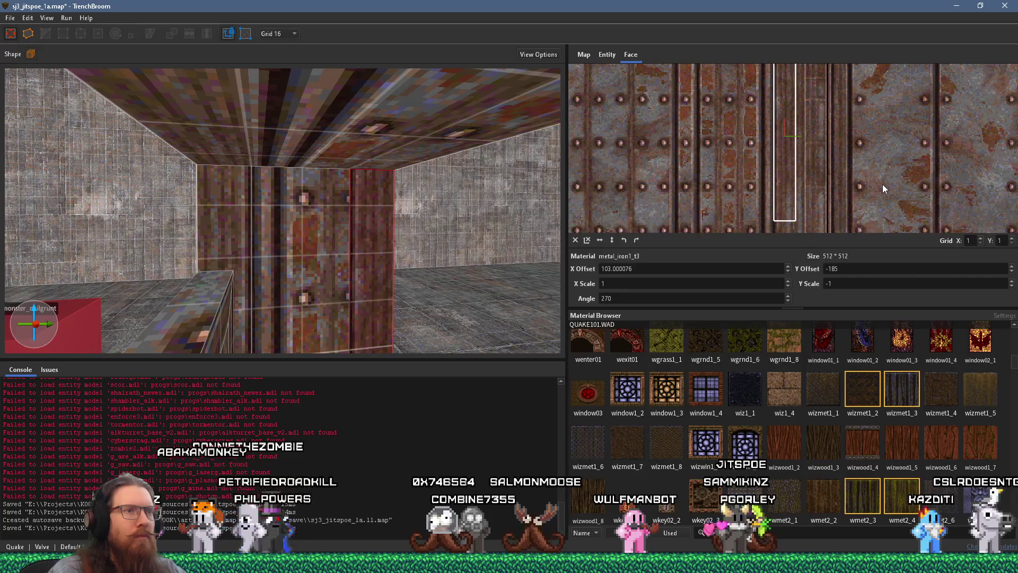
pyautogui.click(575, 241)
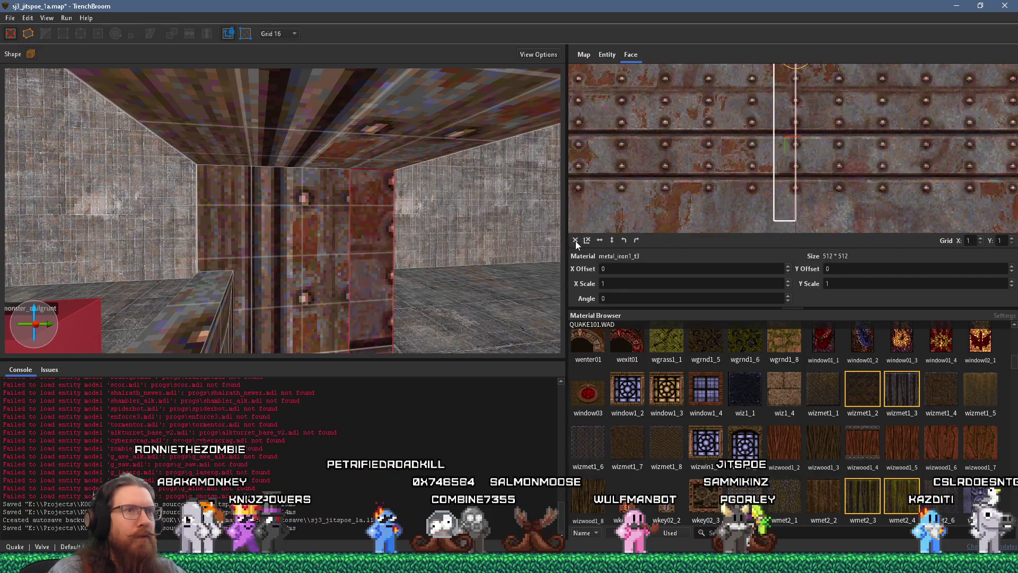
# Step: Rotate the pillar face's iron texture clockwise, flip it vertically, and slide it into place
pyautogui.click(636, 241)
pyautogui.moveTo(683, 180); pyautogui.dragTo(813, 188)
pyautogui.scroll(2, 814, 187)
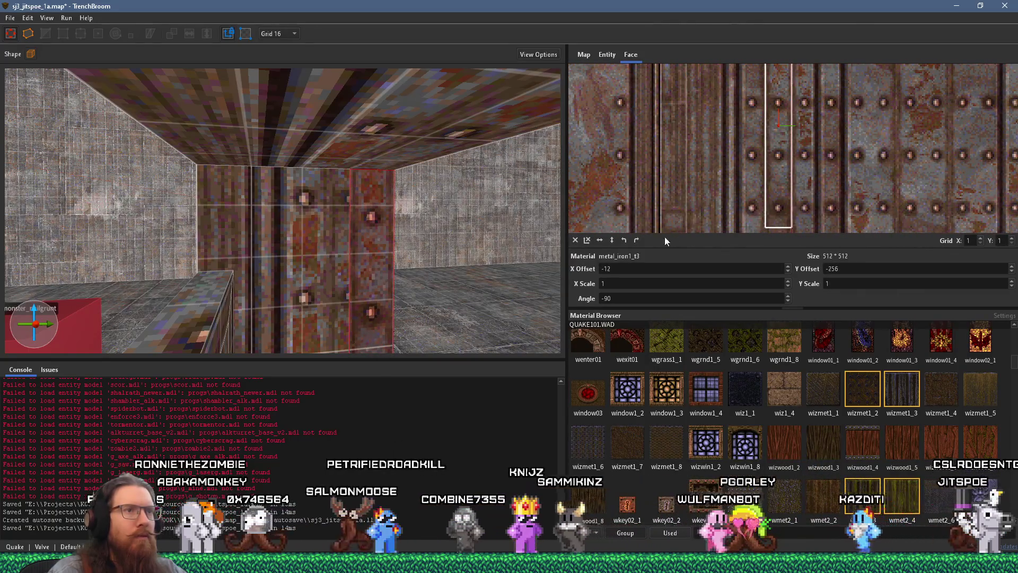
pyautogui.click(612, 240)
pyautogui.moveTo(830, 168)
pyautogui.mouseDown()
pyautogui.moveTo(905, 173)
pyautogui.moveTo(848, 160)
pyautogui.moveTo(867, 161)
pyautogui.mouseUp()
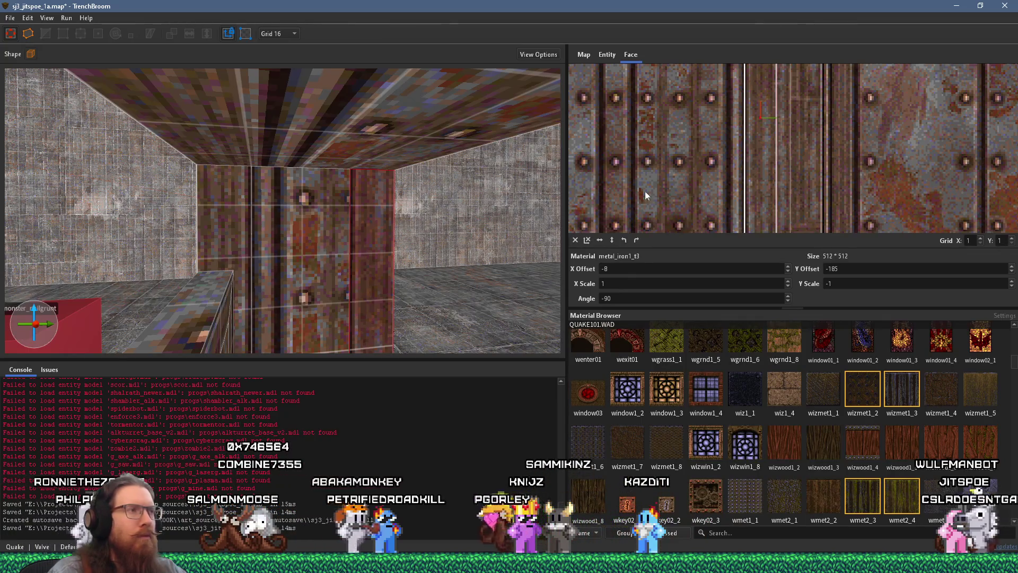
pyautogui.scroll(-2, 326, 232)
# Step: Set the pillar's left face texture X Offset to 110
pyautogui.keyDown('shift'); pyautogui.click(262, 211); pyautogui.keyUp('shift')
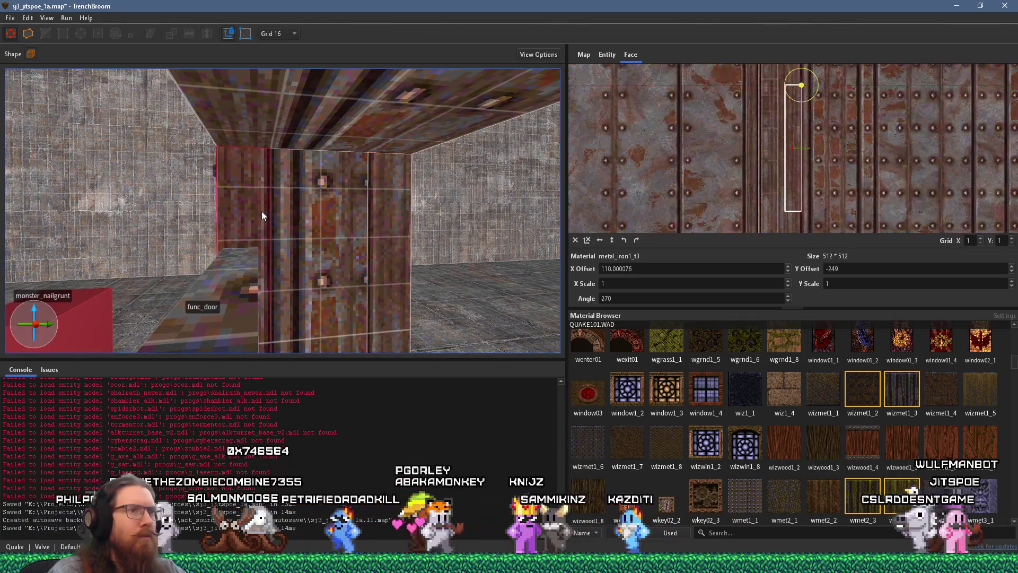
pyautogui.tripleClick(611, 270)
pyautogui.write('110')
pyautogui.press('Return')
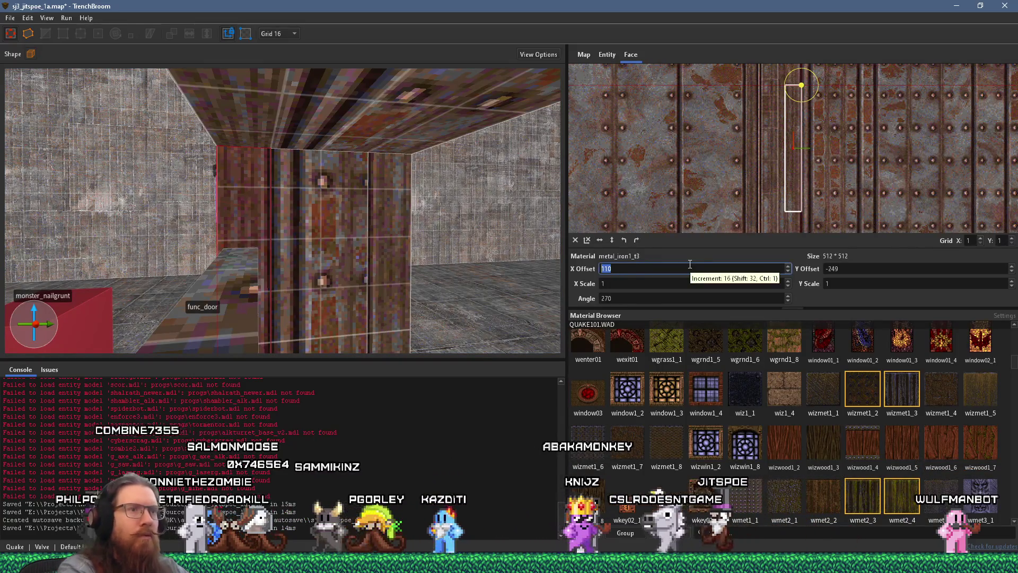
pyautogui.scroll(6, 383, 221)
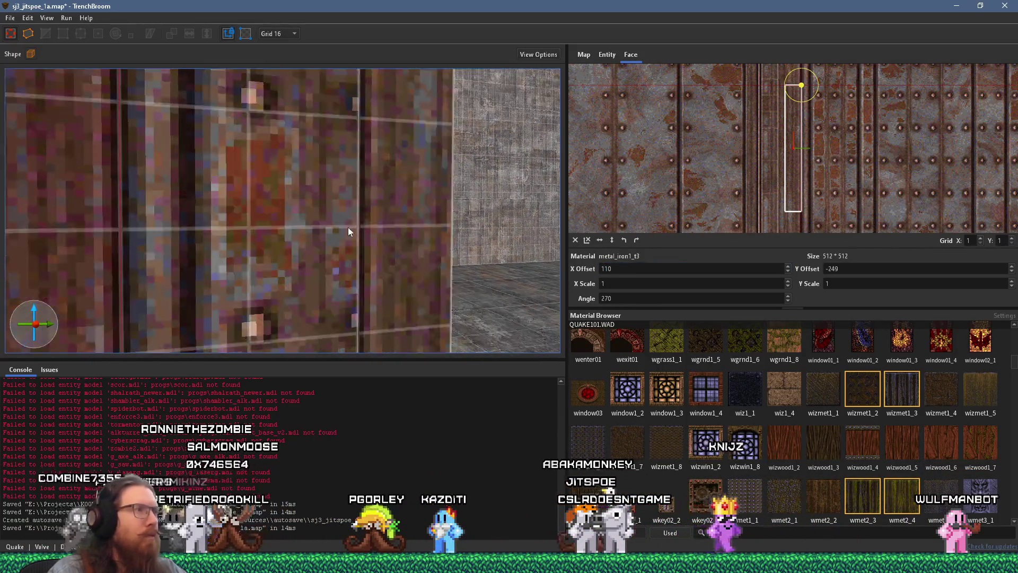
pyautogui.scroll(-6, 353, 233)
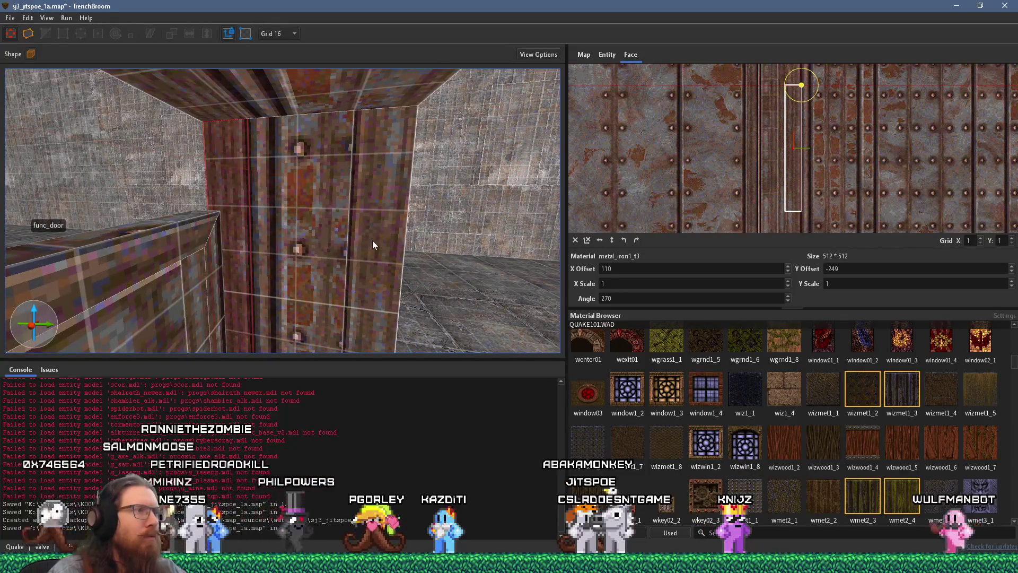
# Step: Select the pillar's middle face, centre it in the UV view, and filter materials by 'metal_ironiron'
pyautogui.keyDown('shift'); pyautogui.click(316, 236); pyautogui.keyUp('shift')
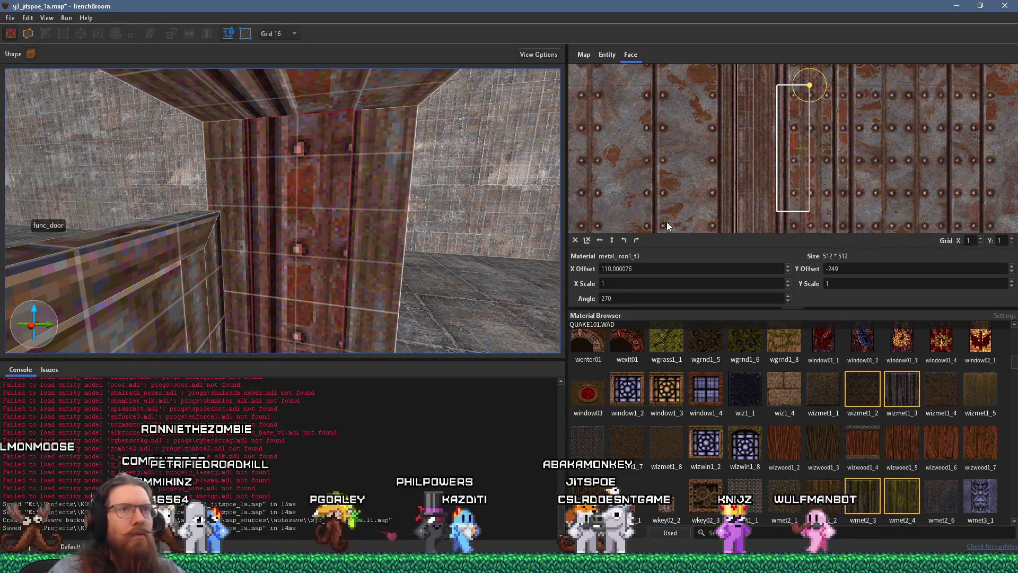
pyautogui.scroll(-3, 827, 180)
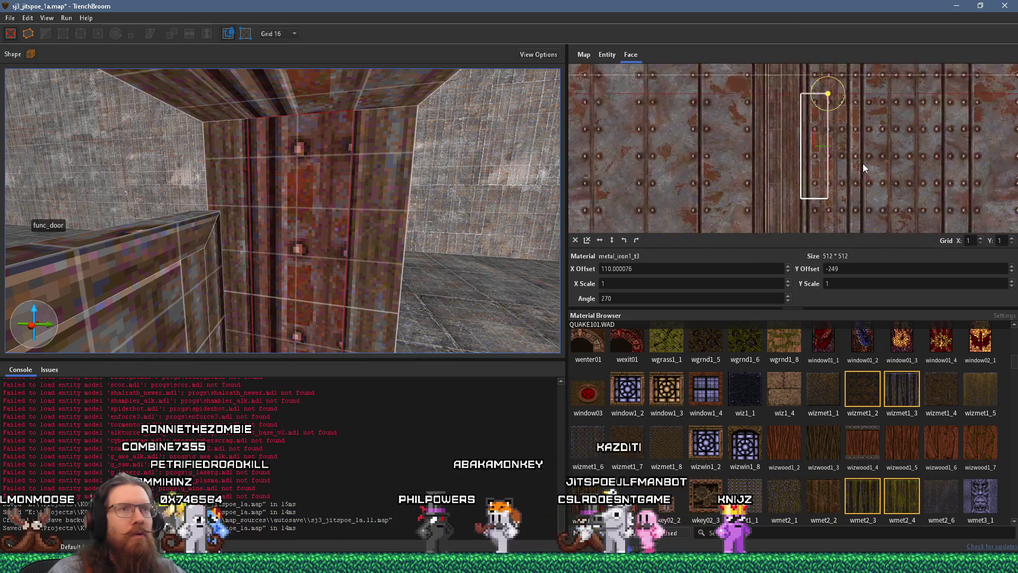
pyautogui.scroll(-4, 910, 150)
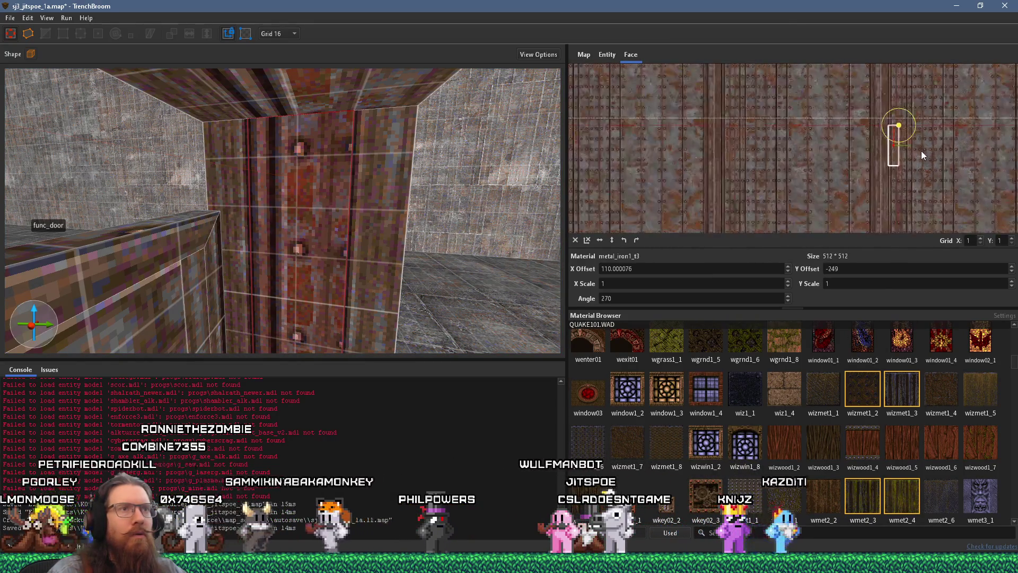
pyautogui.scroll(2, 928, 155)
pyautogui.moveTo(946, 157); pyautogui.dragTo(793, 159)
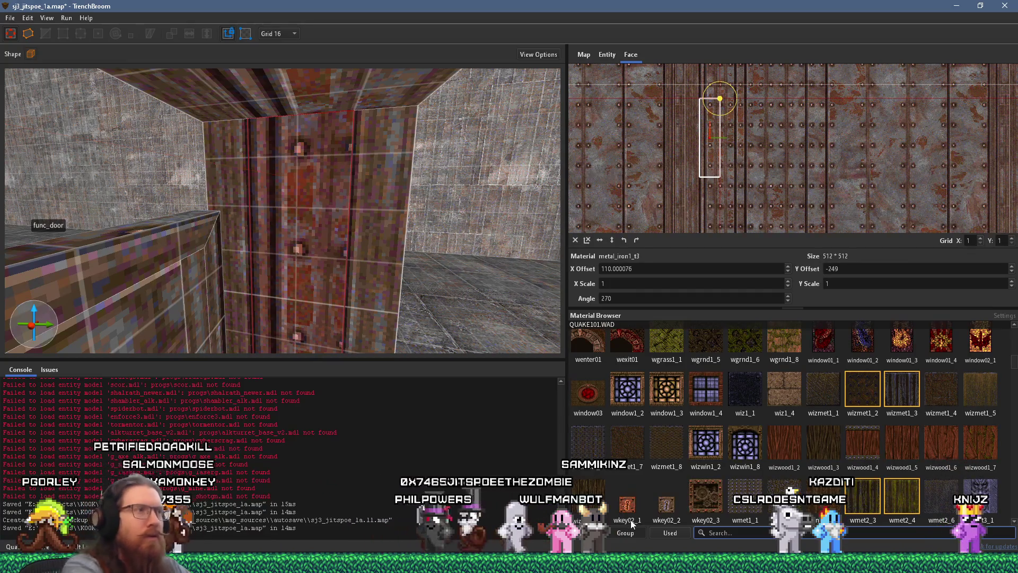
pyautogui.write('me')
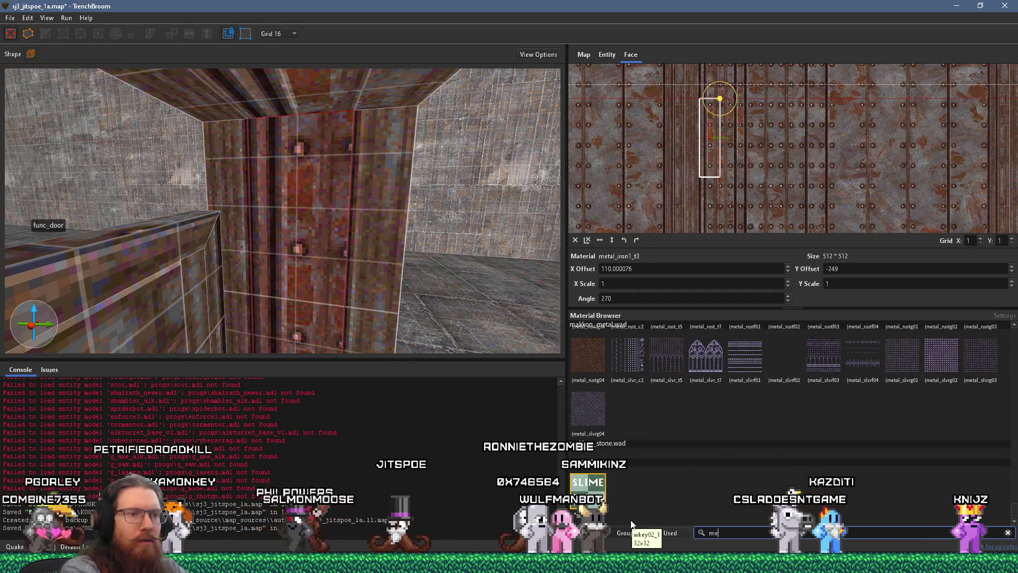
pyautogui.write('tal_iron')
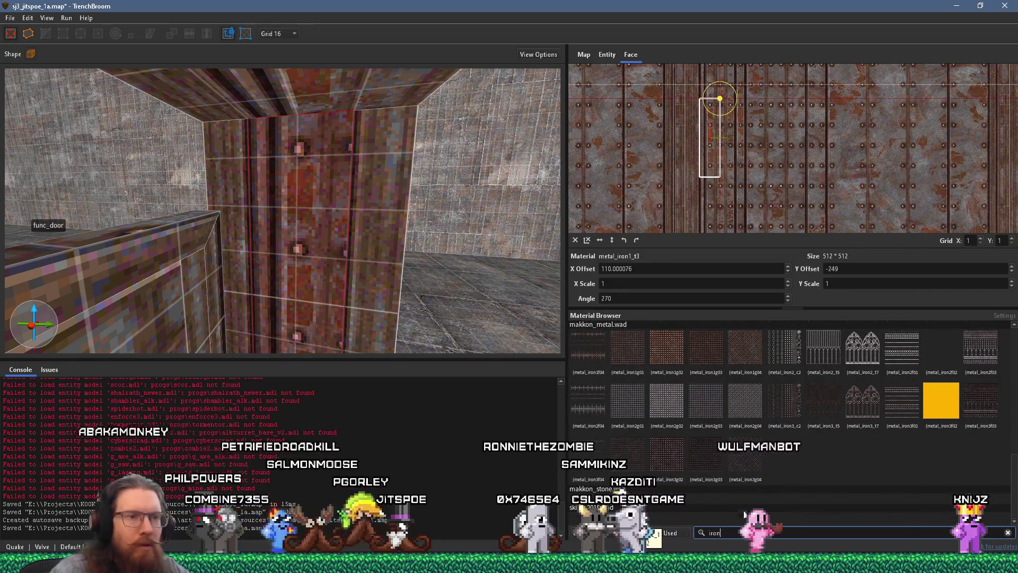
pyautogui.write('iron')
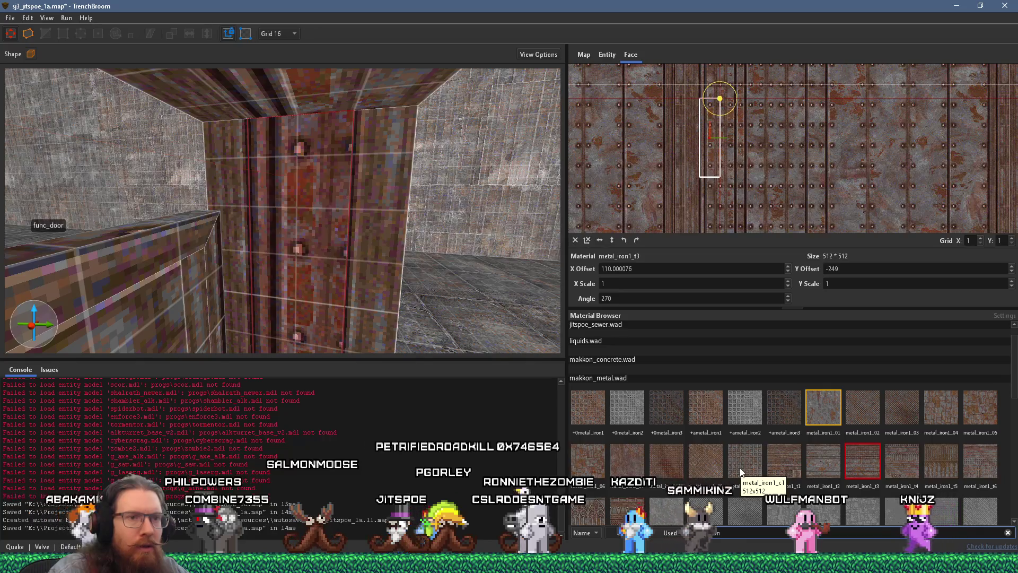
# Step: Try metal_iron3_02, metal_iron3_t2, metal_iron3_04 and other iron materials, settling on metal_iron3_01
pyautogui.scroll(-3, 738, 471)
pyautogui.scroll(-2, 736, 469)
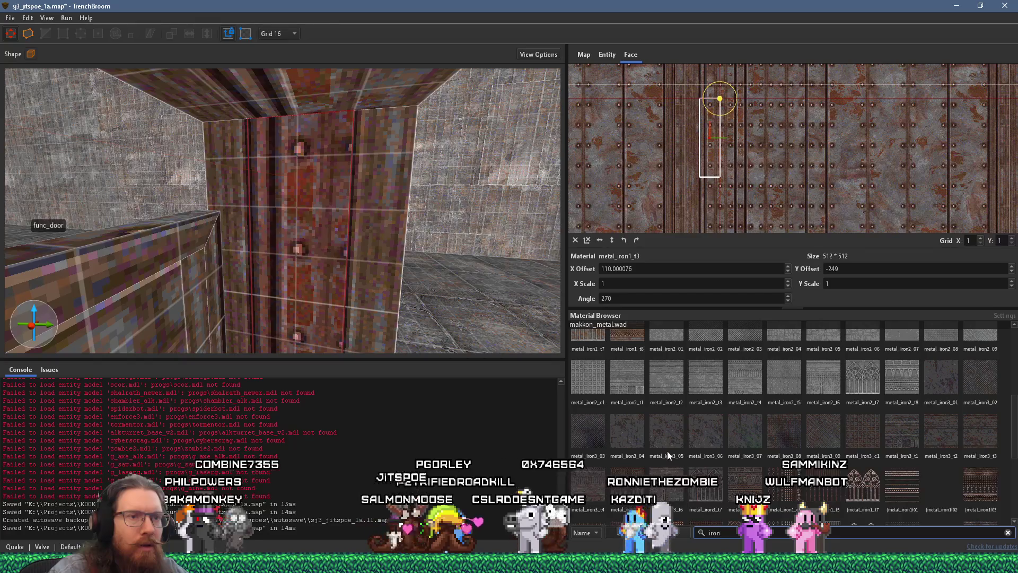
pyautogui.click(985, 381)
pyautogui.click(954, 420)
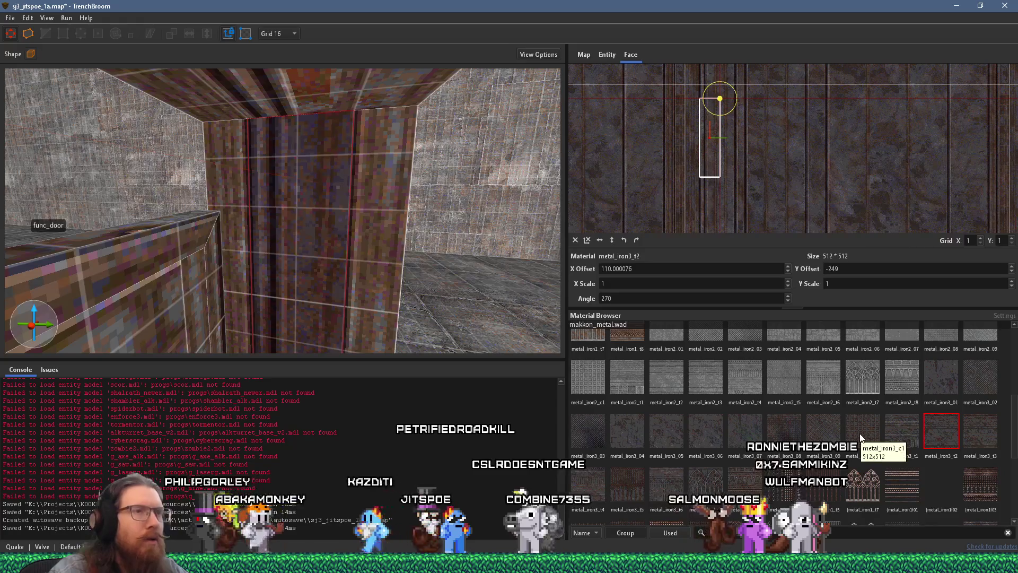
pyautogui.click(706, 432)
pyautogui.click(673, 435)
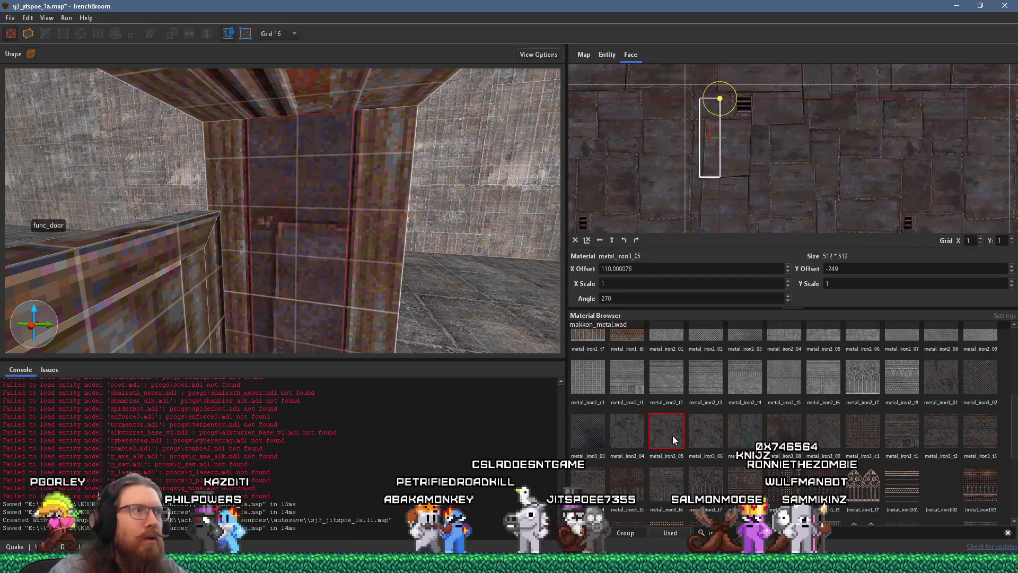
pyautogui.click(636, 443)
pyautogui.click(593, 445)
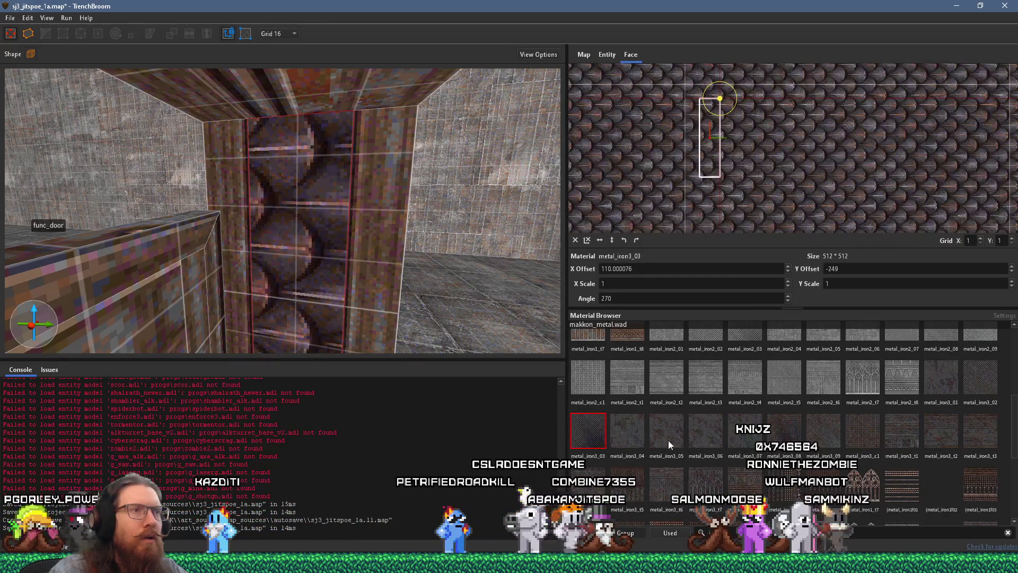
pyautogui.click(667, 440)
pyautogui.click(745, 441)
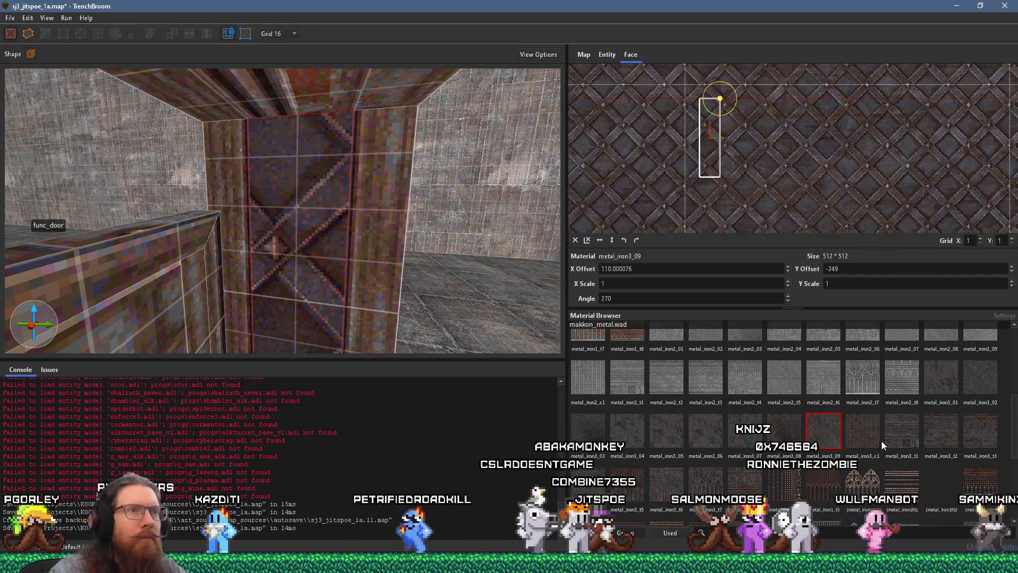
pyautogui.click(902, 438)
pyautogui.click(940, 434)
pyautogui.click(944, 386)
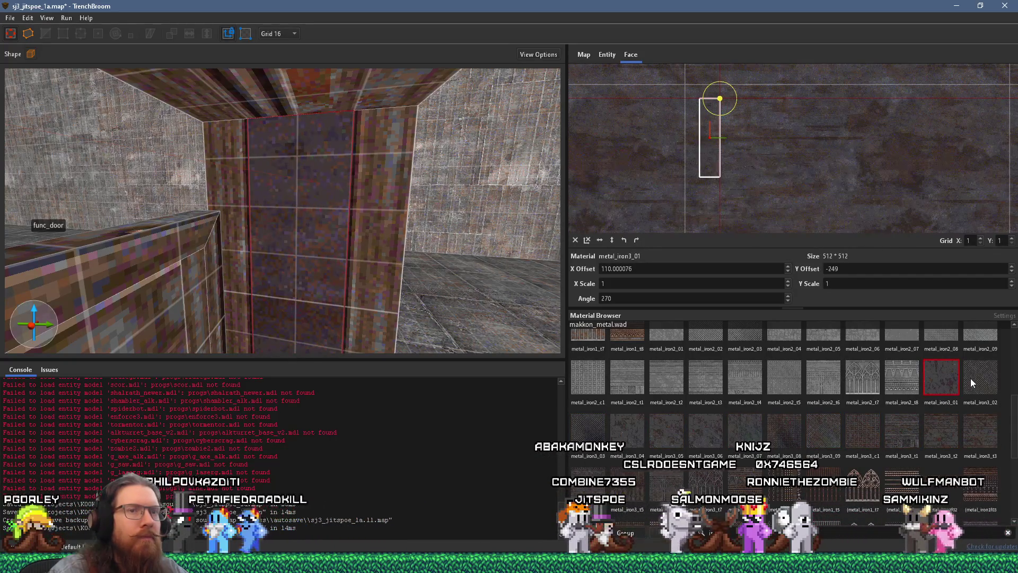
# Step: Select the pillar side face together with the door face
pyautogui.press('a')
pyautogui.keyDown('shift'); pyautogui.click(427, 279); pyautogui.keyUp('shift')
pyautogui.keyDown('ctrl'); pyautogui.keyDown('shift'); pyautogui.click(367, 242); pyautogui.keyUp('shift'); pyautogui.keyUp('ctrl')
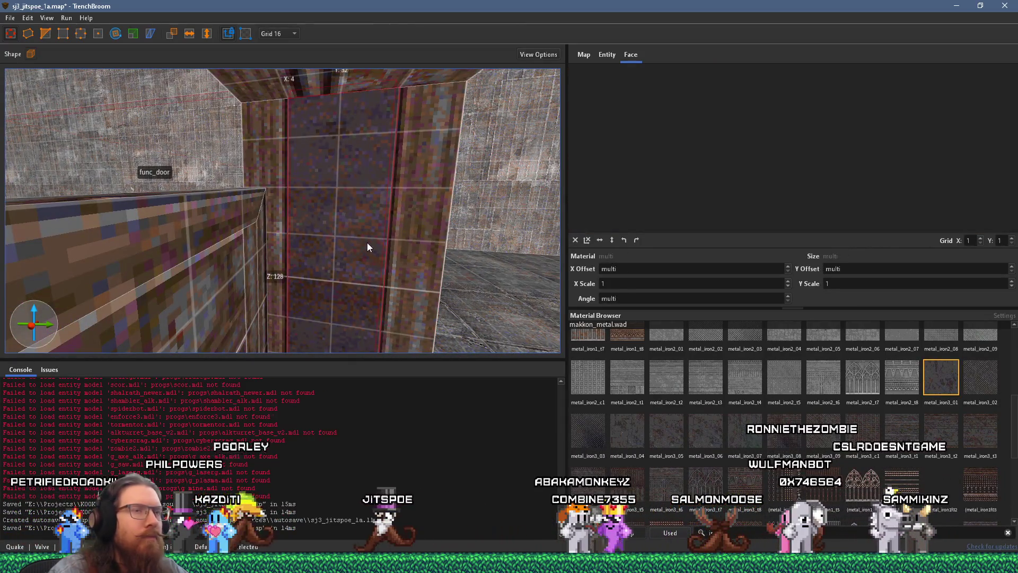
# Step: Apply metal_iron1_t3 to the pillar side face and drag its texture to realign it
pyautogui.click(415, 252)
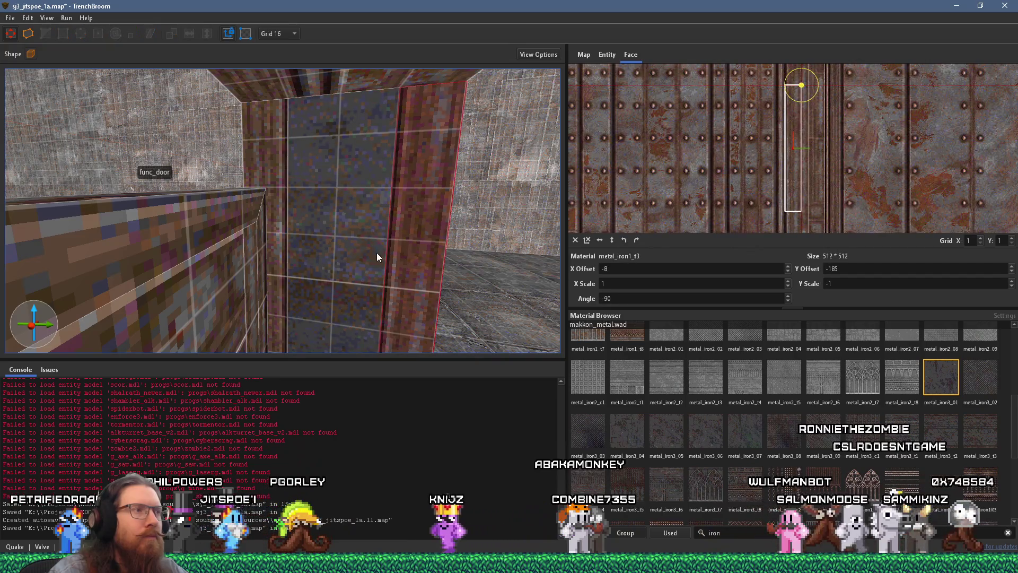
pyautogui.rightClick(349, 251)
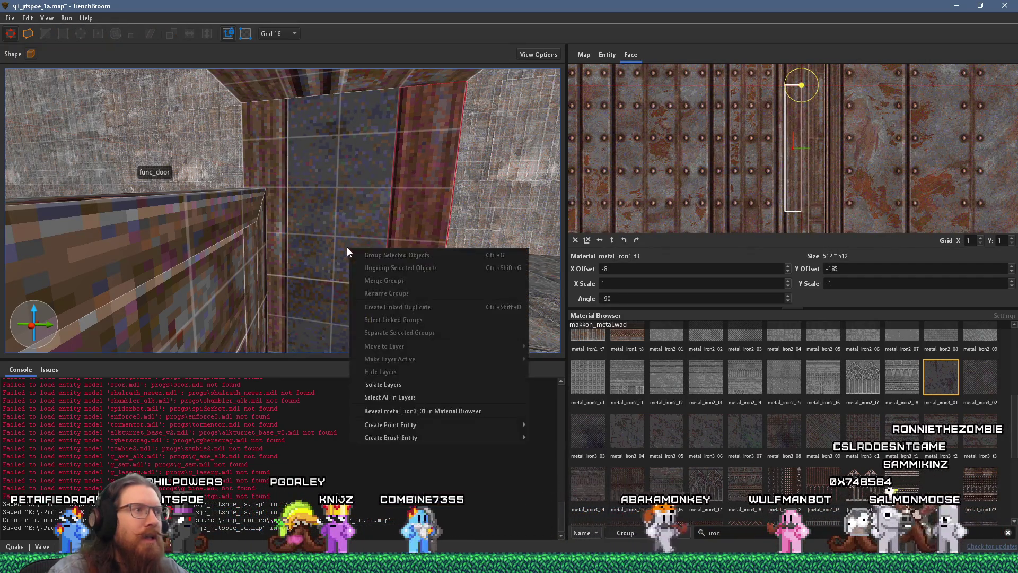
pyautogui.press('Escape')
pyautogui.keyDown('alt'); pyautogui.click(334, 211); pyautogui.keyUp('alt')
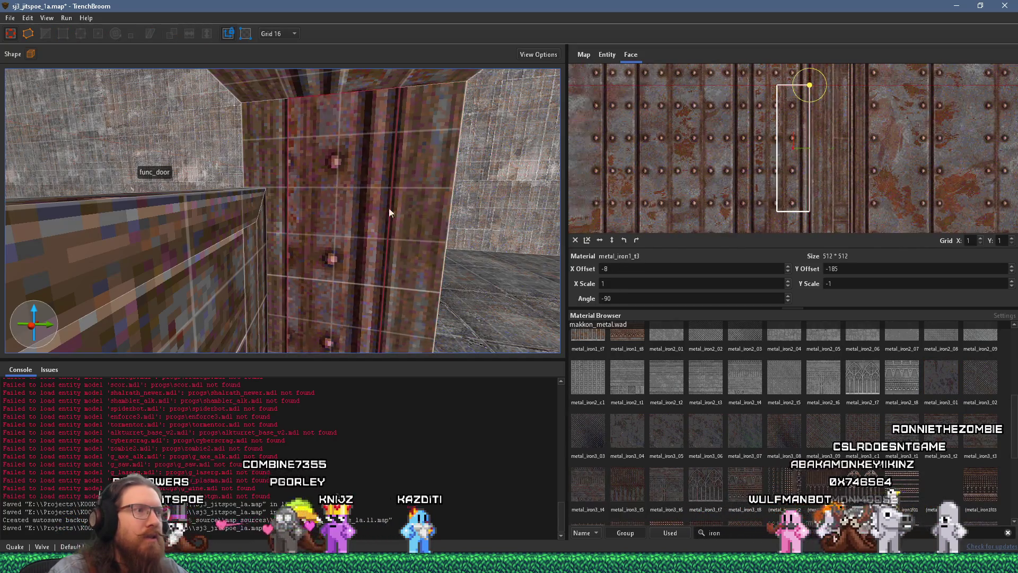
pyautogui.moveTo(924, 149); pyautogui.dragTo(874, 163)
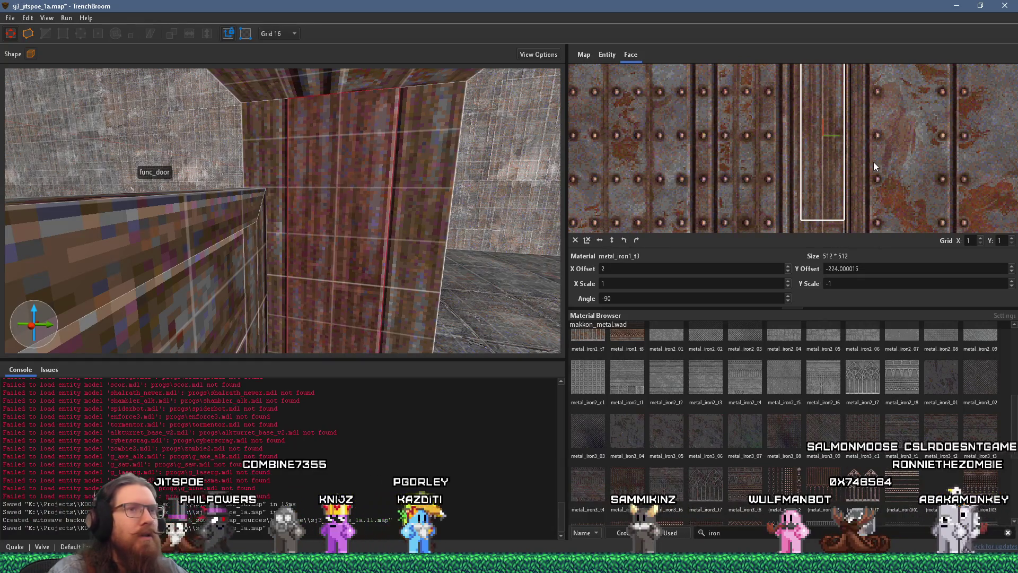
# Step: Turn the camera toward the door frame and ceiling, and pan the UV view to the face outline
pyautogui.scroll(-5, 405, 209)
pyautogui.scroll(6, 342, 228)
pyautogui.scroll(2, 238, 141)
pyautogui.moveTo(249, 186)
pyautogui.mouseDown()
pyautogui.moveTo(306, 148)
pyautogui.moveTo(355, 132)
pyautogui.mouseUp()
pyautogui.scroll(3, 406, 215)
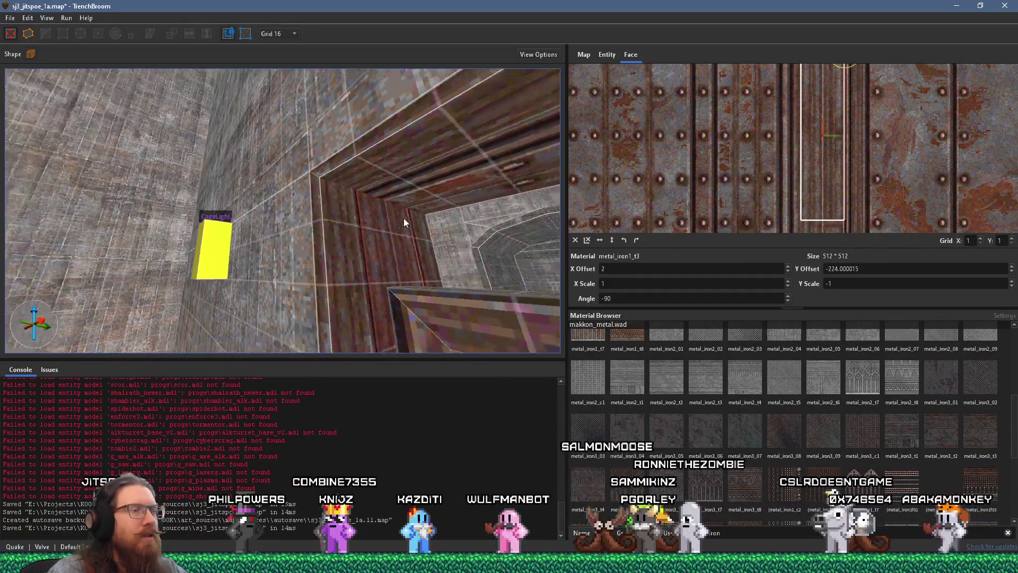
pyautogui.moveTo(361, 214)
pyautogui.mouseDown()
pyautogui.moveTo(390, 231)
pyautogui.moveTo(304, 285)
pyautogui.mouseUp()
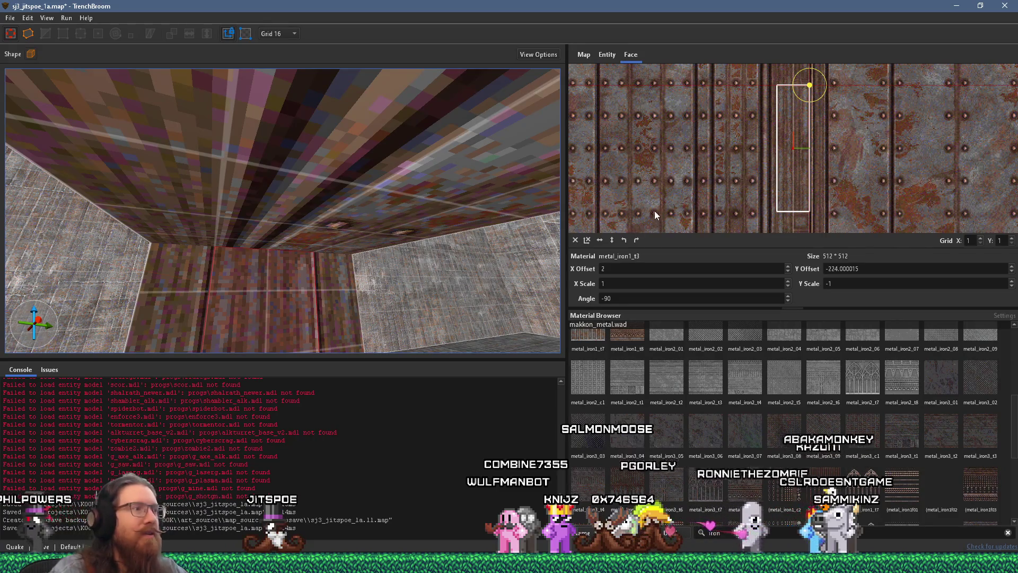
pyautogui.scroll(-2, 782, 174)
pyautogui.moveTo(701, 160)
pyautogui.mouseDown()
pyautogui.moveTo(805, 161)
pyautogui.moveTo(710, 167)
pyautogui.moveTo(561, 139)
pyautogui.moveTo(705, 155)
pyautogui.mouseUp()
pyautogui.scroll(1, 705, 155)
pyautogui.scroll(1, 707, 151)
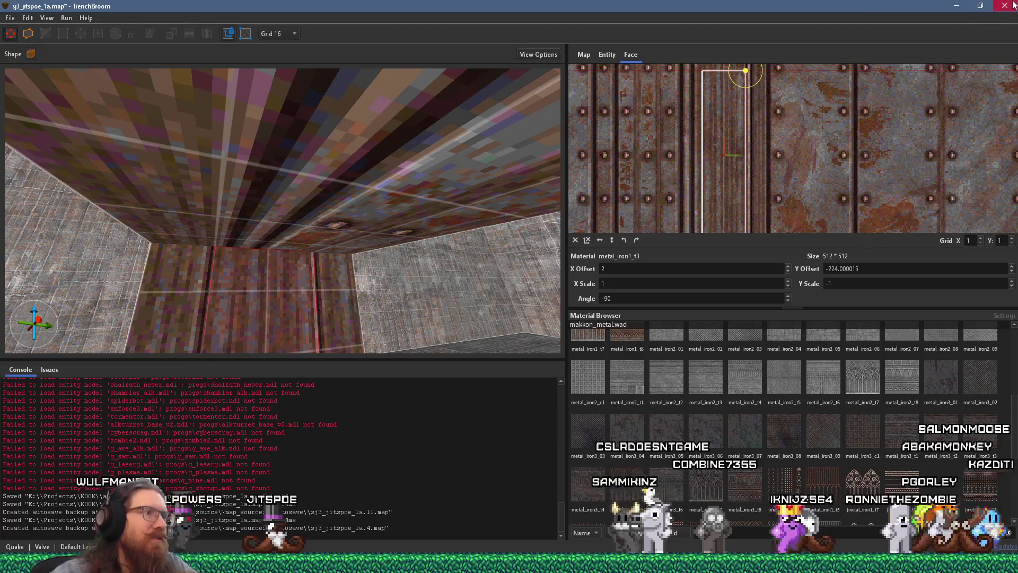
# Step: Zoom the UV editor to the face outline and slide the texture to line up with it
pyautogui.scroll(-5, 291, 249)
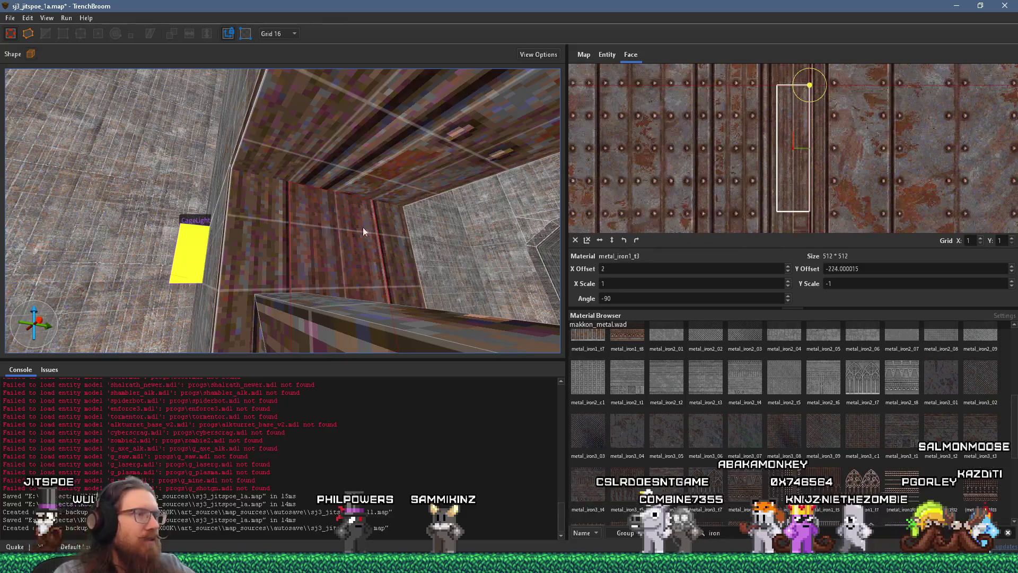
pyautogui.scroll(4, 771, 173)
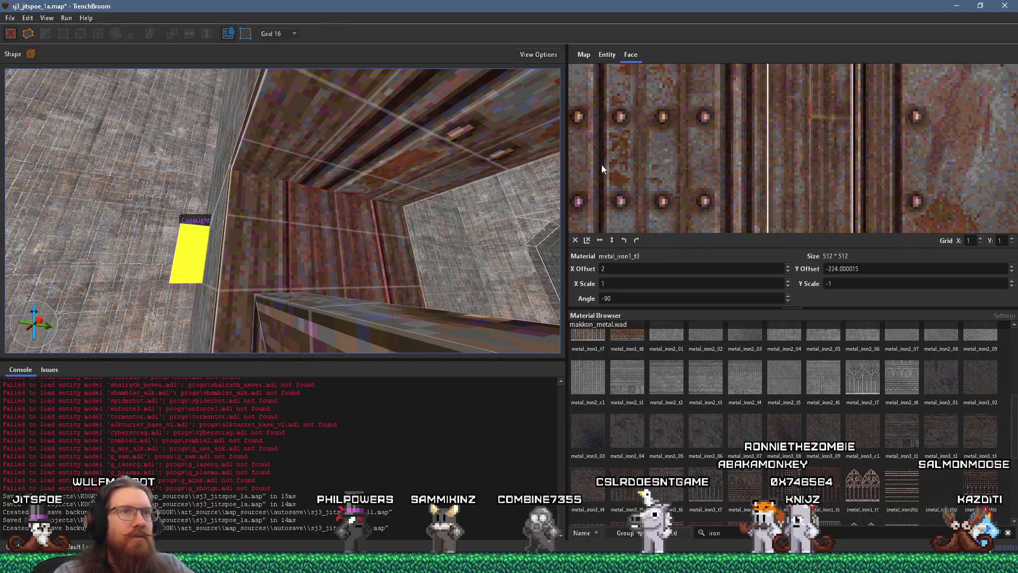
pyautogui.scroll(-3, 756, 151)
pyautogui.scroll(-3, 726, 90)
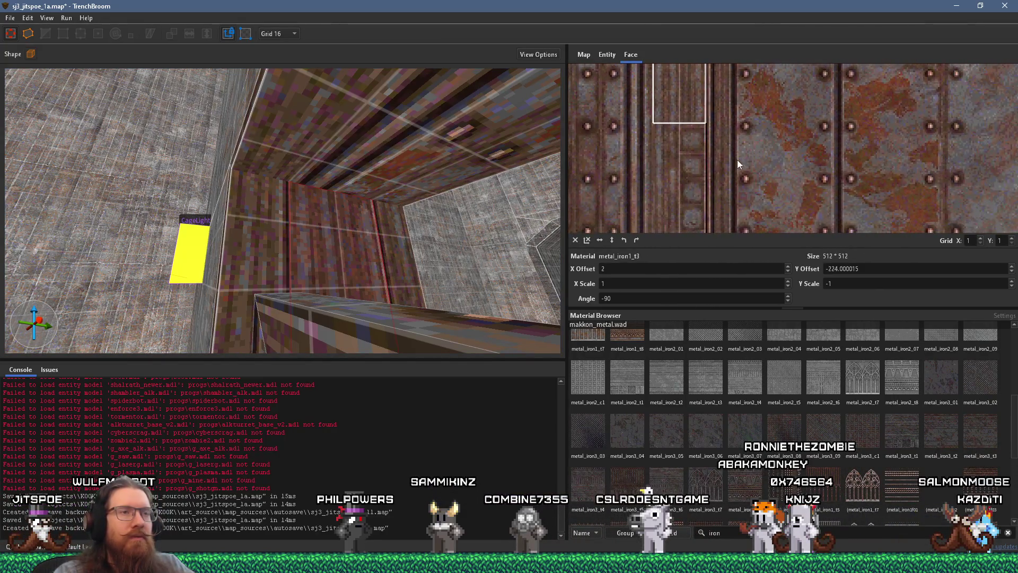
pyautogui.scroll(-2, 721, 132)
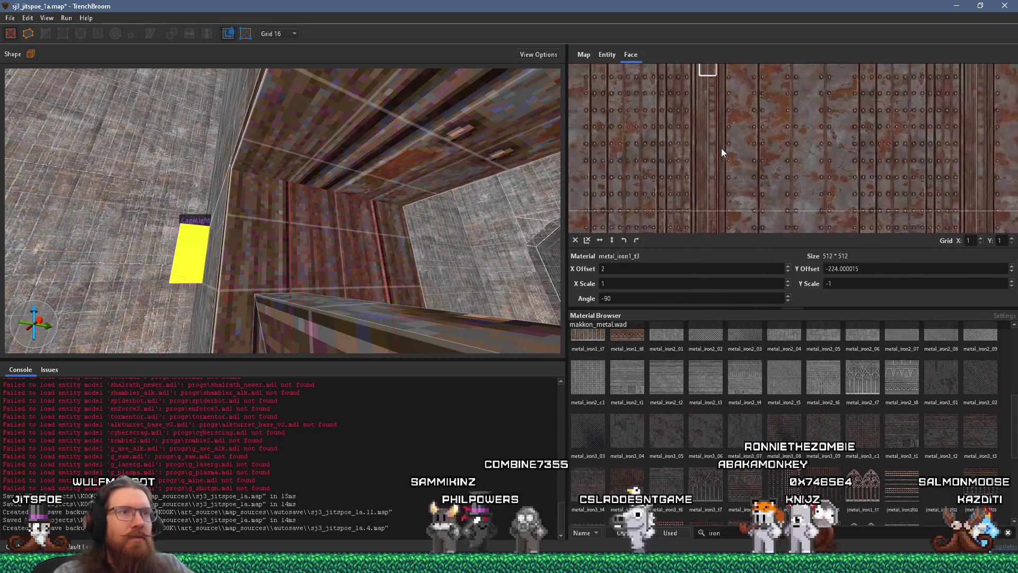
pyautogui.scroll(-1, 726, 146)
pyautogui.scroll(-2, 737, 142)
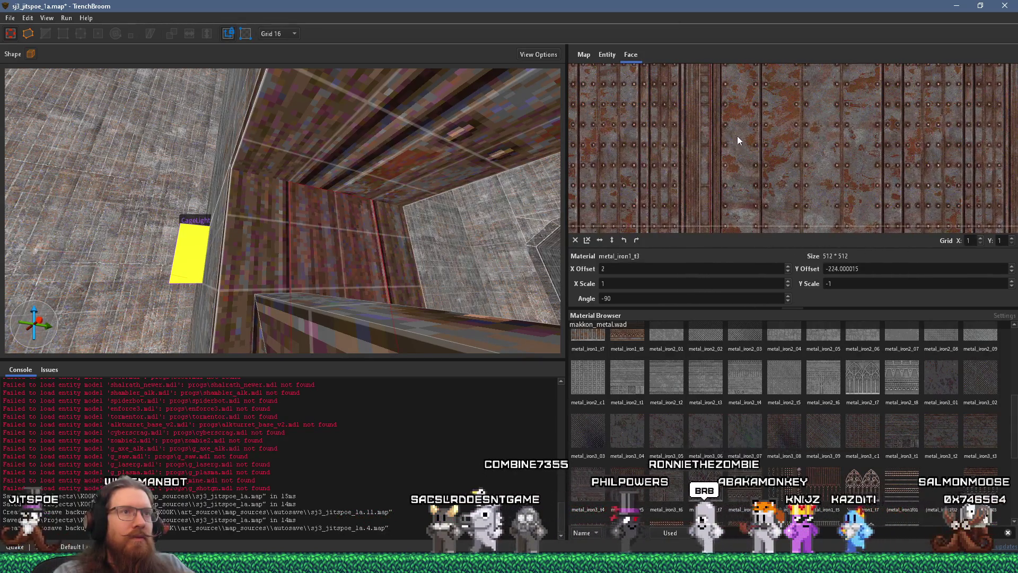
pyautogui.scroll(8, 741, 146)
pyautogui.moveTo(741, 146)
pyautogui.mouseDown()
pyautogui.moveTo(808, 196)
pyautogui.moveTo(781, 171)
pyautogui.moveTo(776, 207)
pyautogui.mouseUp()
pyautogui.moveTo(809, 158); pyautogui.dragTo(819, 175)
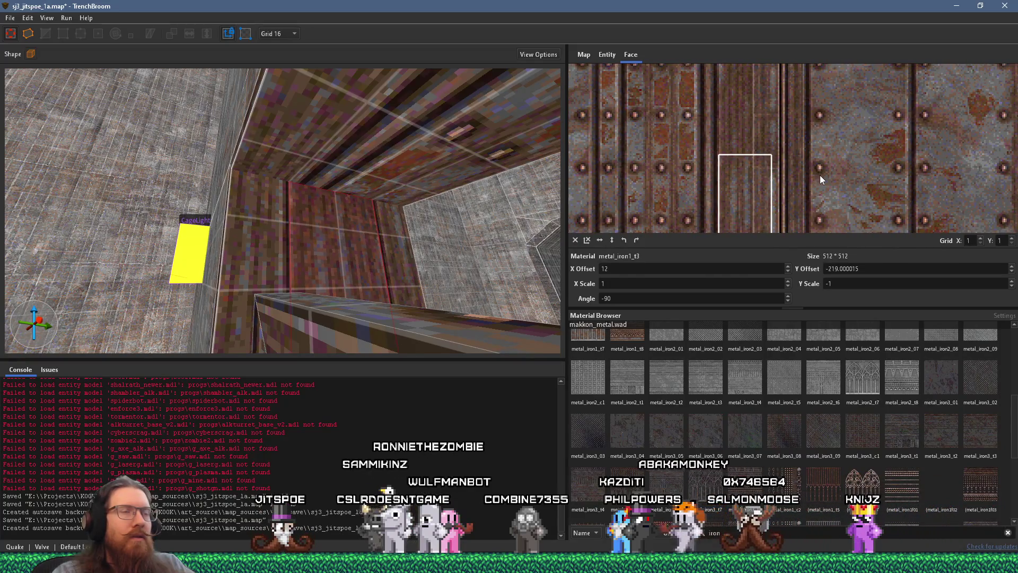
# Step: Select the next wall face, flip its texture vertically and shift it to X 61, Y -282
pyautogui.moveTo(514, 234)
pyautogui.mouseDown()
pyautogui.moveTo(414, 250)
pyautogui.moveTo(418, 225)
pyautogui.mouseUp()
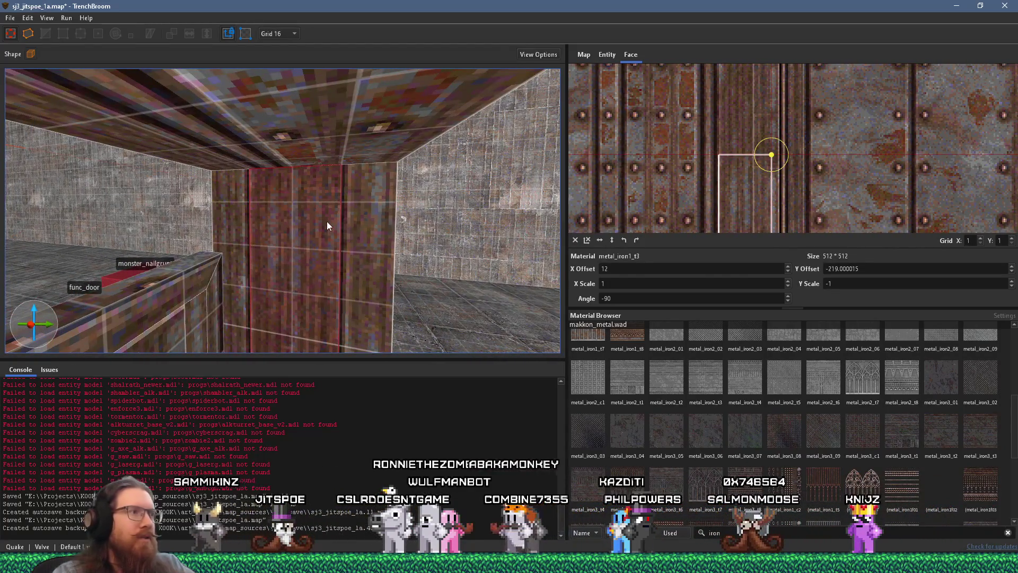
pyautogui.click(327, 226)
pyautogui.keyDown('shift'); pyautogui.click(353, 236); pyautogui.keyUp('shift')
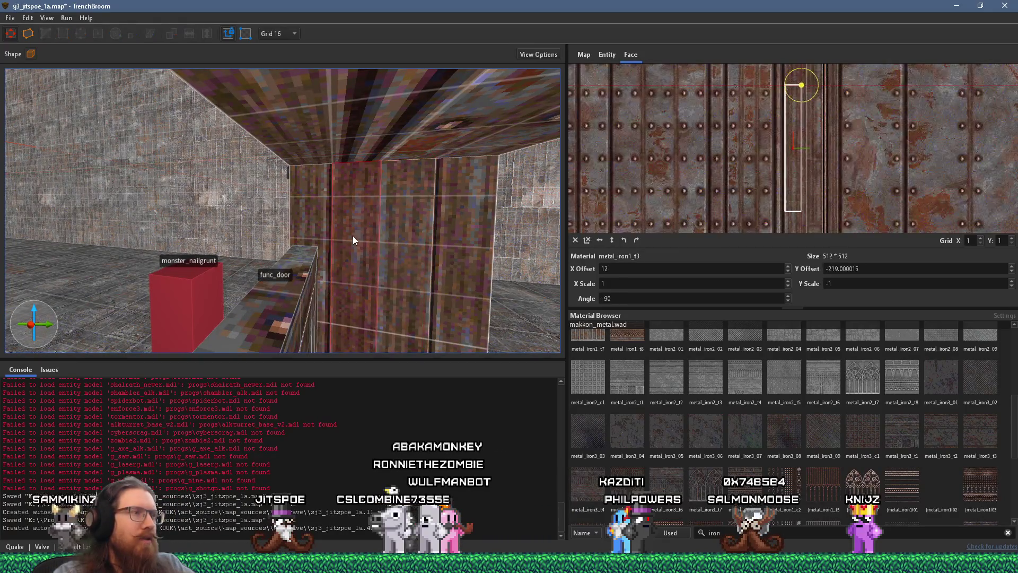
pyautogui.keyDown('shift'); pyautogui.click(401, 234); pyautogui.keyUp('shift')
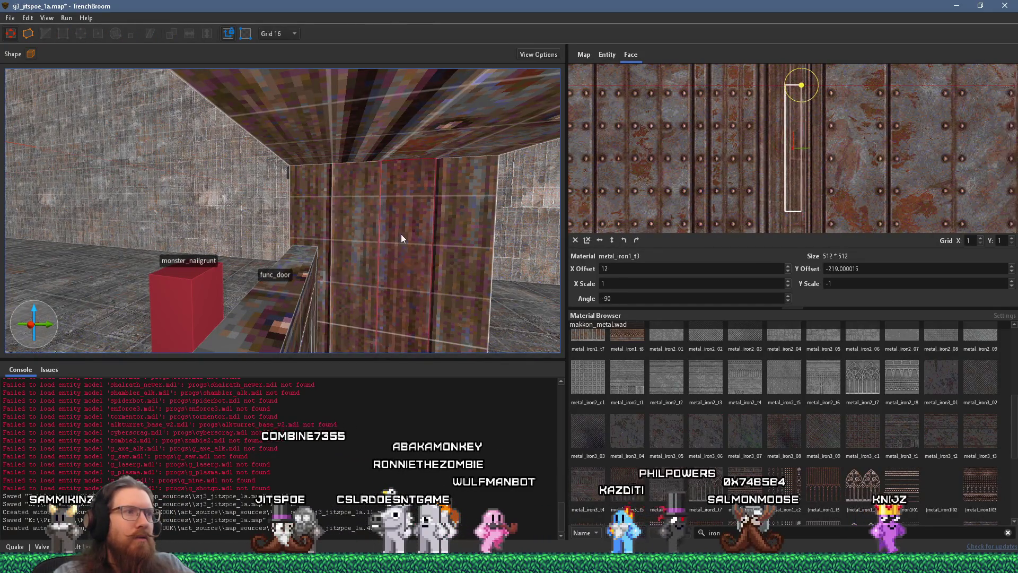
pyautogui.scroll(3, 829, 173)
pyautogui.click(611, 240)
pyautogui.moveTo(799, 170)
pyautogui.mouseDown()
pyautogui.moveTo(935, 157)
pyautogui.moveTo(864, 184)
pyautogui.moveTo(839, 243)
pyautogui.mouseUp()
pyautogui.moveTo(842, 160); pyautogui.dragTo(848, 246)
pyautogui.scroll(-6, 434, 280)
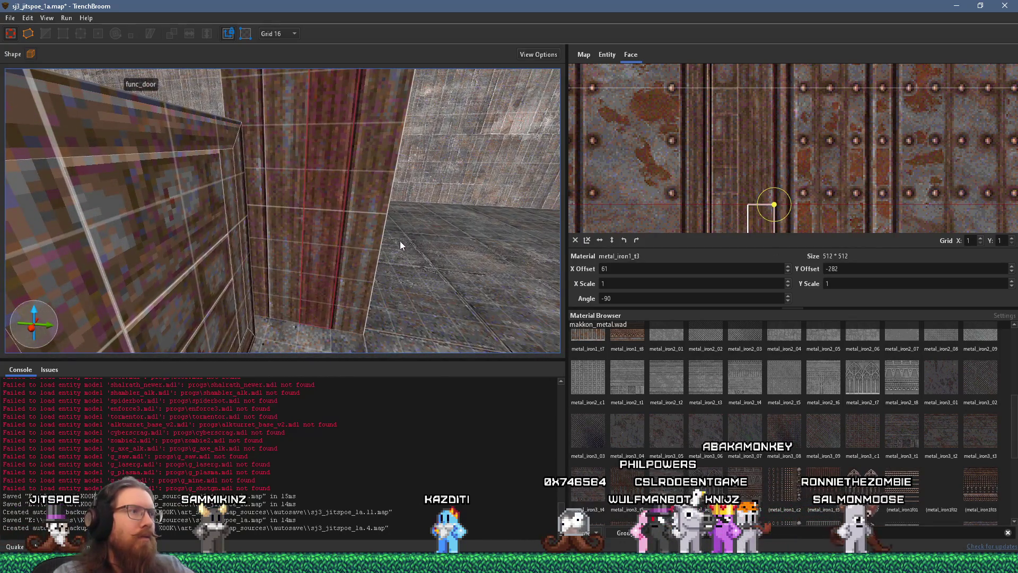
# Step: Select the door frame brush and switch the grid size to 8 units
pyautogui.press('Escape')
pyautogui.scroll(-5, 382, 225)
pyautogui.scroll(-8, 396, 224)
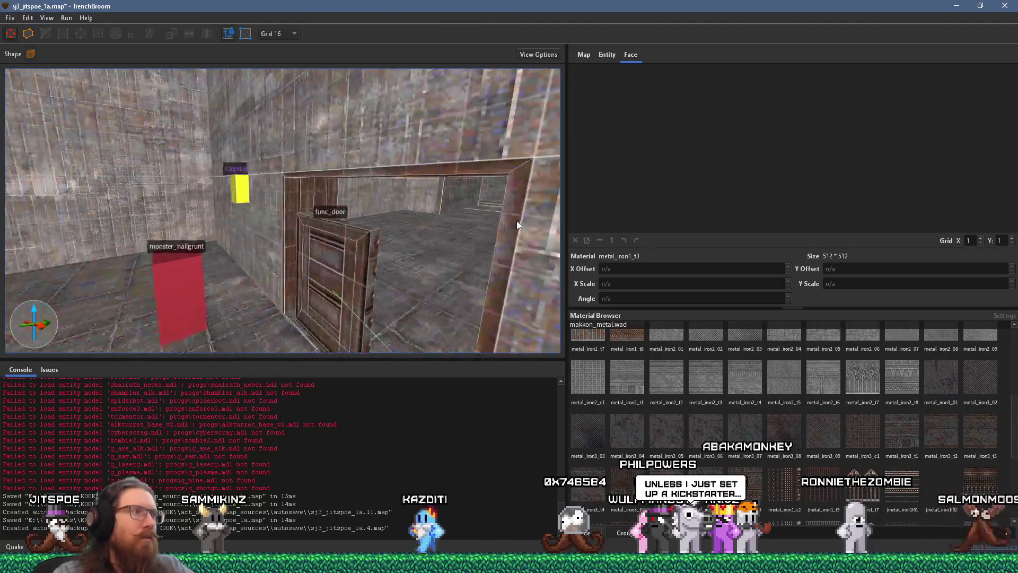
pyautogui.scroll(-6, 392, 221)
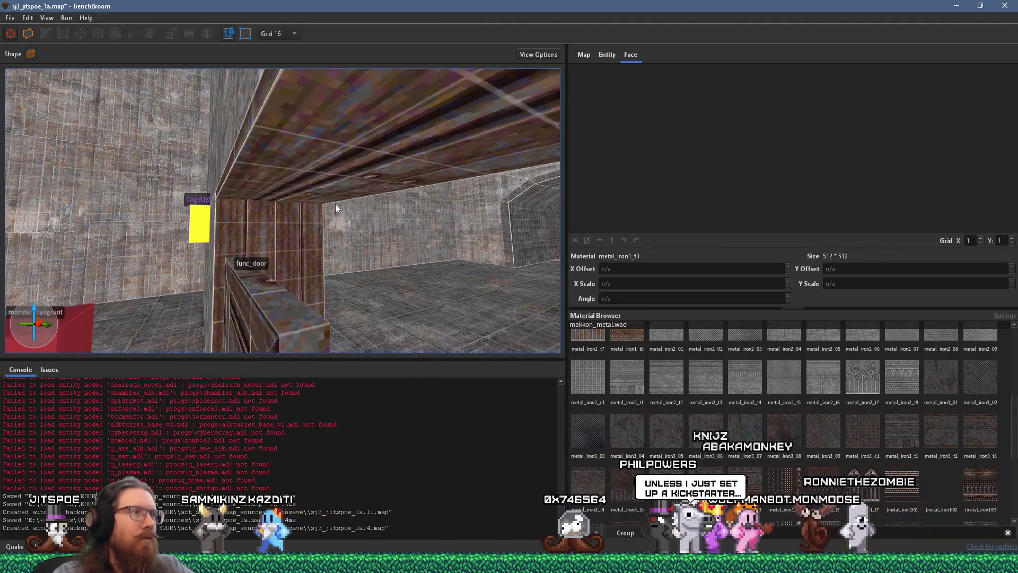
pyautogui.click(304, 214)
pyautogui.scroll(-5, 310, 225)
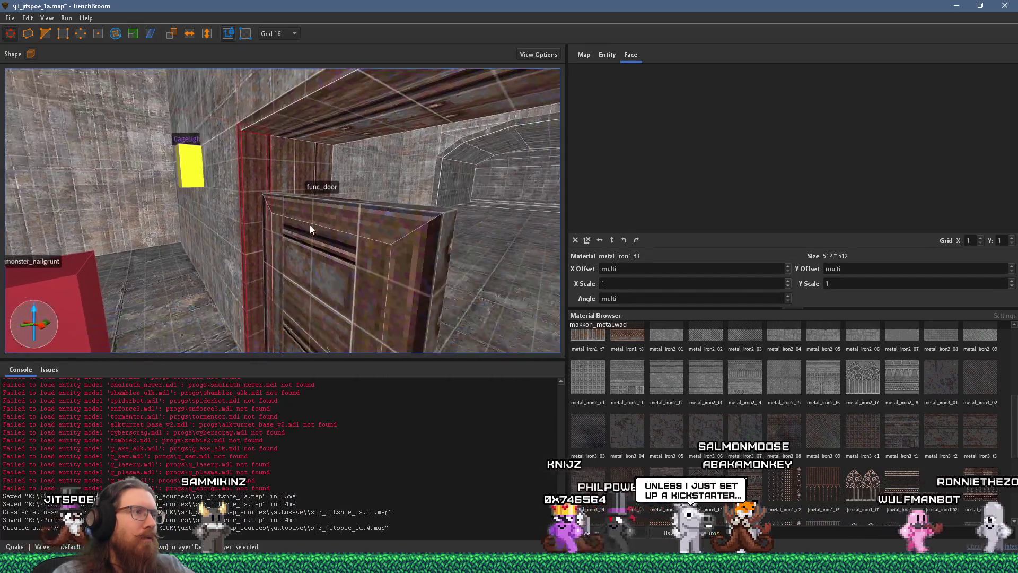
pyautogui.scroll(4, 347, 211)
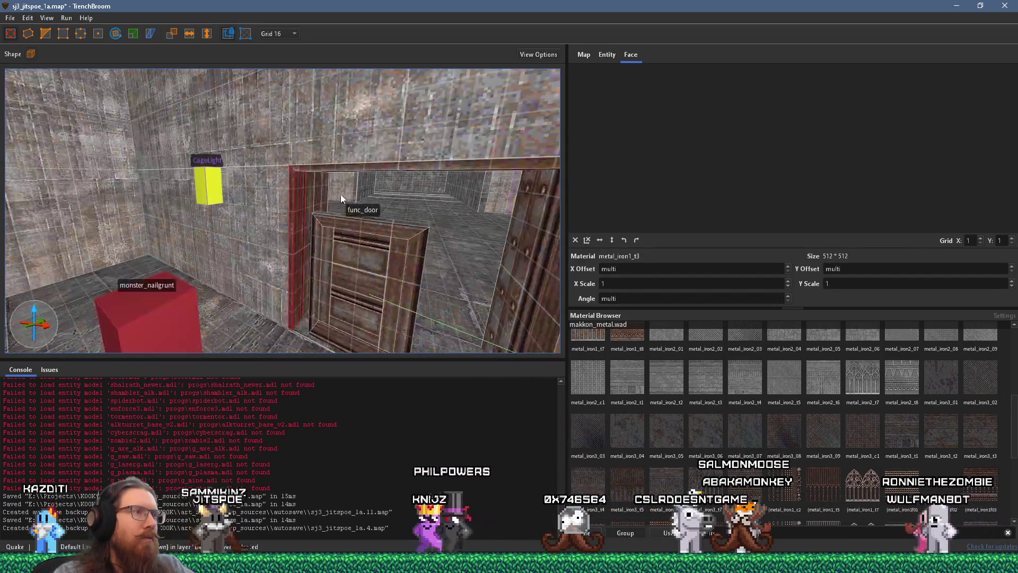
pyautogui.click(293, 33)
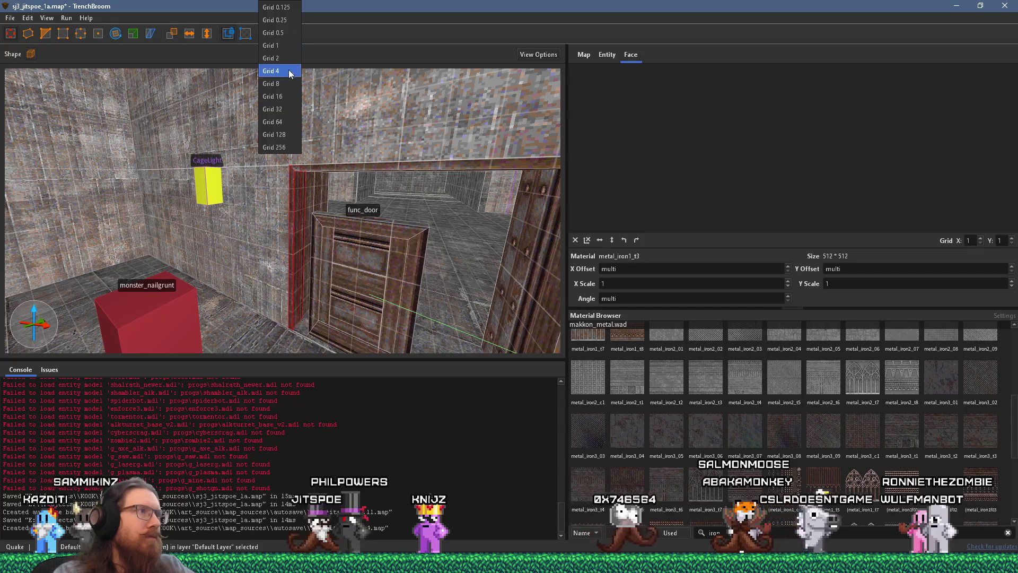
pyautogui.click(284, 85)
pyautogui.scroll(-5, 307, 176)
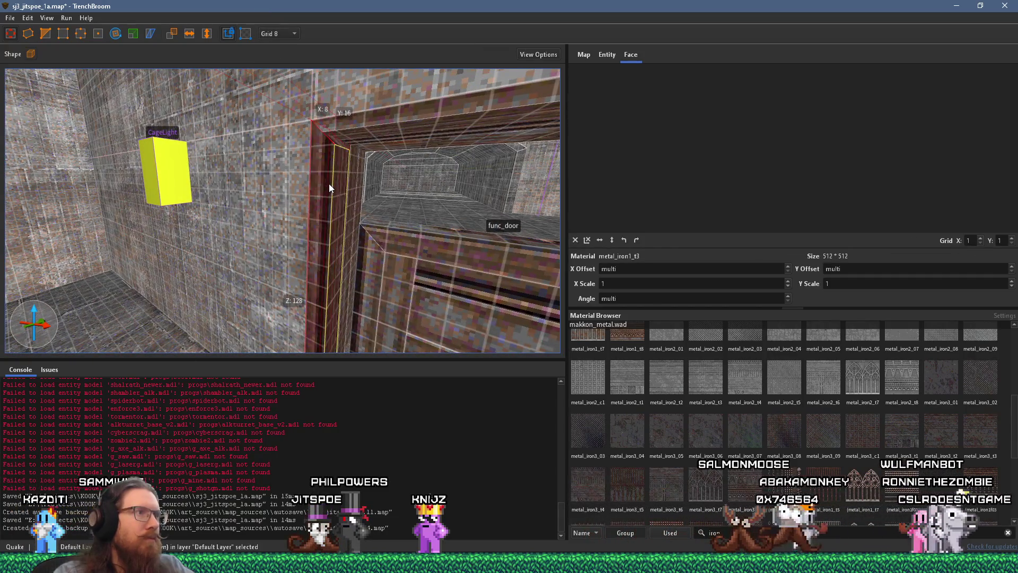
# Step: Shift the inner face's metal_iron1_t3 texture to X offset 107, Y offset 142
pyautogui.click(328, 185)
pyautogui.scroll(2, 795, 154)
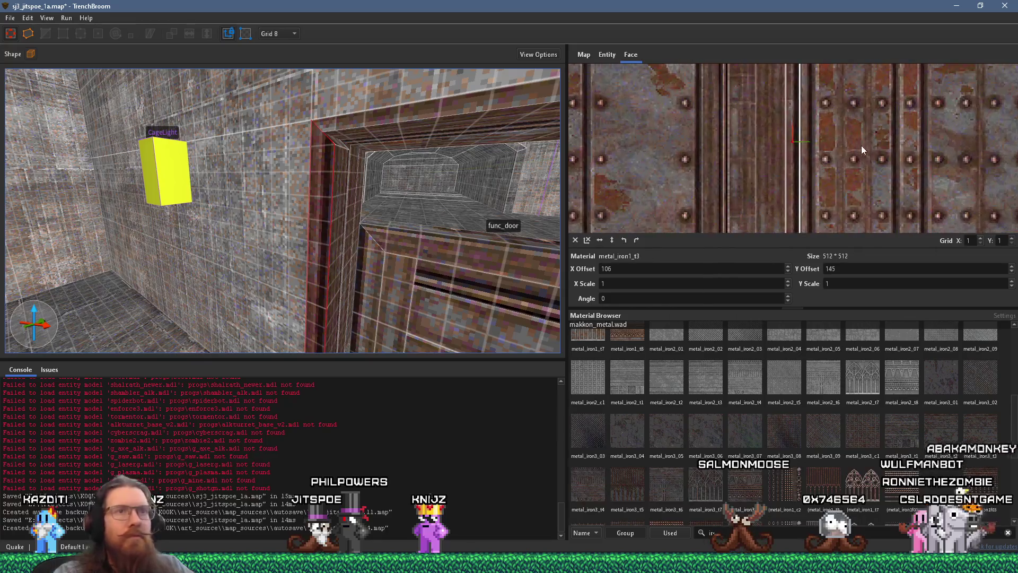
pyautogui.scroll(1, 855, 137)
pyautogui.moveTo(855, 136); pyautogui.dragTo(861, 139)
pyautogui.scroll(3, 378, 201)
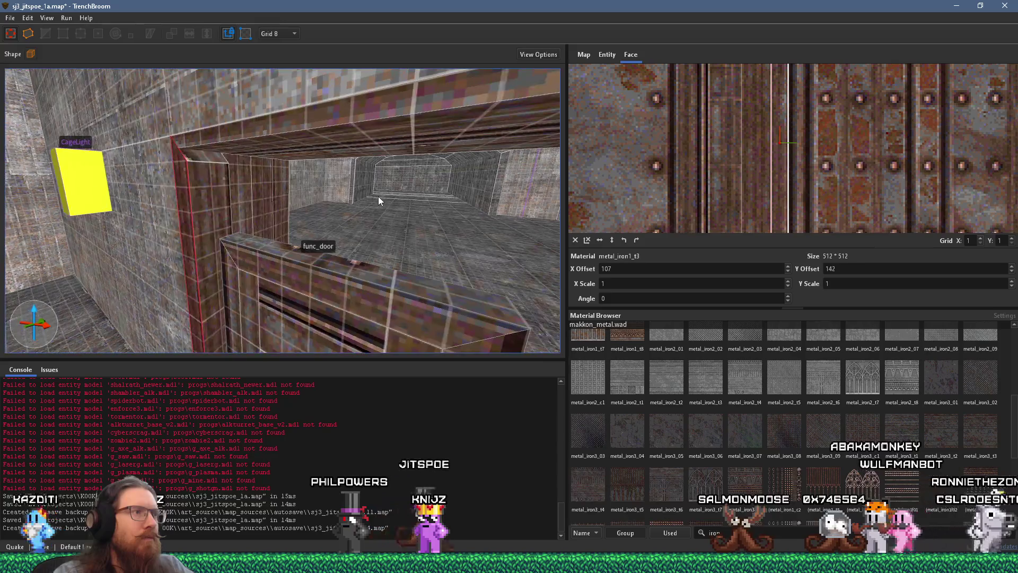
pyautogui.scroll(-5, 359, 188)
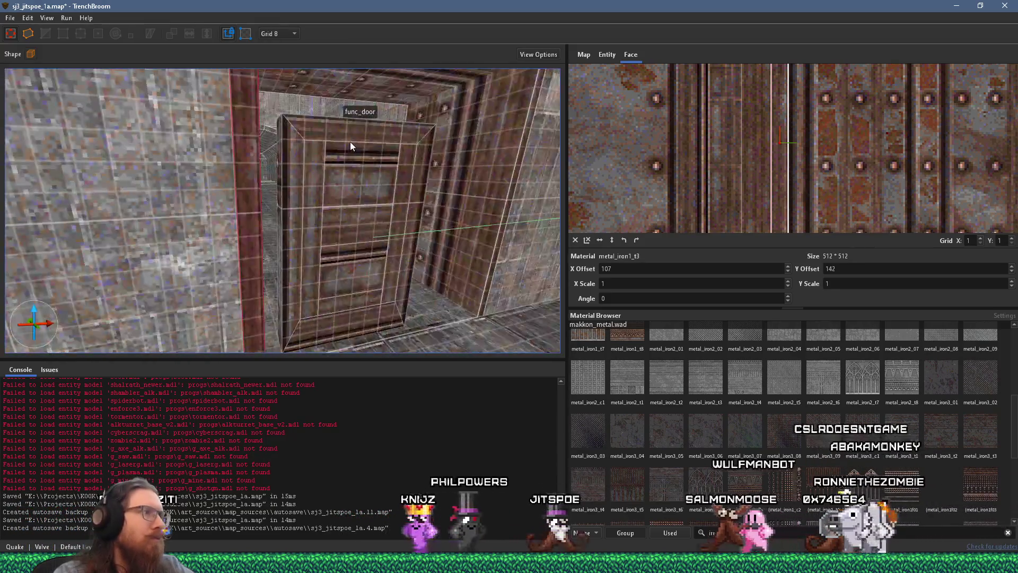
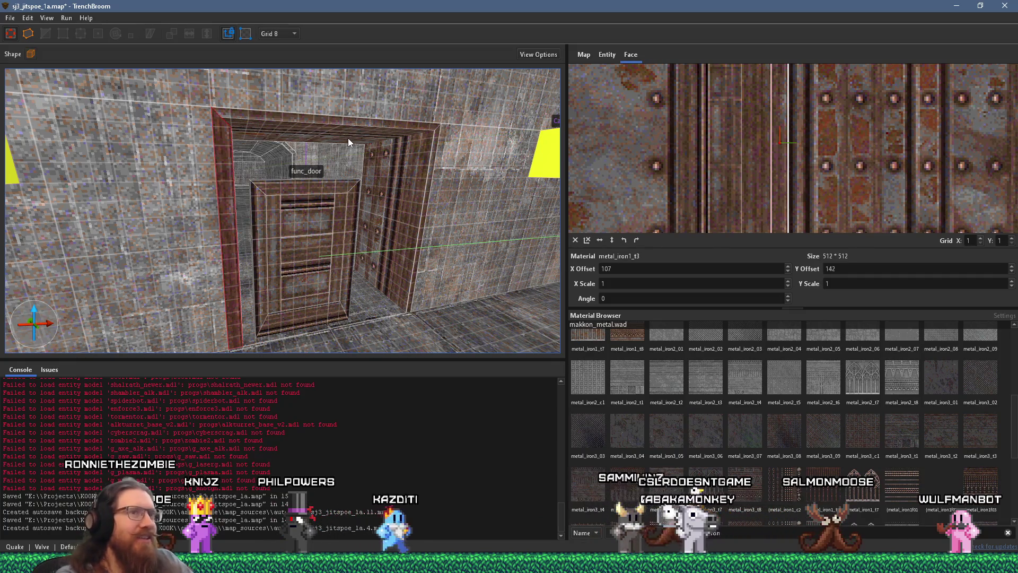
# Step: Nudge the metal_iron1_t3 frame face's Y offset from 142 down to 141
pyautogui.scroll(5, 278, 165)
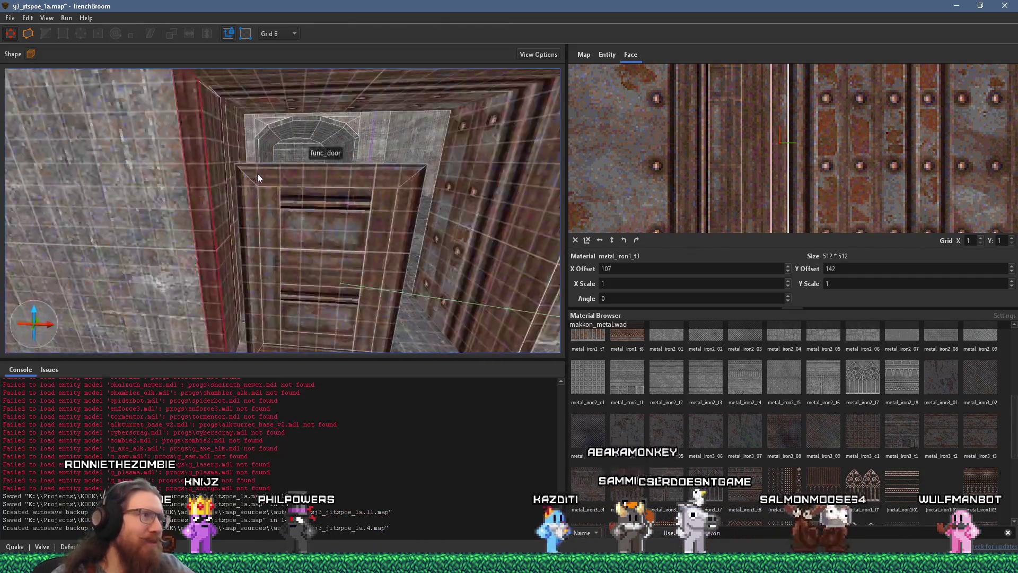
pyautogui.scroll(5, 291, 204)
pyautogui.scroll(-4, 291, 201)
pyautogui.scroll(3, 301, 210)
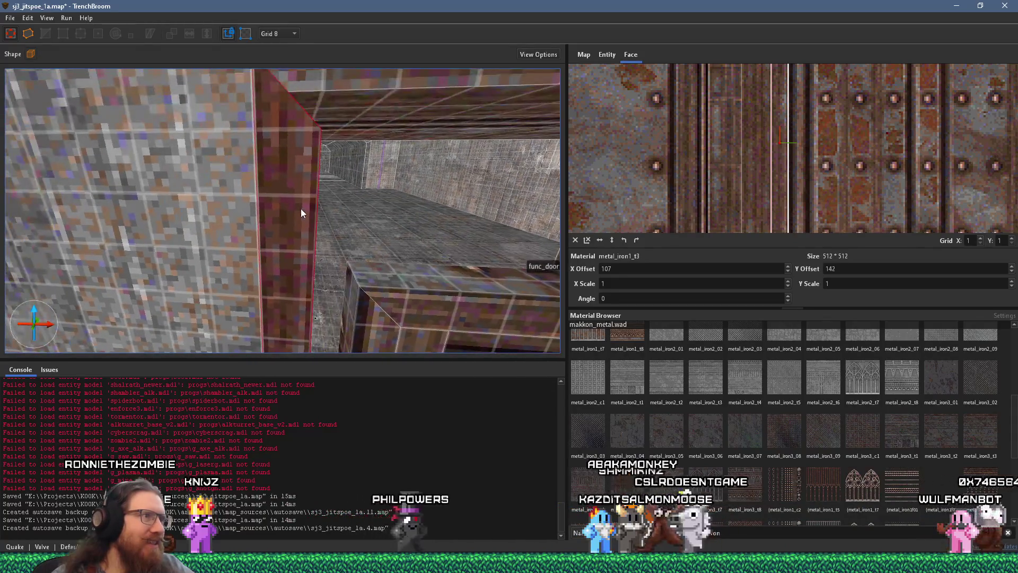
pyautogui.scroll(5, 814, 160)
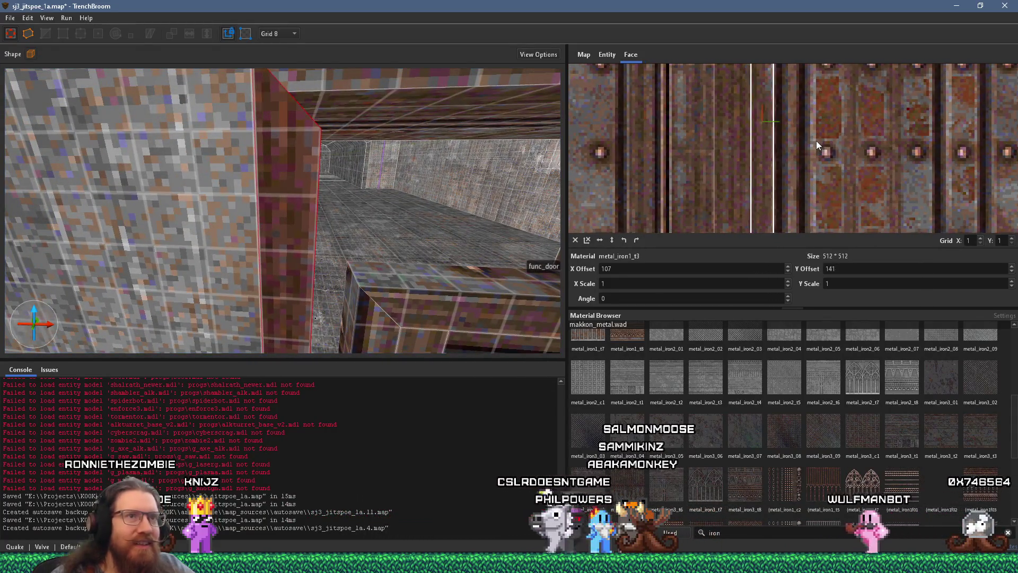
pyautogui.scroll(-4, 452, 145)
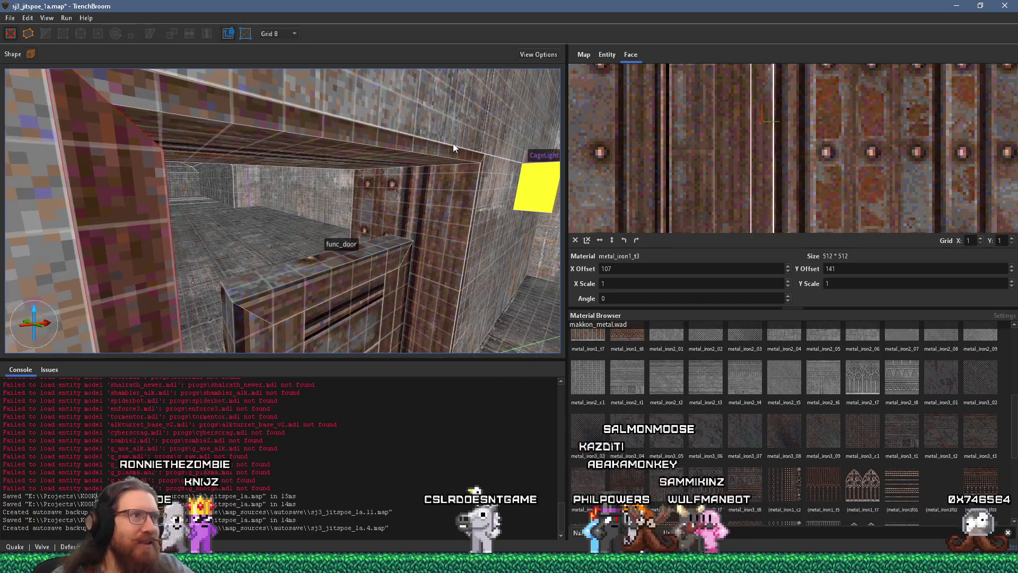
pyautogui.scroll(2, 416, 149)
# Step: Orbit in close around the door frame and select its top brush
pyautogui.moveTo(416, 147)
pyautogui.mouseDown()
pyautogui.moveTo(336, 113)
pyautogui.moveTo(350, 103)
pyautogui.moveTo(327, 114)
pyautogui.mouseUp()
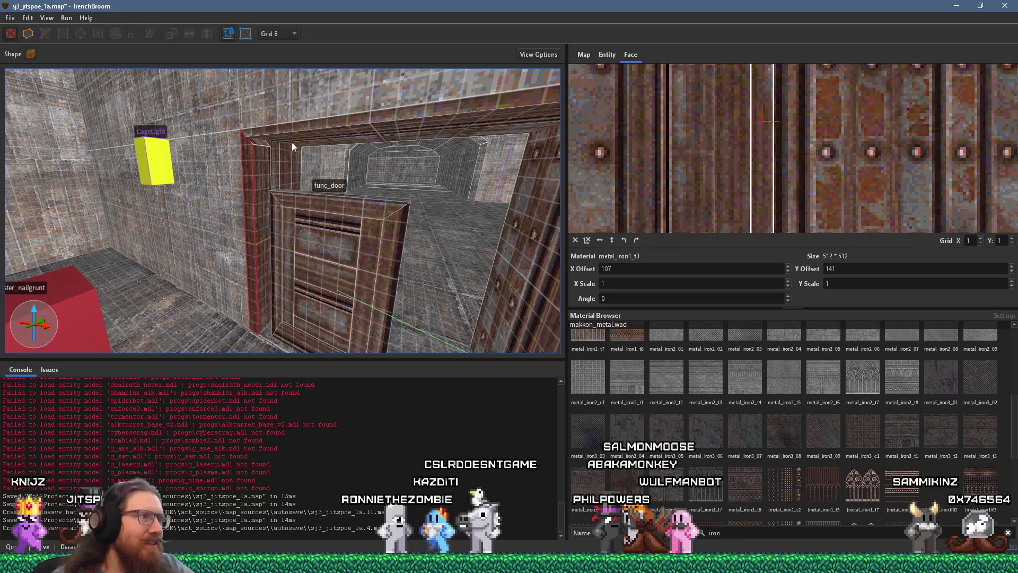
pyautogui.moveTo(269, 187)
pyautogui.mouseDown()
pyautogui.moveTo(343, 172)
pyautogui.moveTo(319, 186)
pyautogui.mouseUp()
pyautogui.scroll(-5, 302, 194)
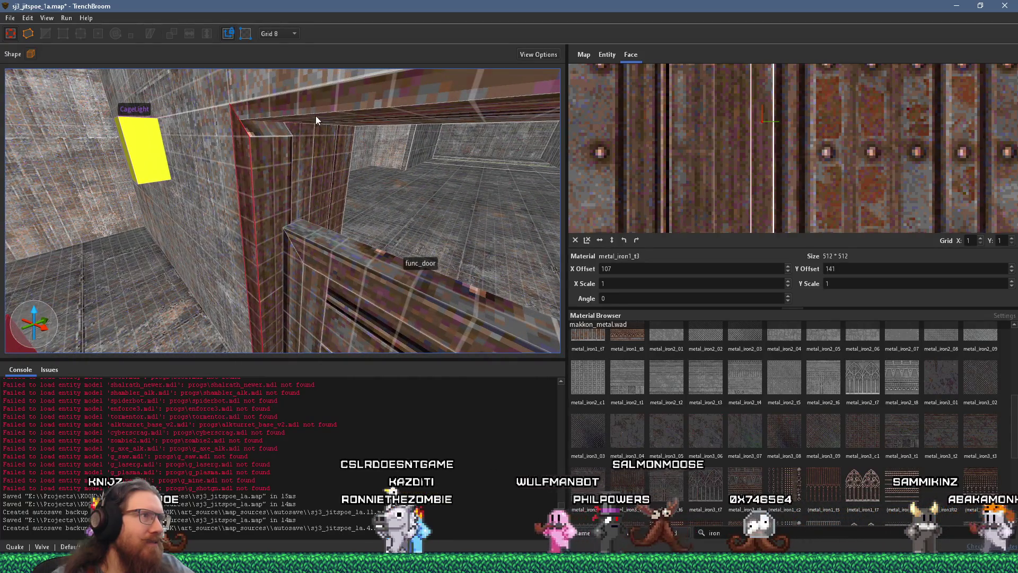
pyautogui.click(318, 117)
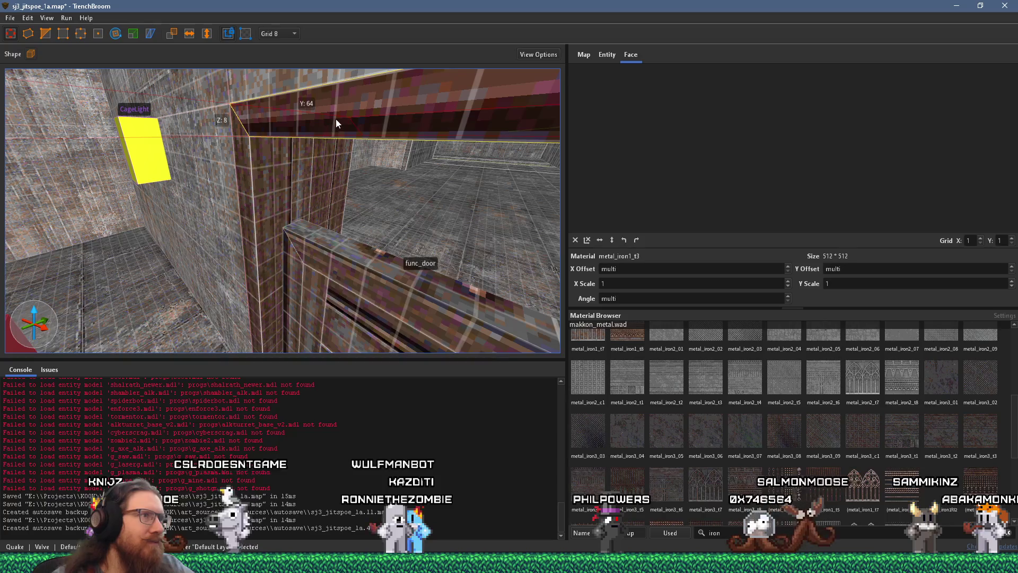
# Step: Select the frame top's face and slide its texture down to Y offset -114
pyautogui.keyDown('shift'); pyautogui.click(335, 119); pyautogui.keyUp('shift')
pyautogui.moveTo(763, 199); pyautogui.dragTo(763, 210)
pyautogui.scroll(3, 431, 183)
pyautogui.scroll(-5, 431, 182)
pyautogui.scroll(4, 431, 171)
pyautogui.scroll(-3, 429, 158)
pyautogui.scroll(1, 429, 158)
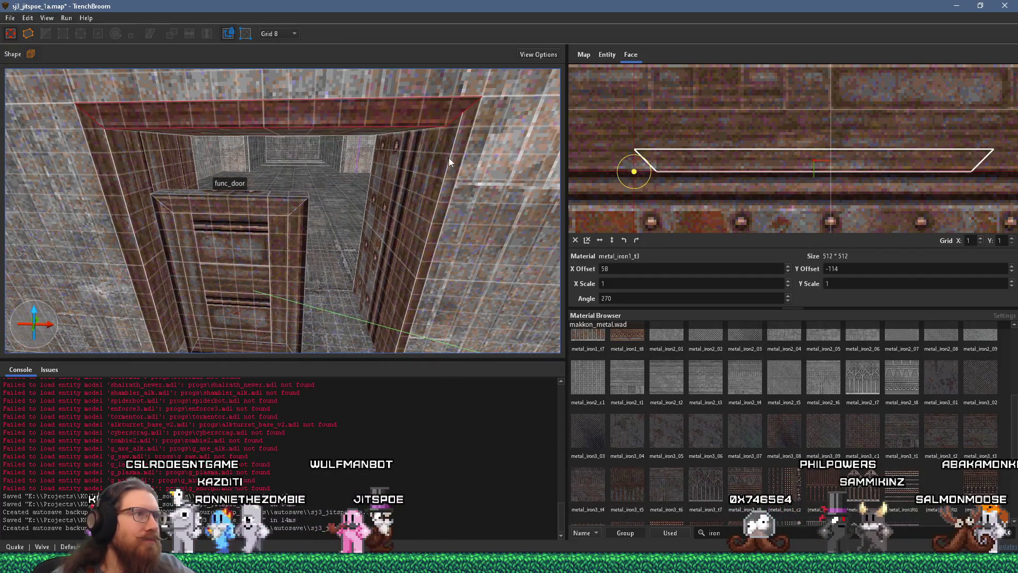
# Step: Inspect the right door jamb, the ceiling piece and a door-frame face by selecting each
pyautogui.click(446, 159)
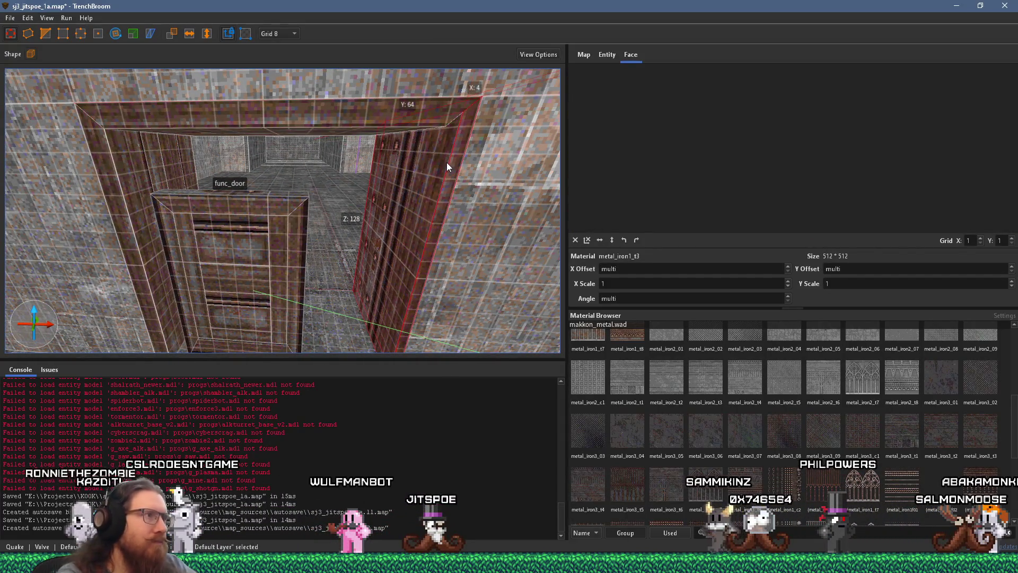
pyautogui.press('Escape')
pyautogui.scroll(4, 371, 172)
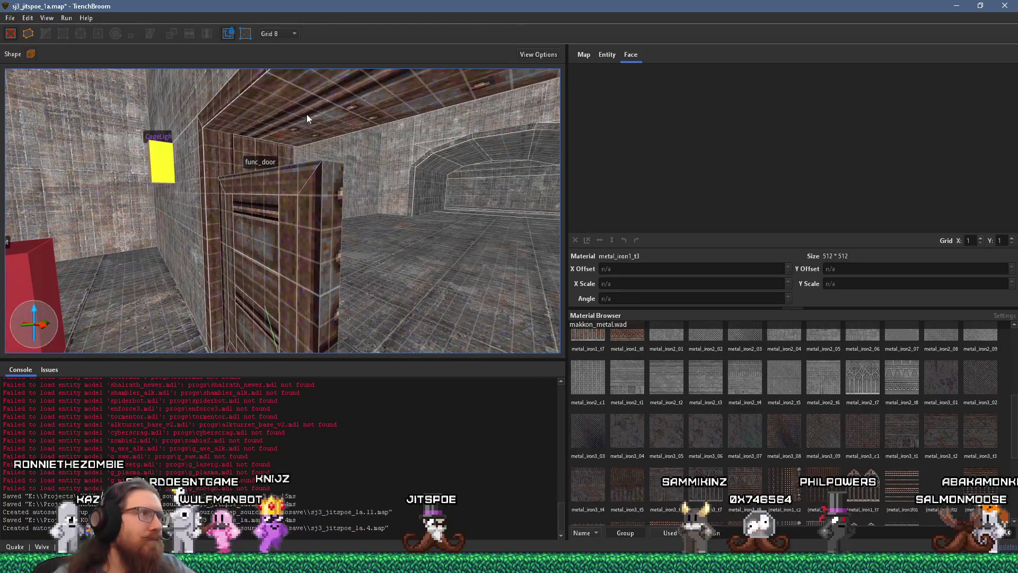
pyautogui.scroll(6, 307, 114)
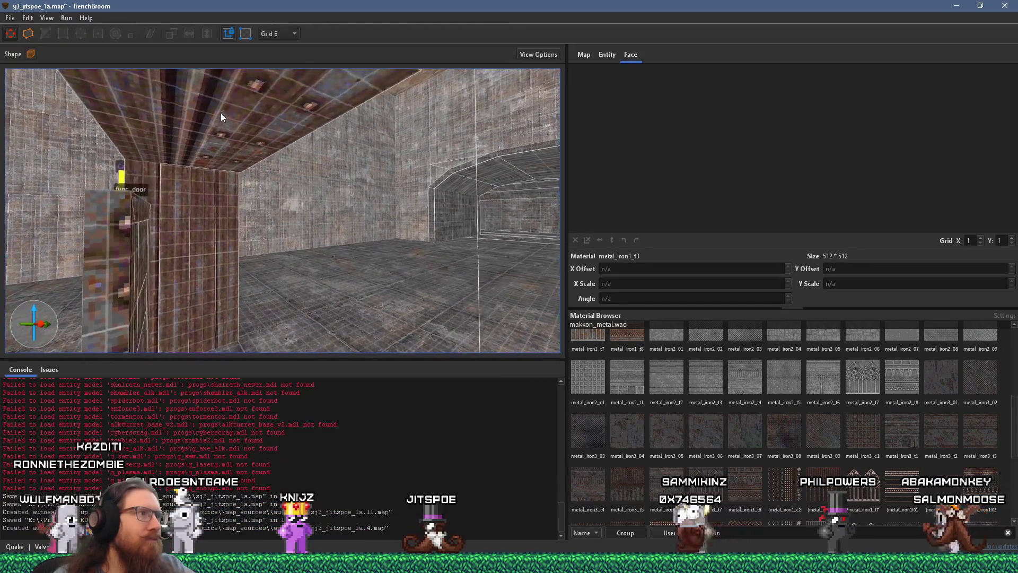
pyautogui.scroll(3, 220, 112)
pyautogui.click(171, 181)
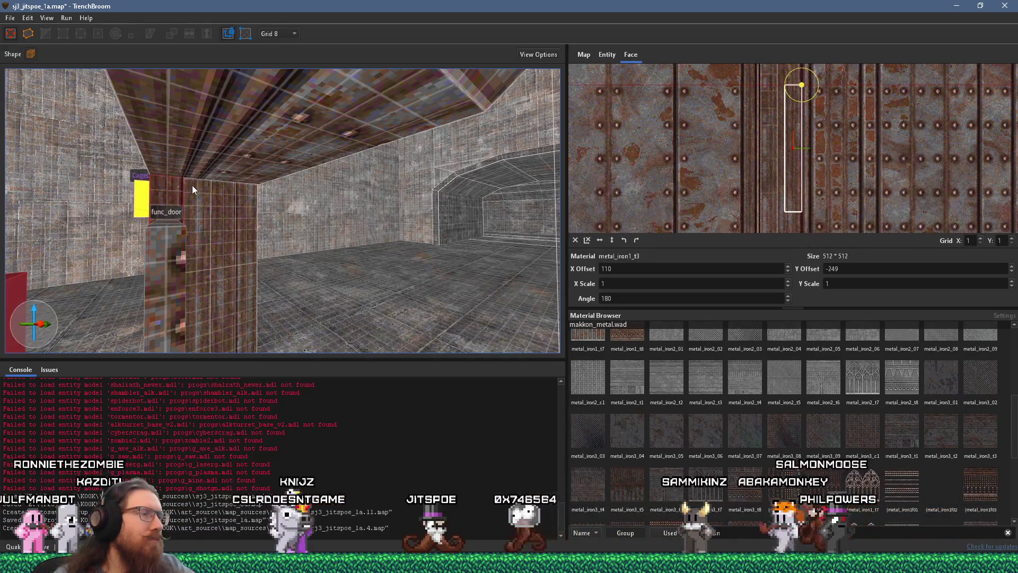
pyautogui.click(211, 151)
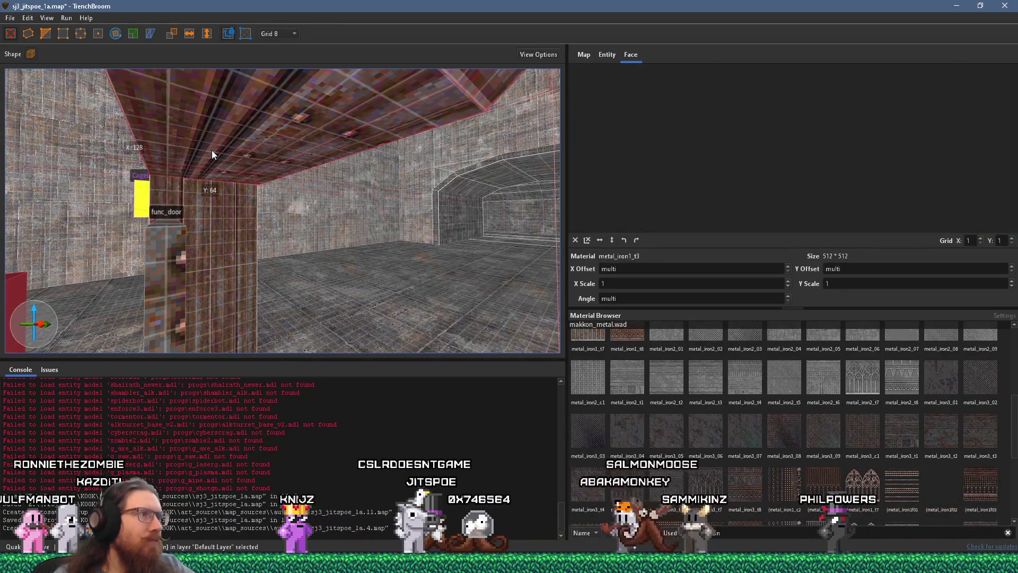
pyautogui.press('Escape')
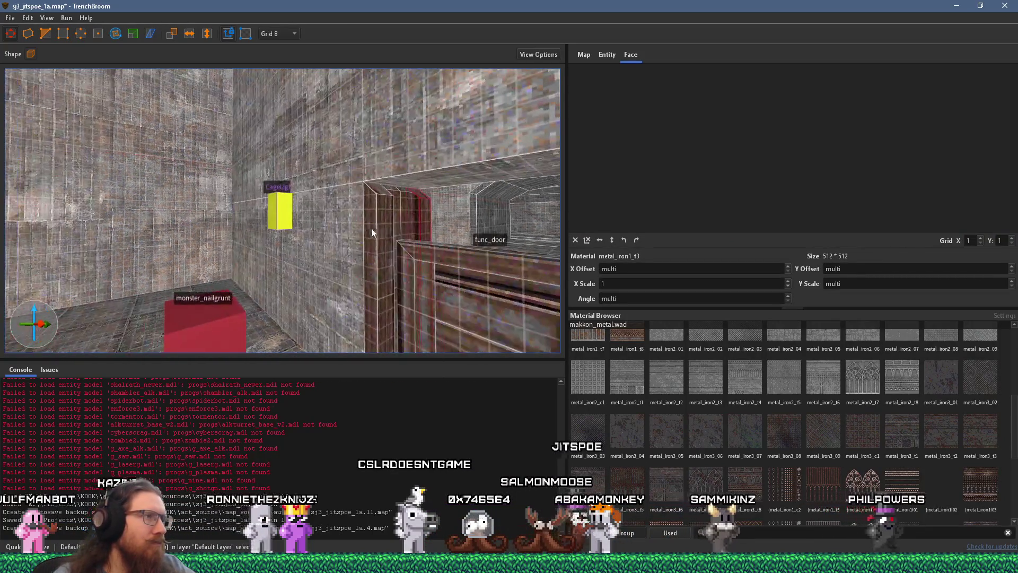
pyautogui.click(373, 228)
pyautogui.keyDown('shift'); pyautogui.click(373, 228); pyautogui.keyUp('shift')
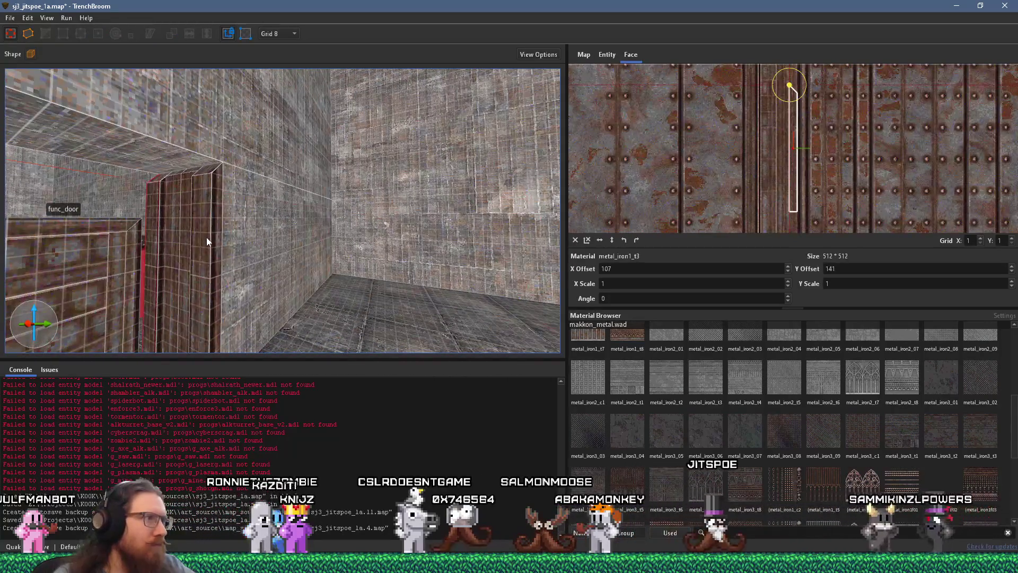
# Step: Fly toward the func_door and select the frame pillar's narrow side face
pyautogui.press('w')
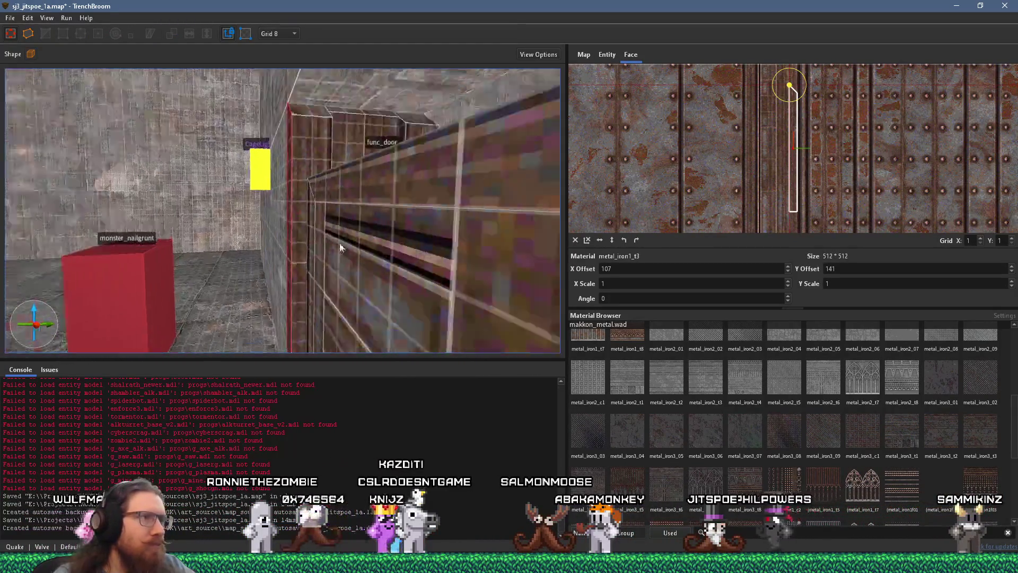
pyautogui.press('w')
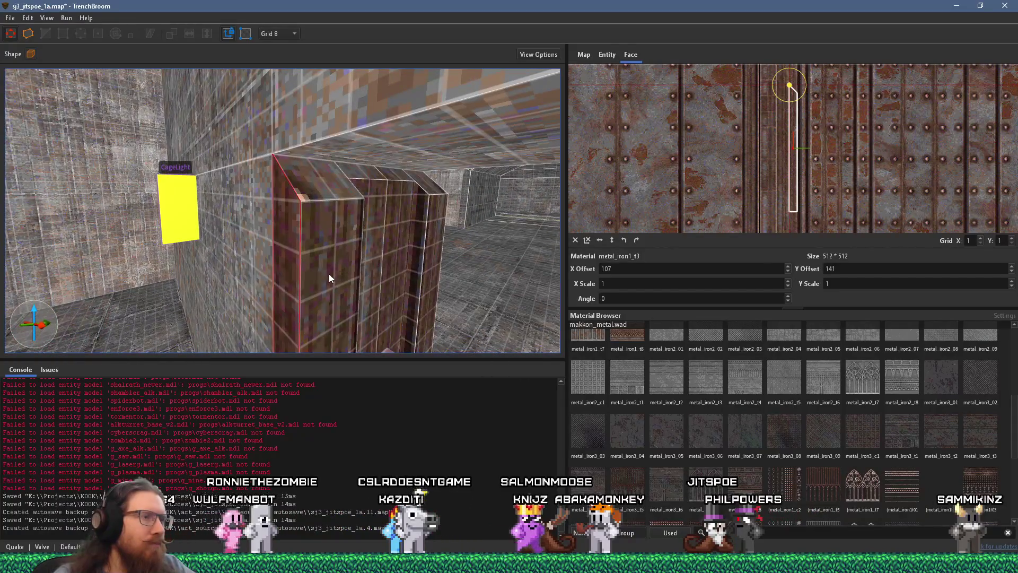
pyautogui.press('w')
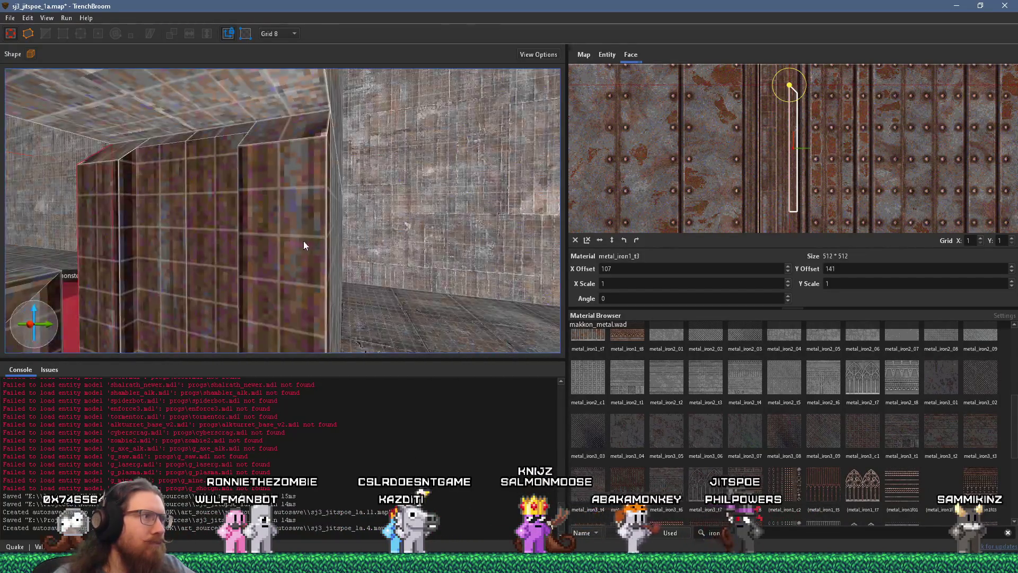
pyautogui.press('w')
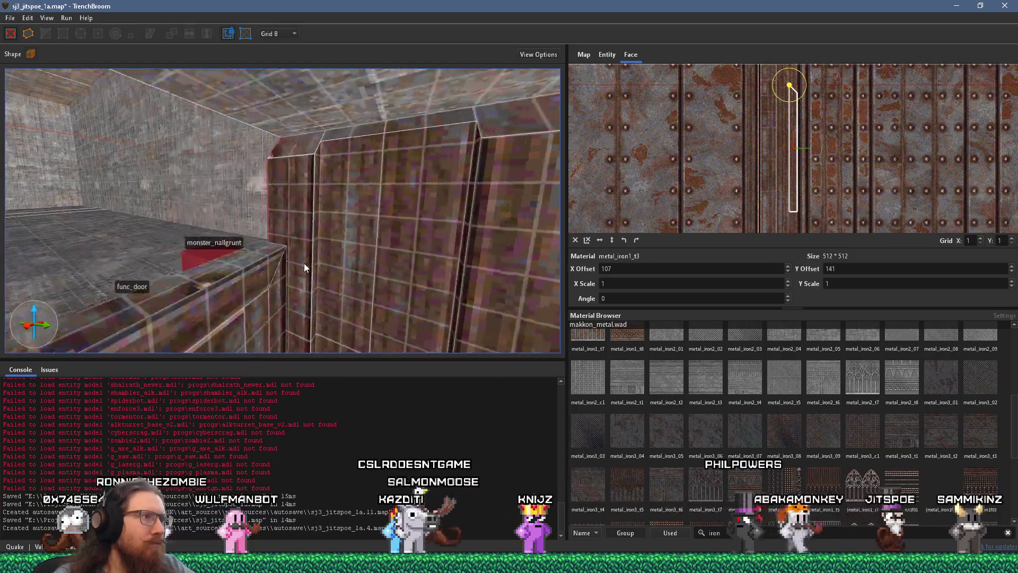
pyautogui.press('w')
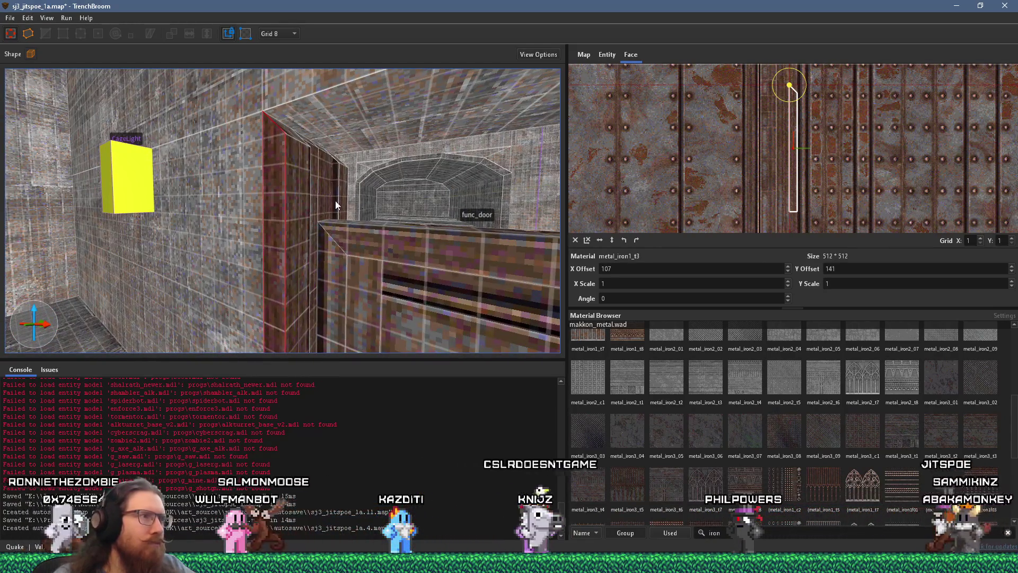
pyautogui.keyDown('shift'); pyautogui.click(336, 201); pyautogui.keyUp('shift')
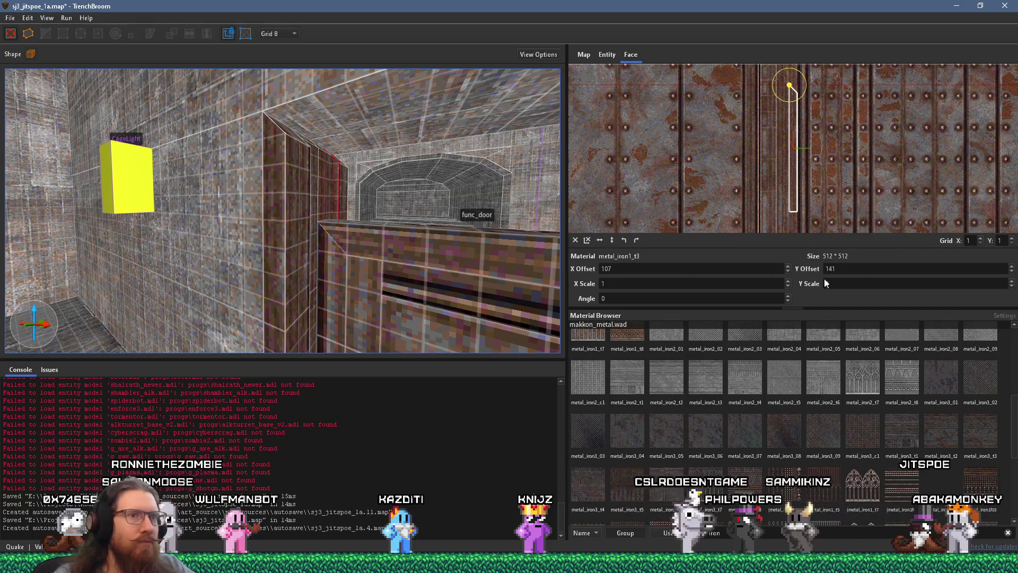
# Step: Frame the view beside the pillar and set the frame face's X offset to 627
pyautogui.scroll(20, 743, 269)
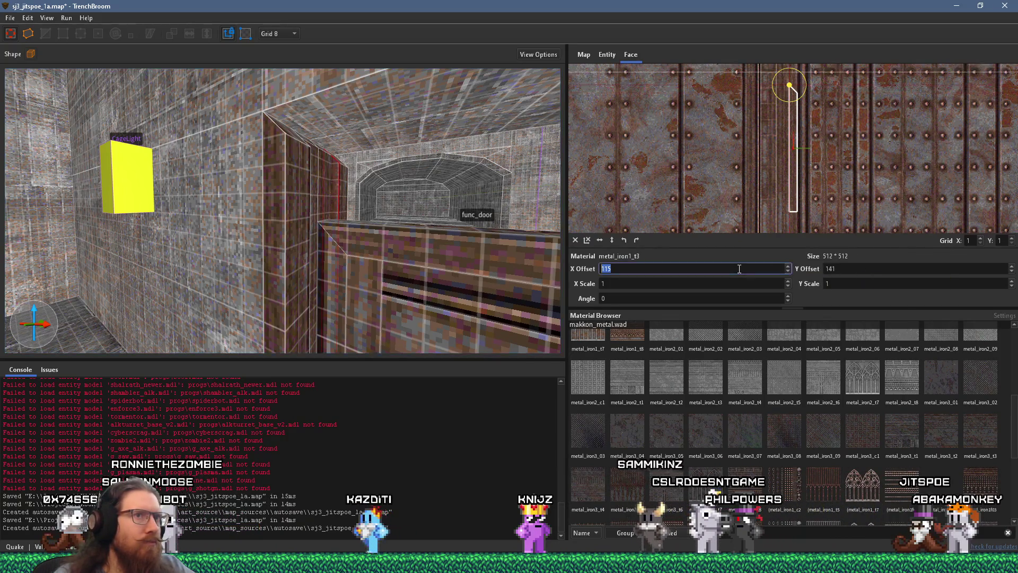
pyautogui.scroll(14, 739, 270)
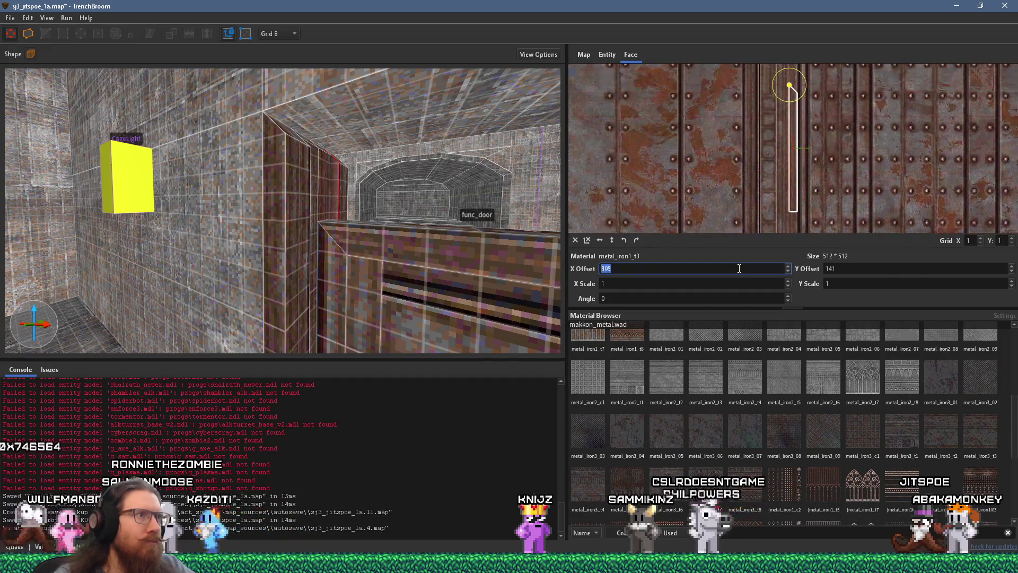
pyautogui.press('w')
pyautogui.press('s')
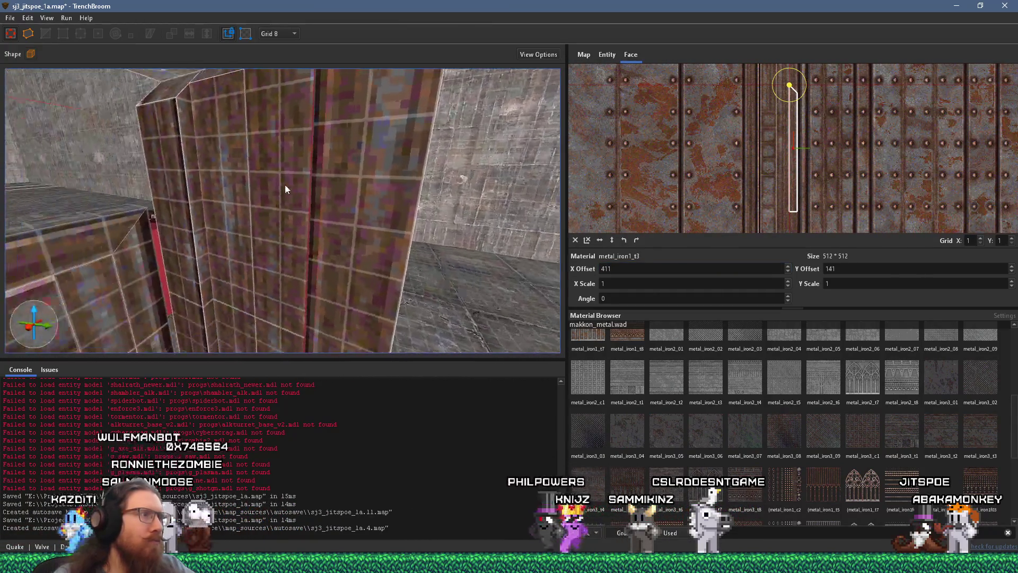
pyautogui.press('s')
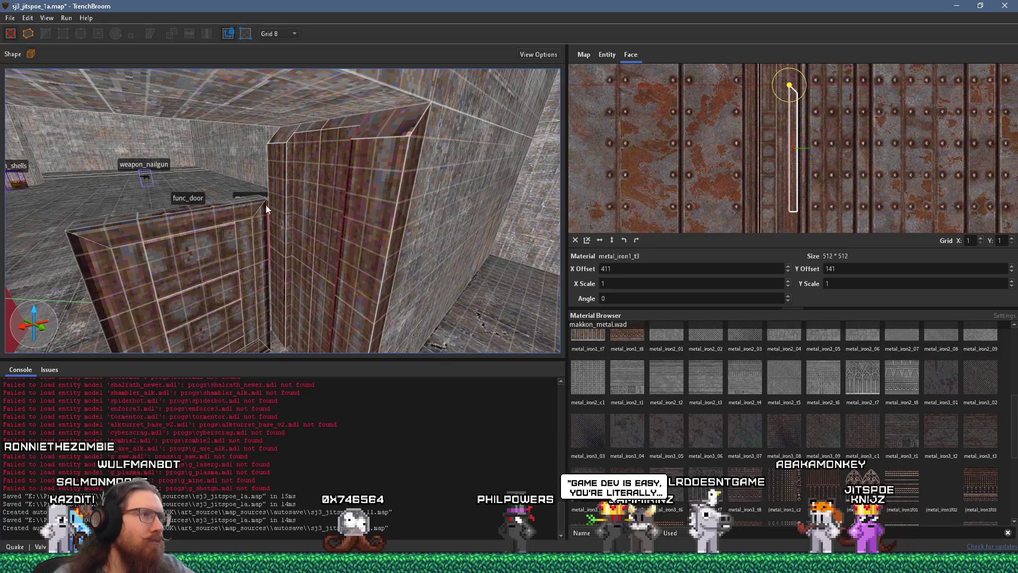
pyautogui.press('w')
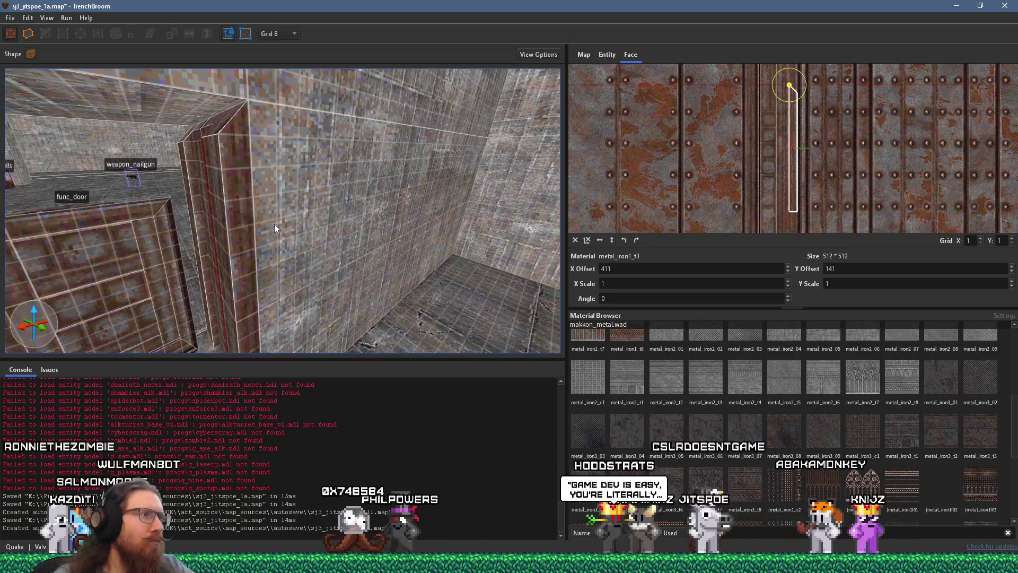
pyautogui.press('s')
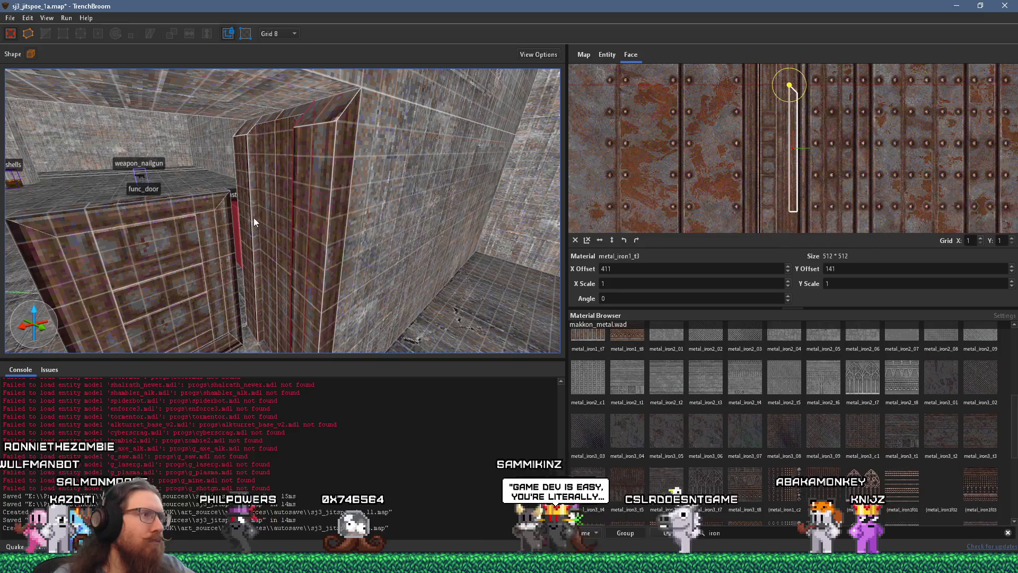
pyautogui.press('d')
pyautogui.press('a')
pyautogui.press('w')
pyautogui.press('d')
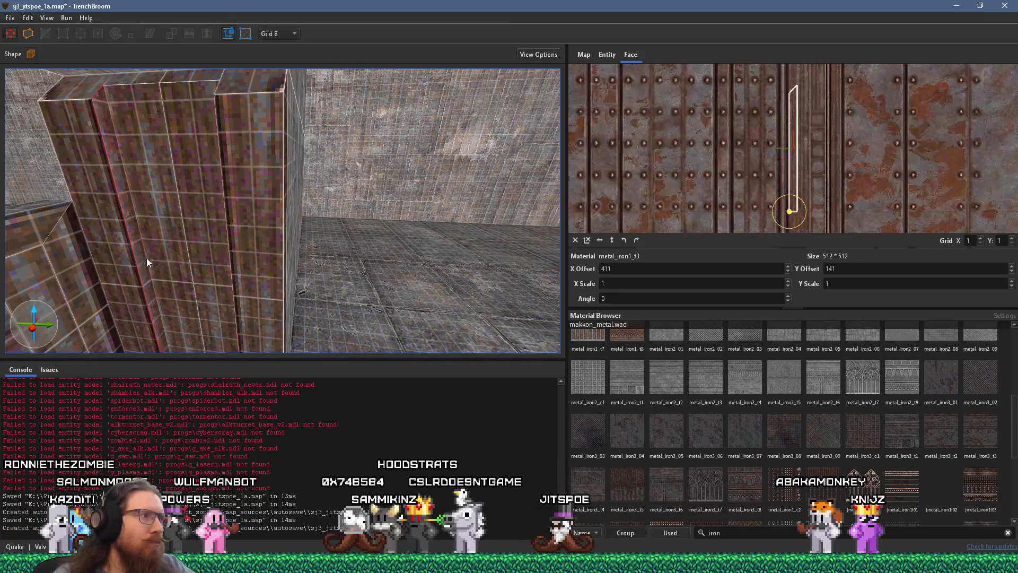
pyautogui.write('627')
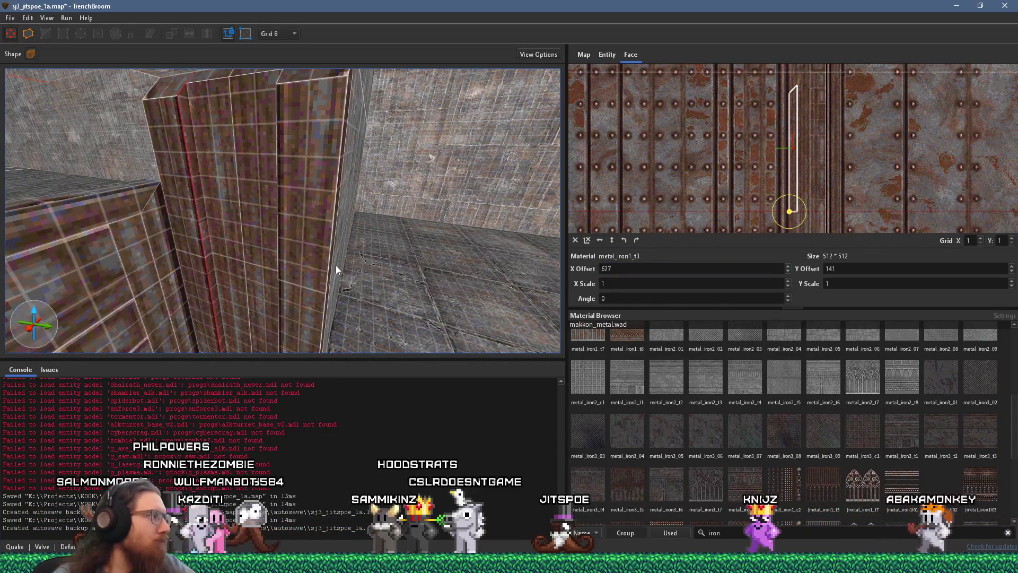
pyautogui.write('w')
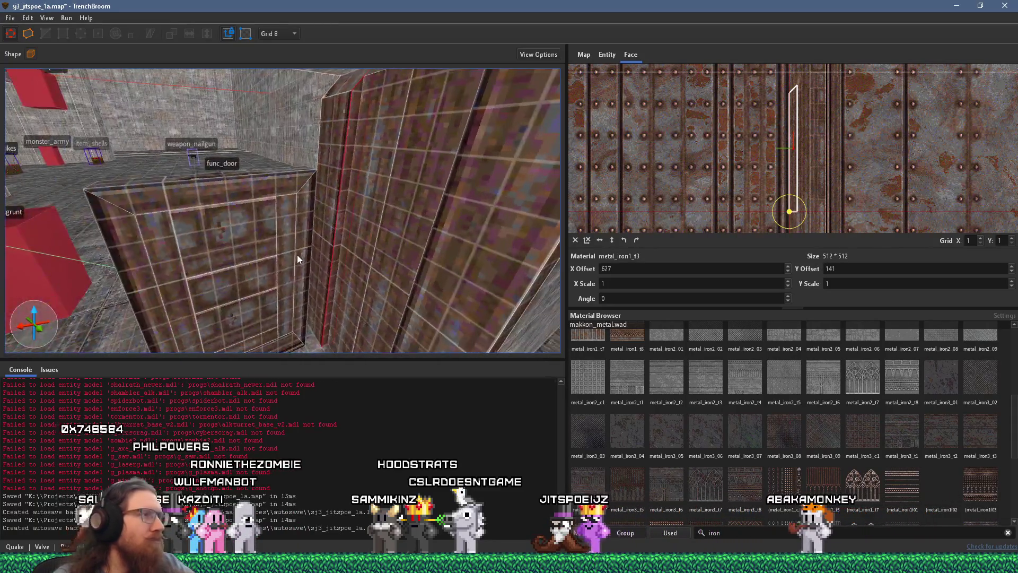
pyautogui.write('w')
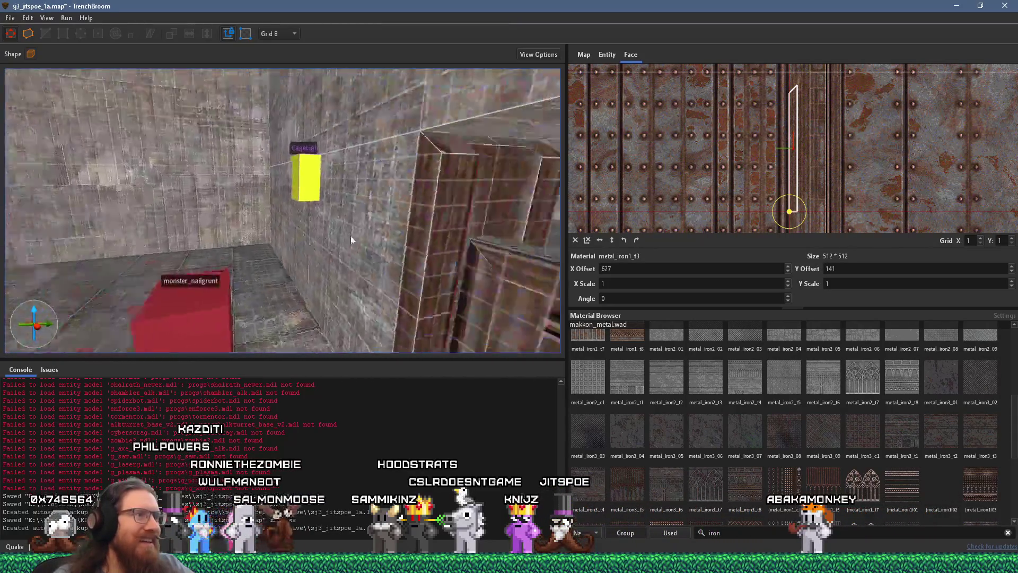
# Step: Fly through the doorway into the next room and select the brick pillar brush
pyautogui.press('Escape')
pyautogui.press('w')
pyautogui.click(171, 215)
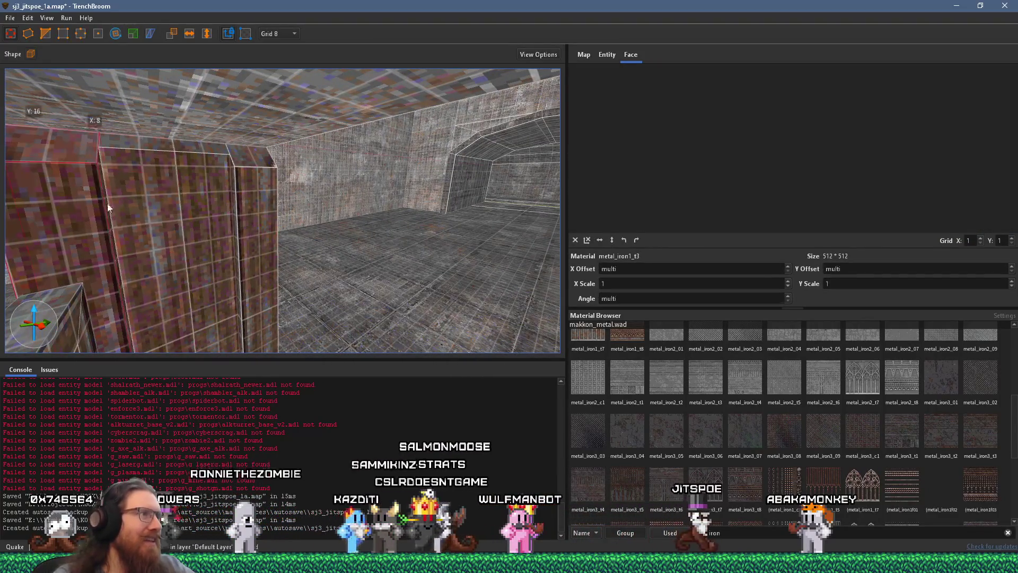
# Step: Convert the brick pillar brush into a func_detail entity
pyautogui.rightClick(245, 196)
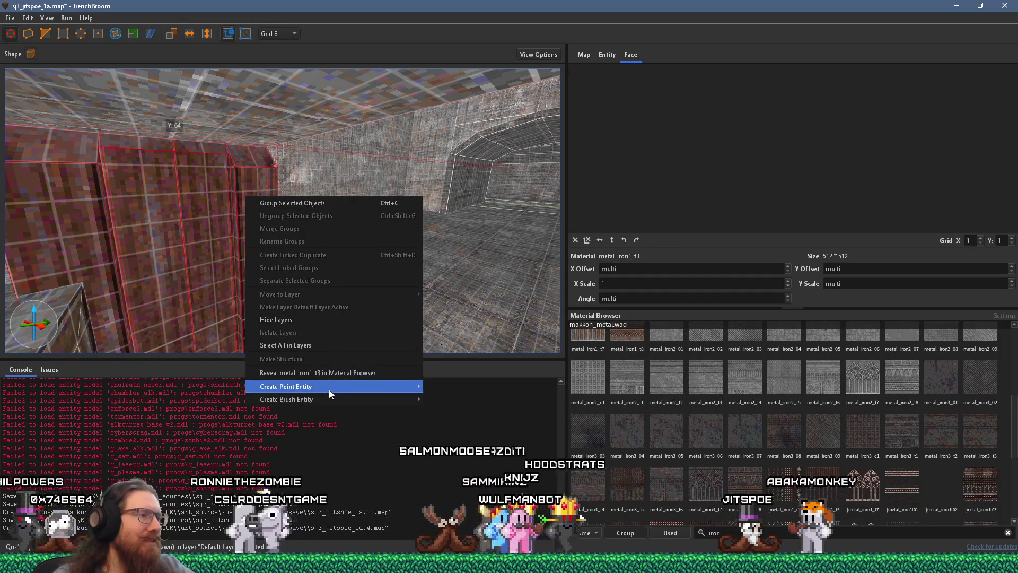
pyautogui.moveTo(331, 397)
pyautogui.moveTo(451, 399)
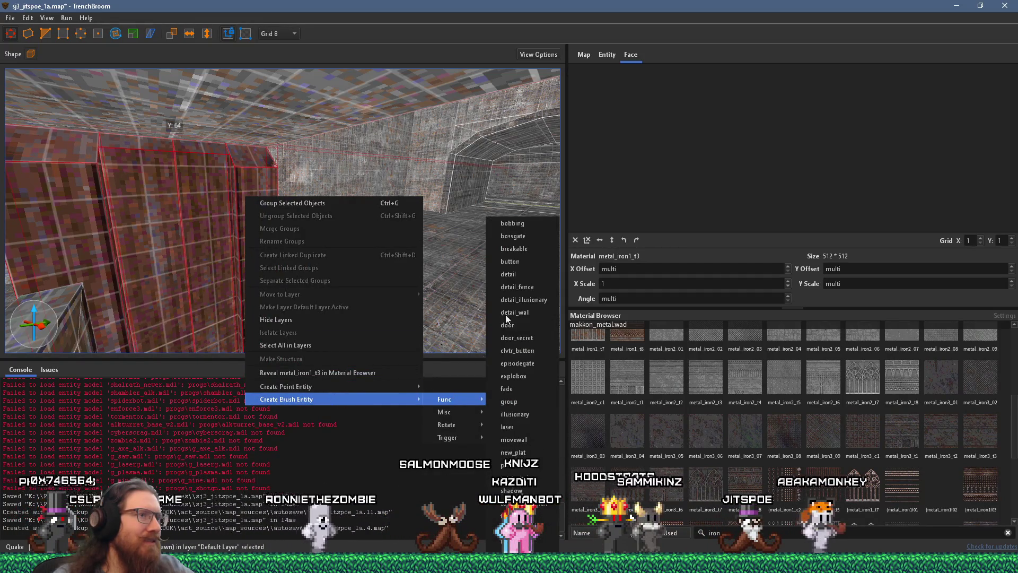
pyautogui.click(523, 274)
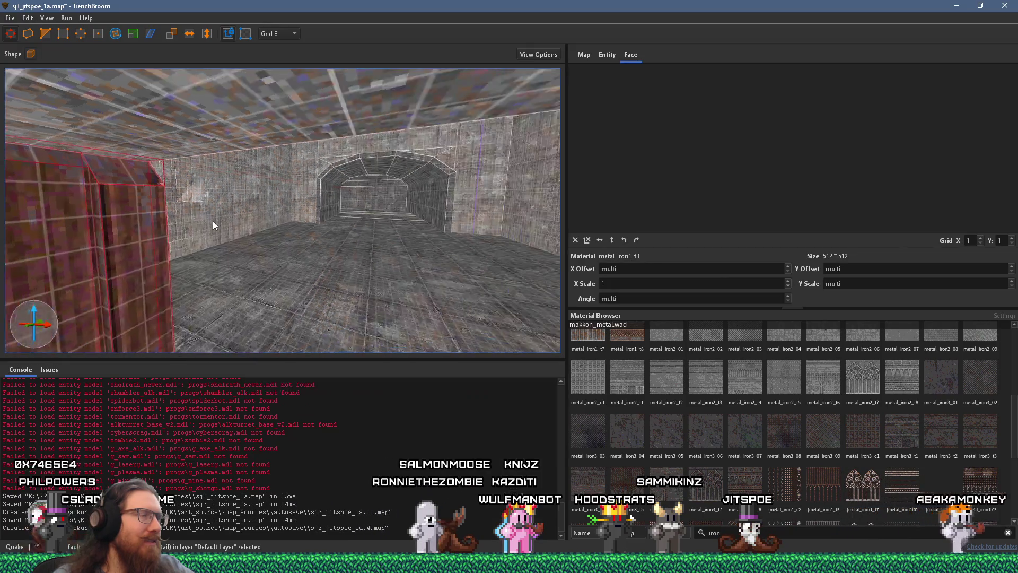
# Step: Lift the func_detail slab above the door frame and slide it along the doorway top
pyautogui.moveTo(246, 199)
pyautogui.mouseDown()
pyautogui.moveTo(267, 205)
pyautogui.moveTo(285, 193)
pyautogui.mouseUp()
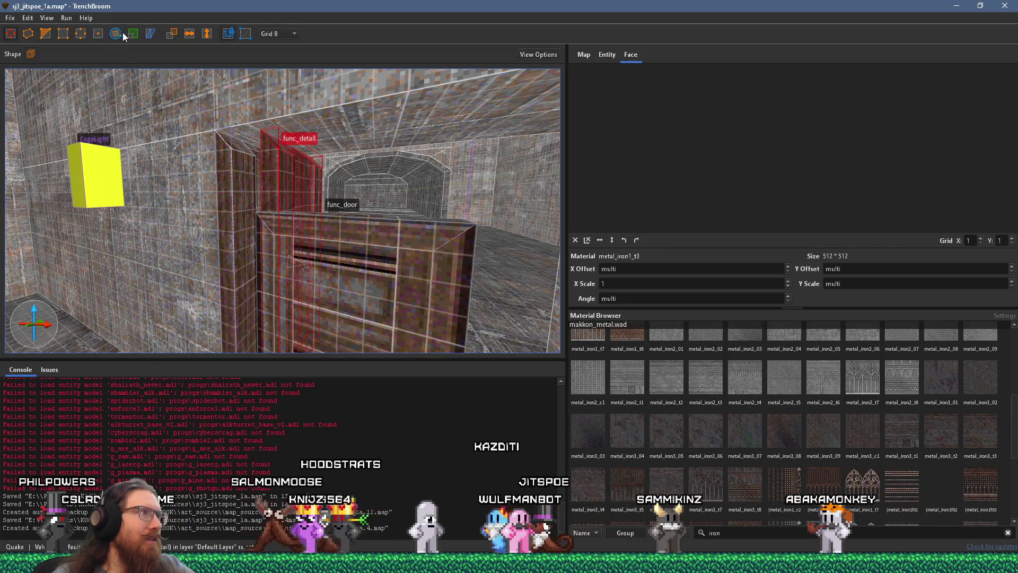
pyautogui.moveTo(241, 125)
pyautogui.mouseDown()
pyautogui.moveTo(403, 229)
pyautogui.moveTo(437, 328)
pyautogui.moveTo(432, 361)
pyautogui.mouseUp()
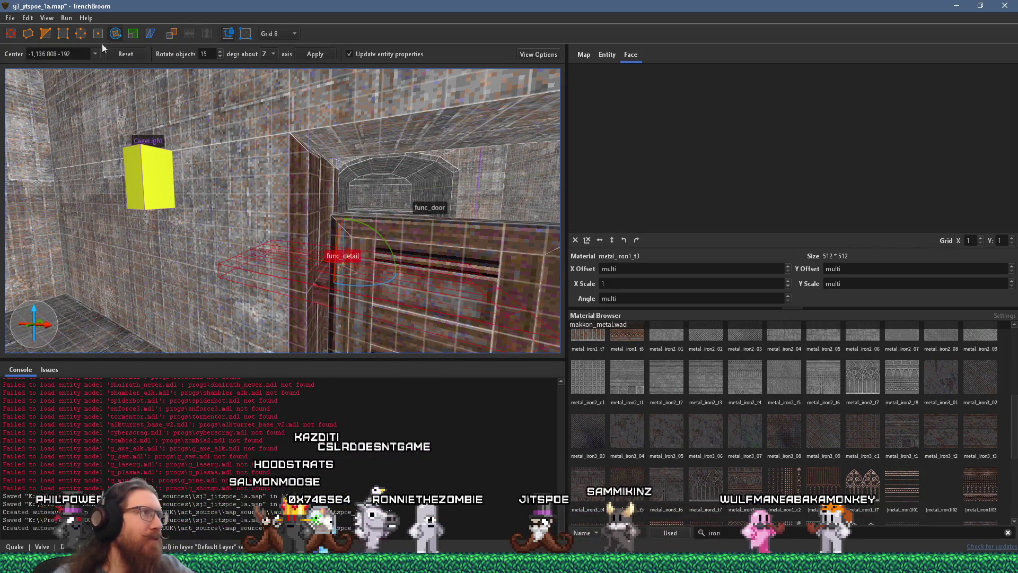
pyautogui.moveTo(315, 261)
pyautogui.mouseDown()
pyautogui.moveTo(311, 130)
pyautogui.moveTo(313, 149)
pyautogui.mouseUp()
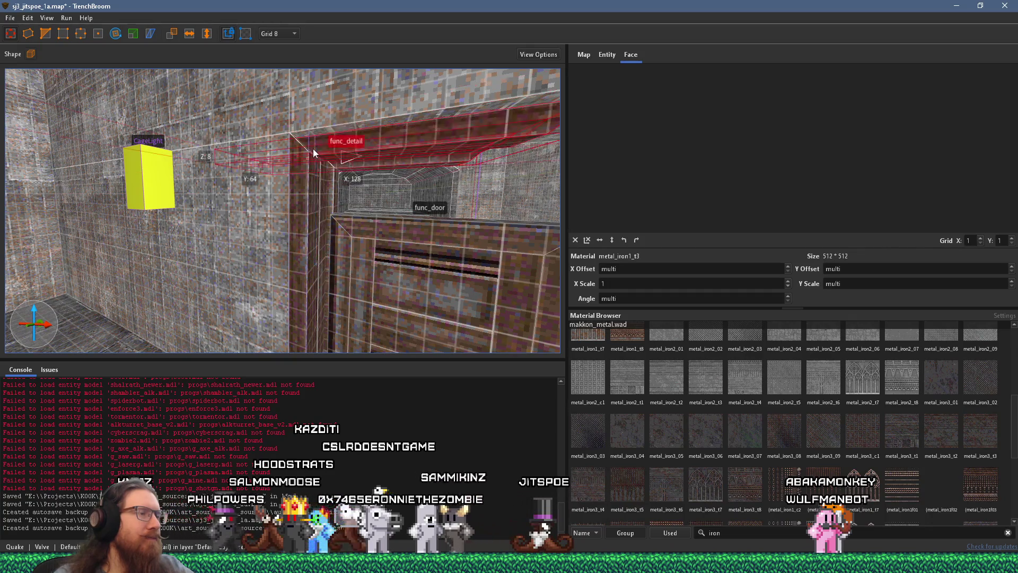
pyautogui.moveTo(227, 193); pyautogui.dragTo(464, 198)
pyautogui.scroll(-5, 398, 235)
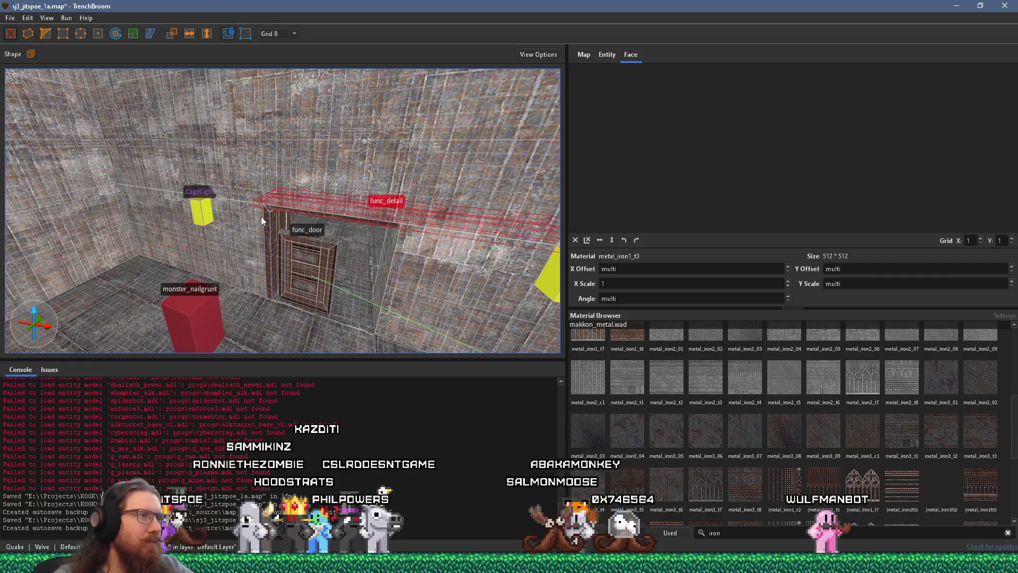
pyautogui.scroll(6, 263, 212)
pyautogui.scroll(-5, 260, 200)
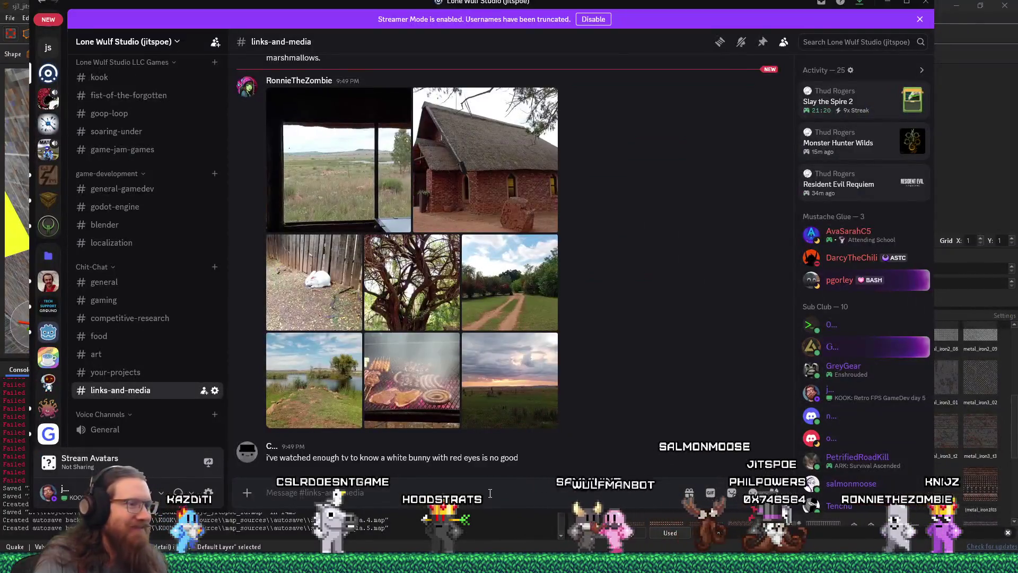
# Step: Start a reply to the white bunny message and search GIFs for 'monty python rabbit'
pyautogui.moveTo(673, 458)
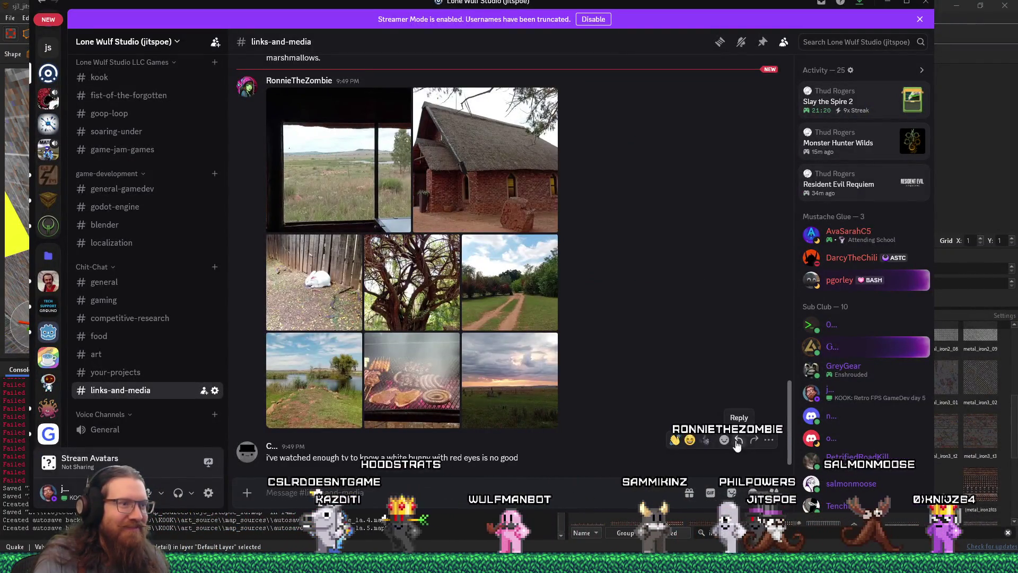
pyautogui.click(739, 440)
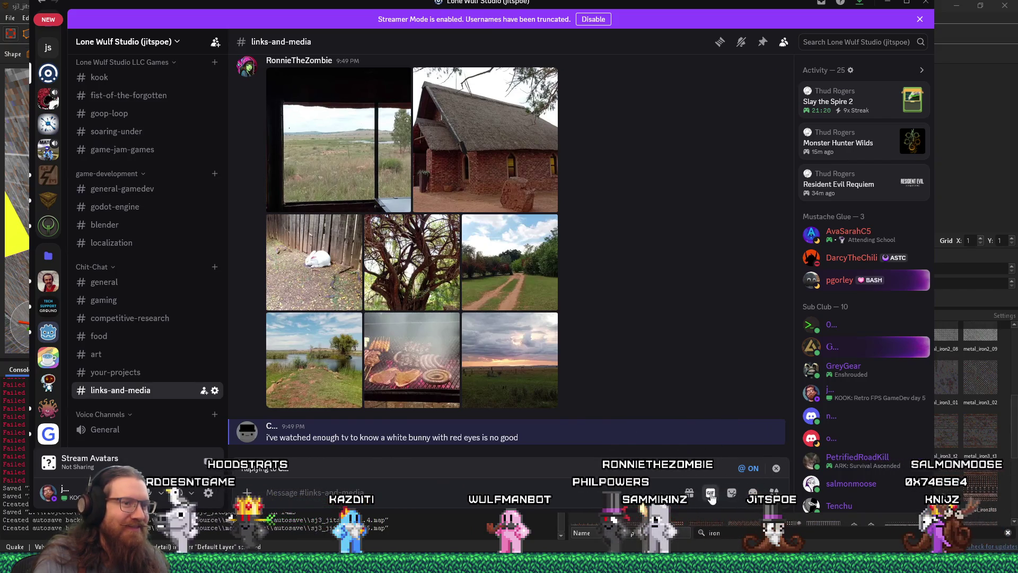
pyautogui.click(711, 492)
pyautogui.write('monty')
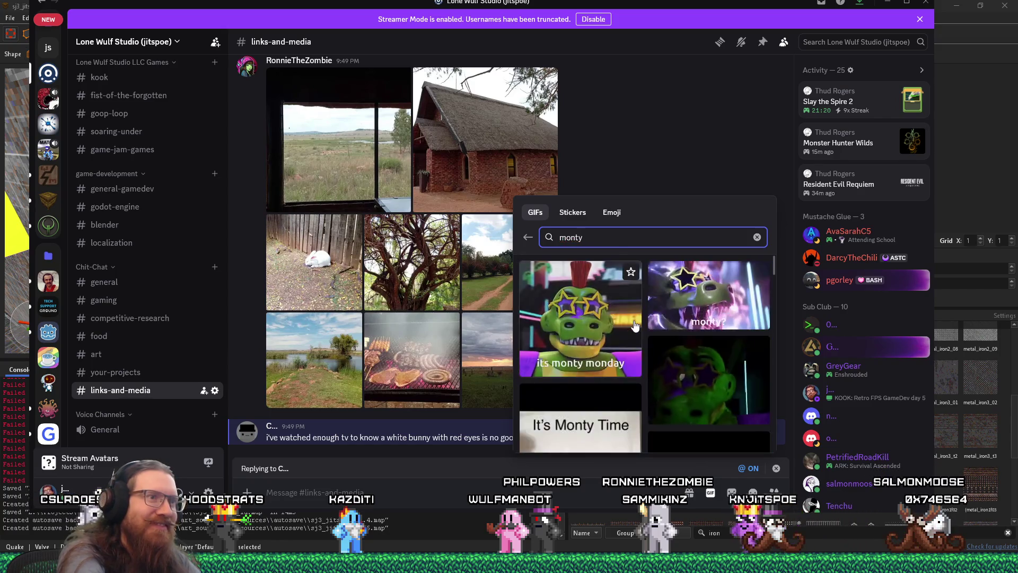
pyautogui.write(' python rabbit')
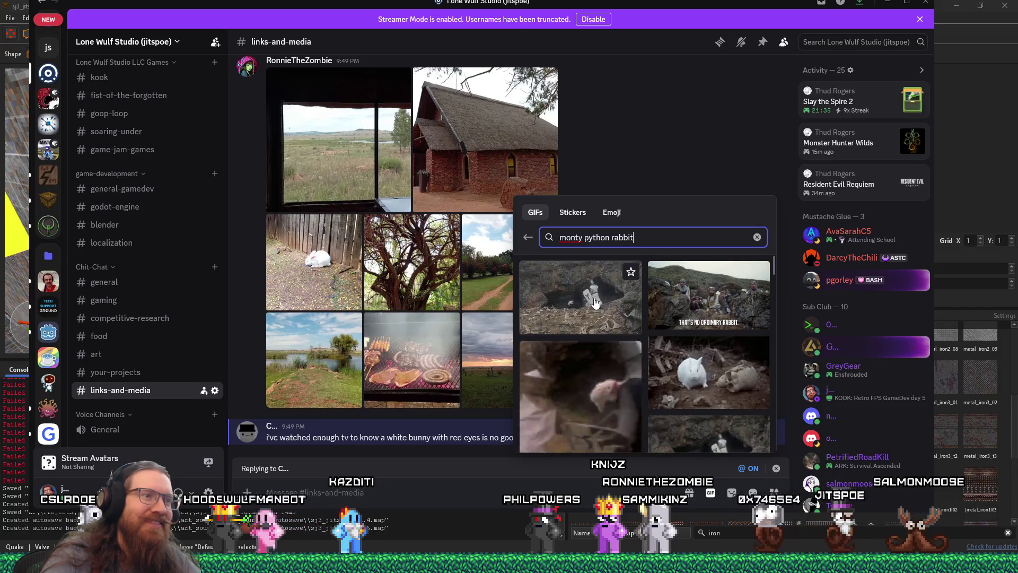
# Step: Send the rabbit cave GIF and put Discord away to return to TrenchBroom
pyautogui.click(587, 399)
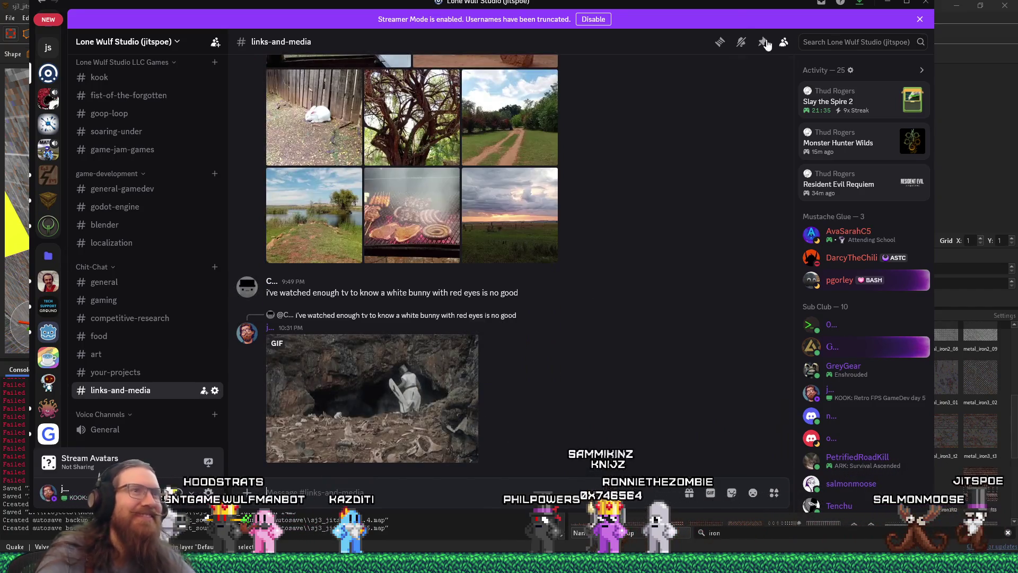
pyautogui.moveTo(628, 6); pyautogui.dragTo(578, 22)
pyautogui.click(838, 17)
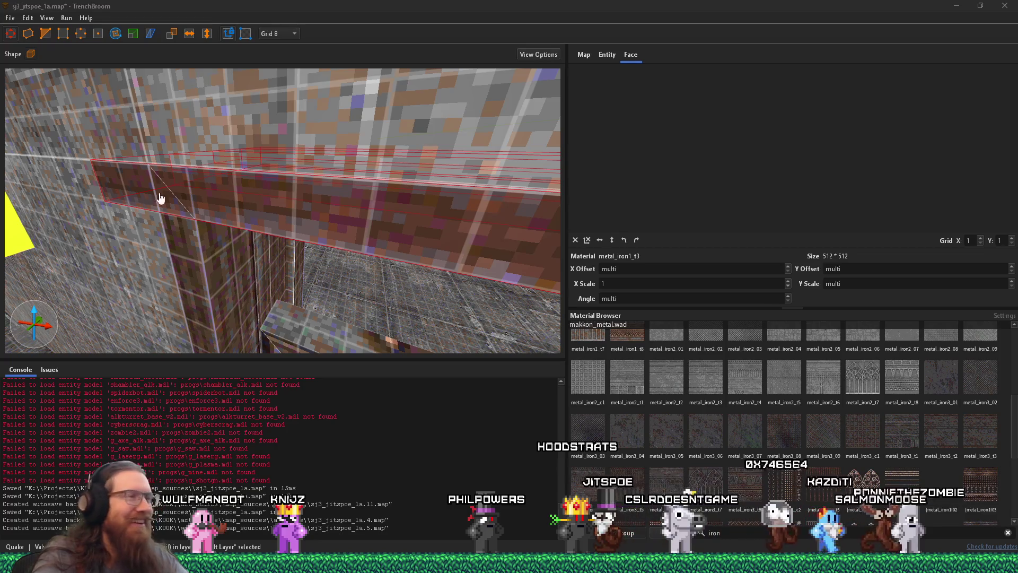
# Step: Fly the camera over the door into the corridor and select the func_detail frame brush
pyautogui.moveTo(285, 254)
pyautogui.mouseDown()
pyautogui.moveTo(264, 223)
pyautogui.moveTo(177, 182)
pyautogui.moveTo(208, 194)
pyautogui.moveTo(92, 196)
pyautogui.mouseUp()
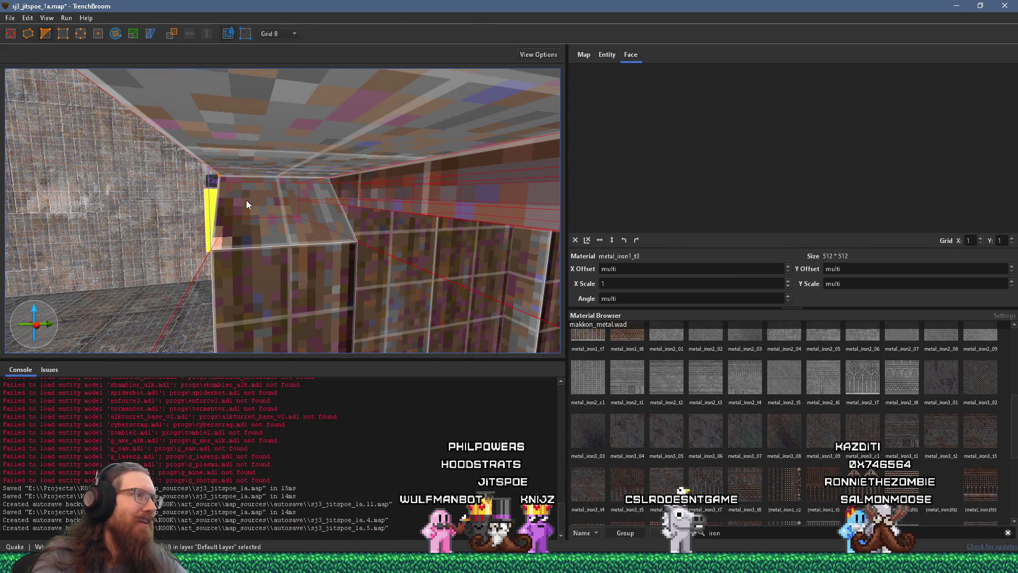
pyautogui.scroll(5, 273, 203)
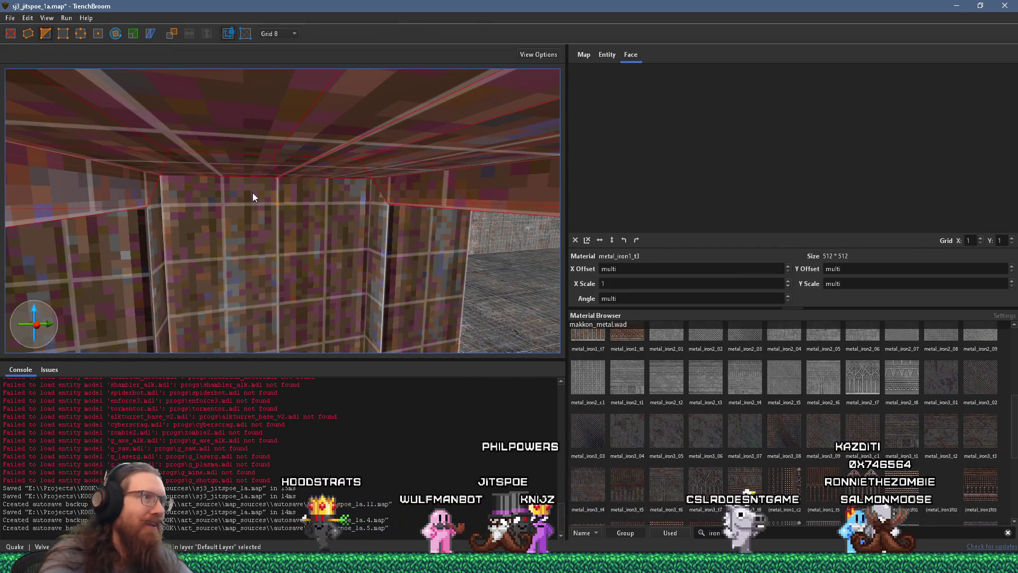
pyautogui.scroll(-5, 411, 219)
pyautogui.moveTo(411, 220)
pyautogui.mouseDown()
pyautogui.moveTo(355, 225)
pyautogui.moveTo(413, 185)
pyautogui.moveTo(409, 156)
pyautogui.moveTo(419, 151)
pyautogui.mouseUp()
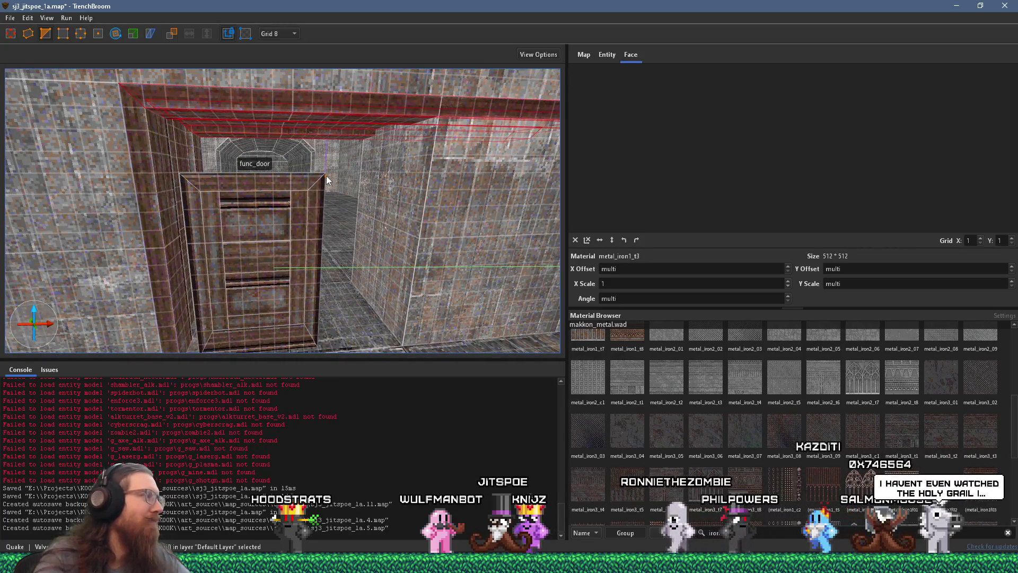
pyautogui.moveTo(326, 176)
pyautogui.mouseDown()
pyautogui.moveTo(270, 174)
pyautogui.moveTo(218, 192)
pyautogui.mouseUp()
pyautogui.press('Escape')
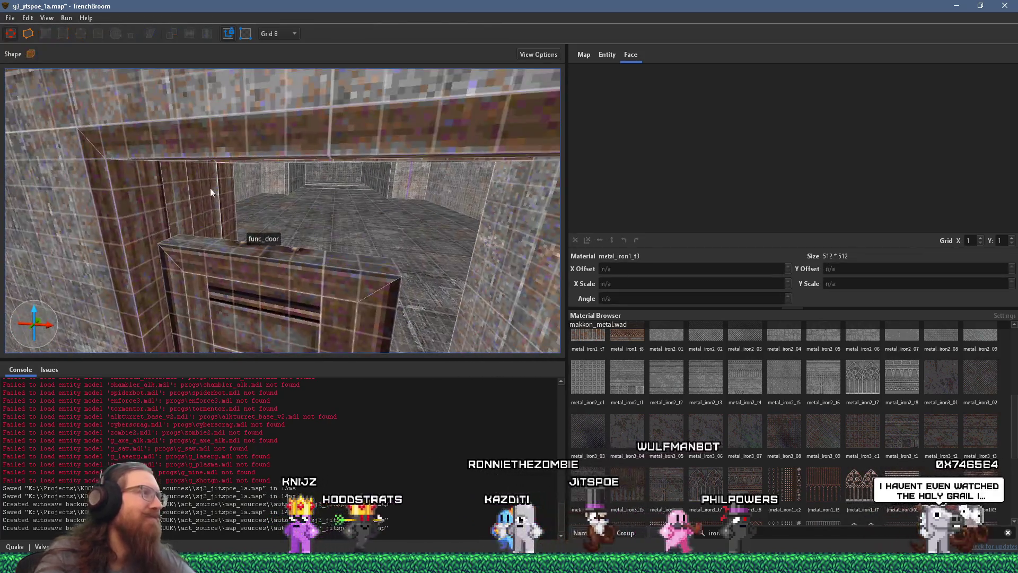
pyautogui.click(219, 192)
pyautogui.scroll(-5, 212, 191)
# Step: Stretch the frame pillar upward until it is 128 units tall
pyautogui.press('d')
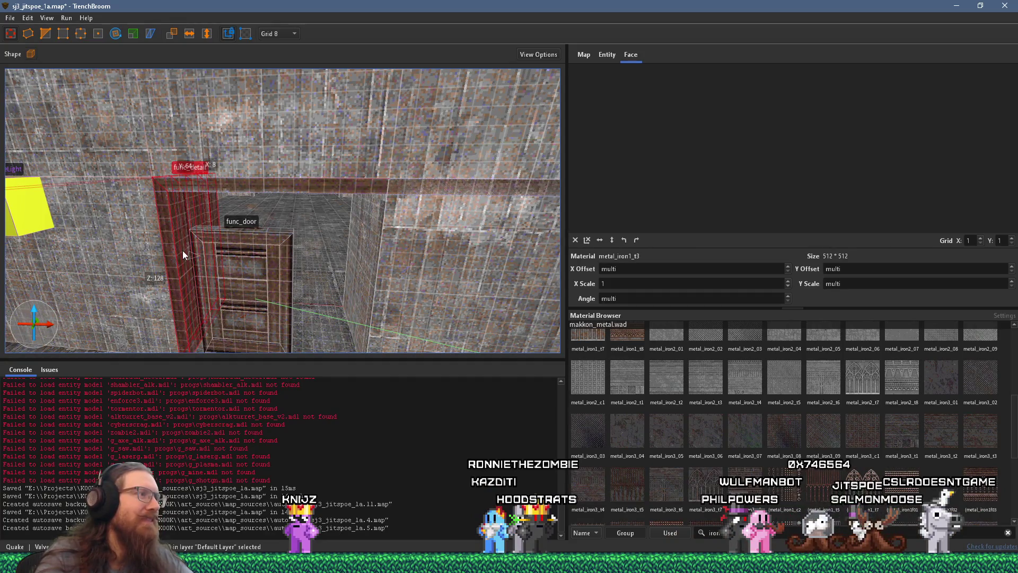
pyautogui.moveTo(179, 271)
pyautogui.mouseDown()
pyautogui.moveTo(151, 135)
pyautogui.moveTo(158, 47)
pyautogui.mouseUp()
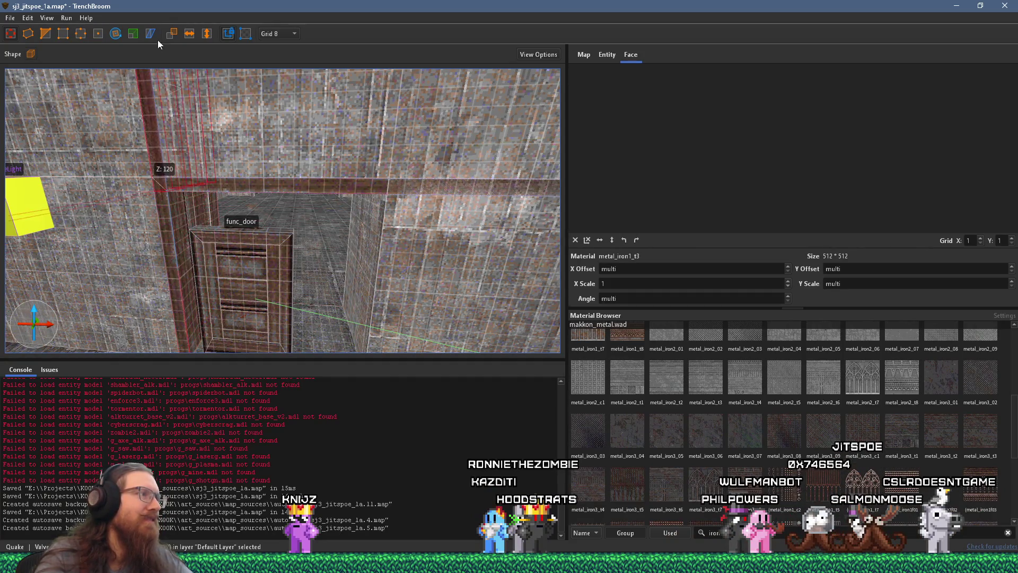
pyautogui.moveTo(164, 86); pyautogui.dragTo(202, 241)
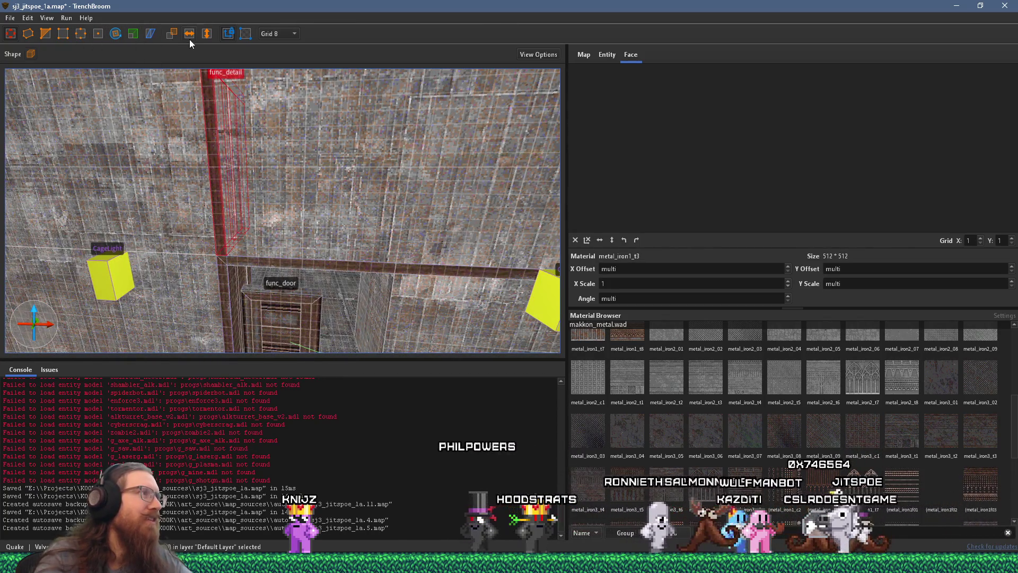
# Step: Slide the func_detail pillar along the wall, slightly right and deeper into it
pyautogui.moveTo(218, 207)
pyautogui.mouseDown()
pyautogui.moveTo(365, 219)
pyautogui.moveTo(394, 214)
pyautogui.moveTo(404, 184)
pyautogui.mouseUp()
pyautogui.scroll(-5, 393, 231)
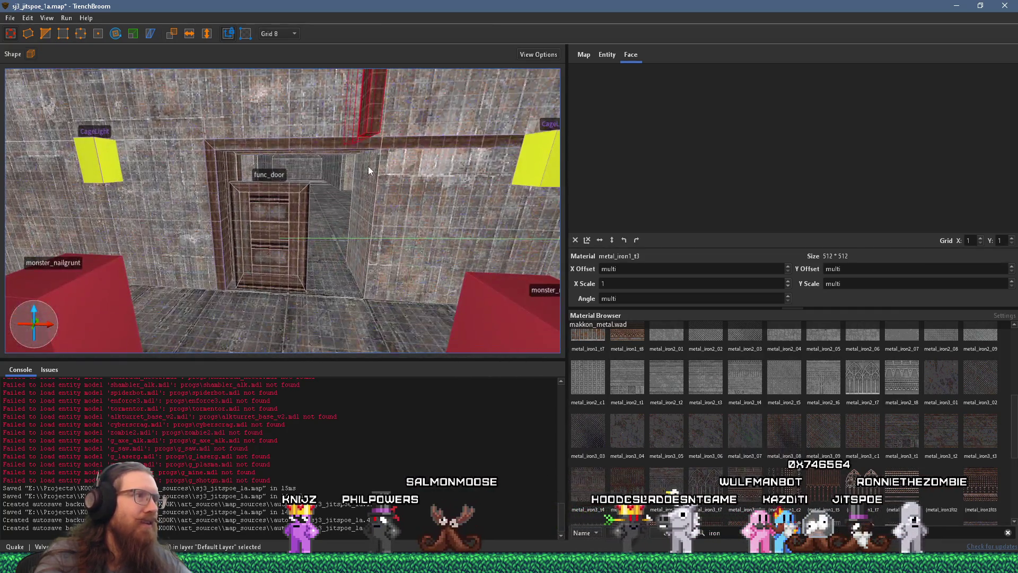
pyautogui.moveTo(309, 177)
pyautogui.mouseDown()
pyautogui.moveTo(320, 174)
pyautogui.moveTo(304, 326)
pyautogui.moveTo(316, 145)
pyautogui.moveTo(310, 159)
pyautogui.mouseUp()
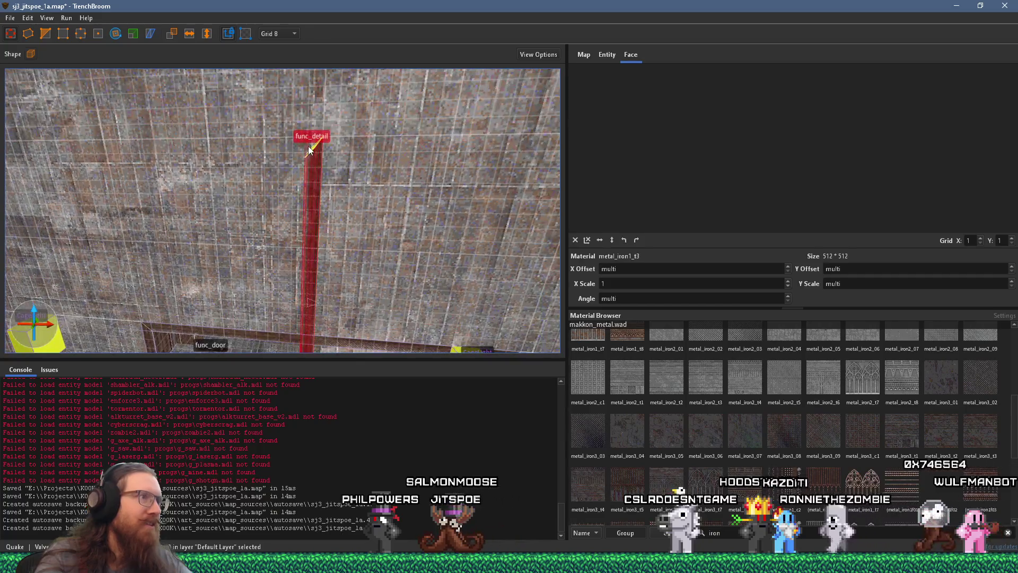
pyautogui.moveTo(300, 345); pyautogui.dragTo(299, 350)
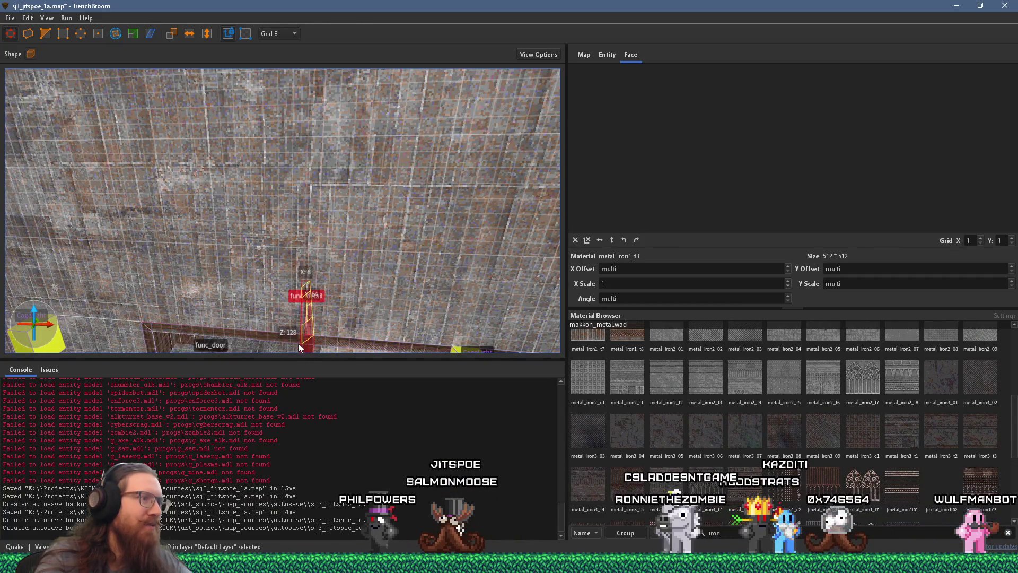
pyautogui.moveTo(301, 312)
pyautogui.mouseDown()
pyautogui.moveTo(298, 248)
pyautogui.moveTo(320, 164)
pyautogui.moveTo(314, 210)
pyautogui.moveTo(255, 238)
pyautogui.moveTo(262, 176)
pyautogui.mouseUp()
# Step: Select the func_detail wall brush and look around the room toward the yellow-lit wall
pyautogui.press('Escape')
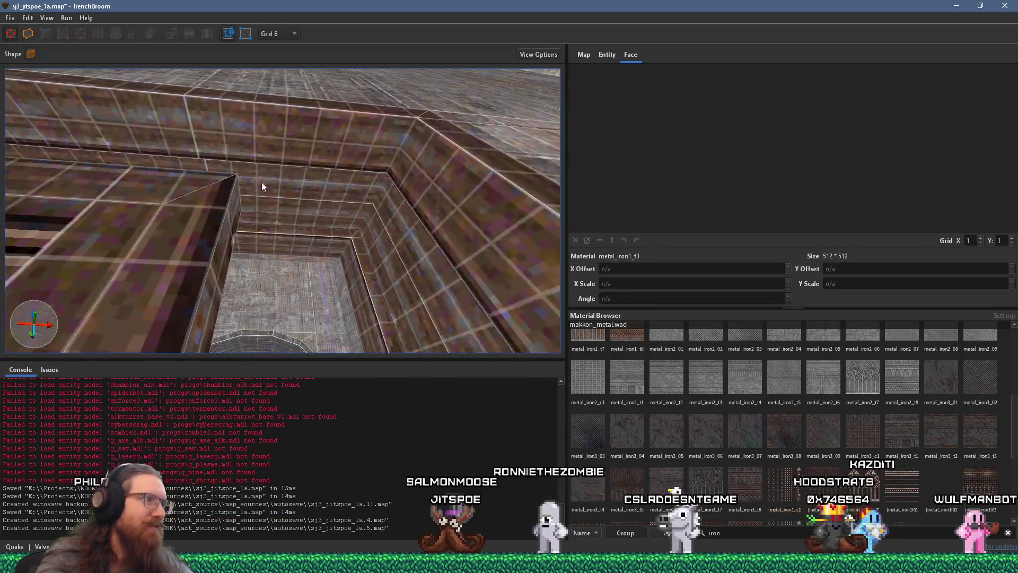
pyautogui.click(339, 156)
pyautogui.moveTo(334, 161)
pyautogui.mouseDown()
pyautogui.moveTo(303, 190)
pyautogui.moveTo(242, 137)
pyautogui.mouseUp()
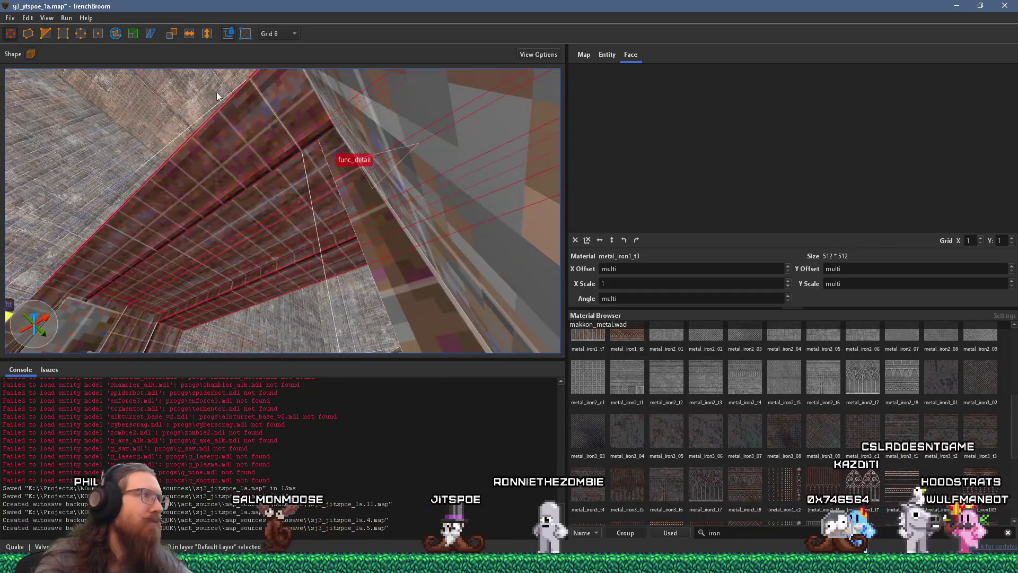
pyautogui.moveTo(191, 103)
pyautogui.mouseDown()
pyautogui.moveTo(199, 154)
pyautogui.moveTo(243, 217)
pyautogui.moveTo(235, 198)
pyautogui.mouseUp()
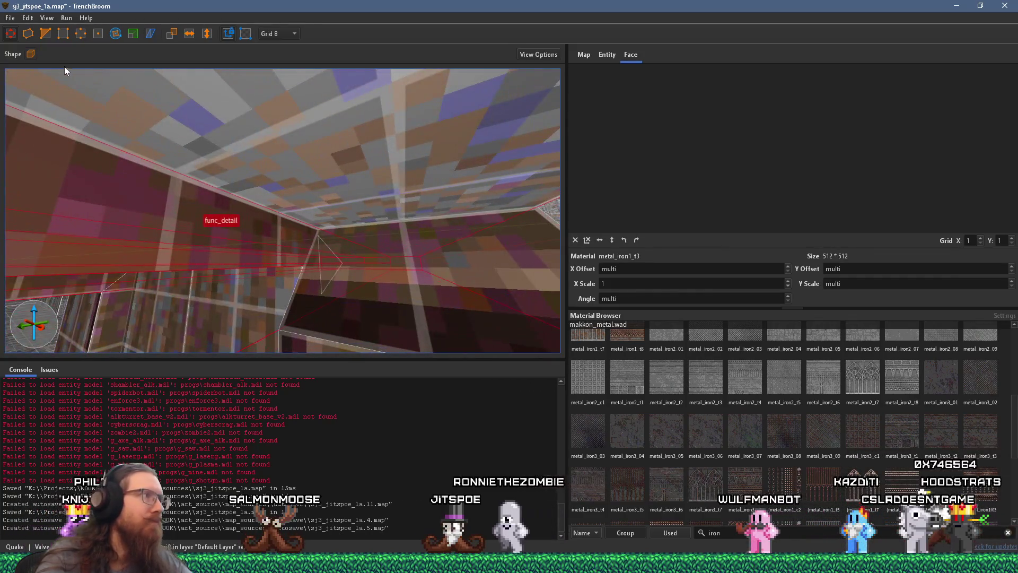
pyautogui.moveTo(381, 262)
pyautogui.mouseDown()
pyautogui.moveTo(326, 231)
pyautogui.moveTo(230, 279)
pyautogui.moveTo(237, 296)
pyautogui.mouseUp()
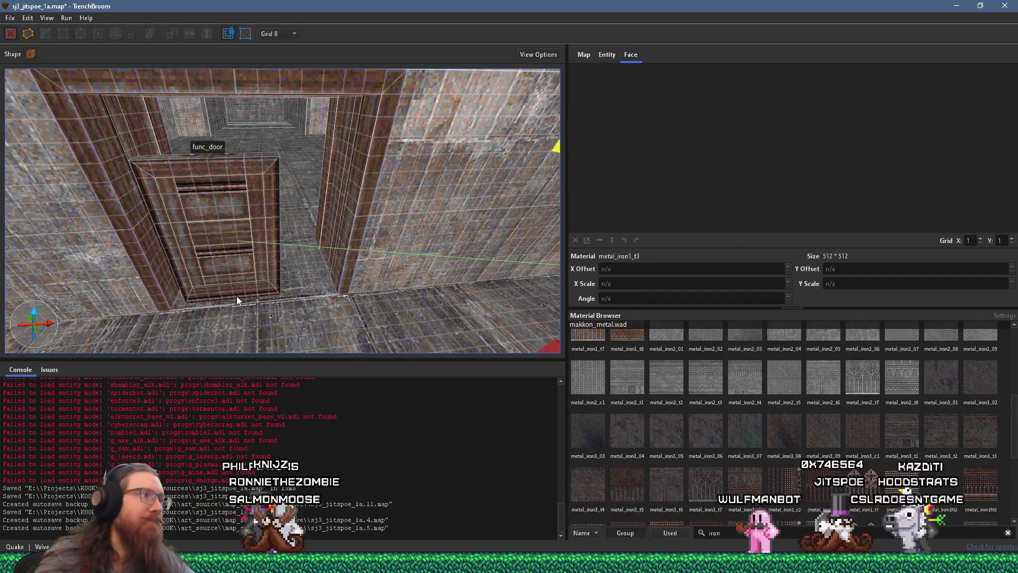
# Step: Select the func_door brushes in the doorway
pyautogui.scroll(5, 236, 296)
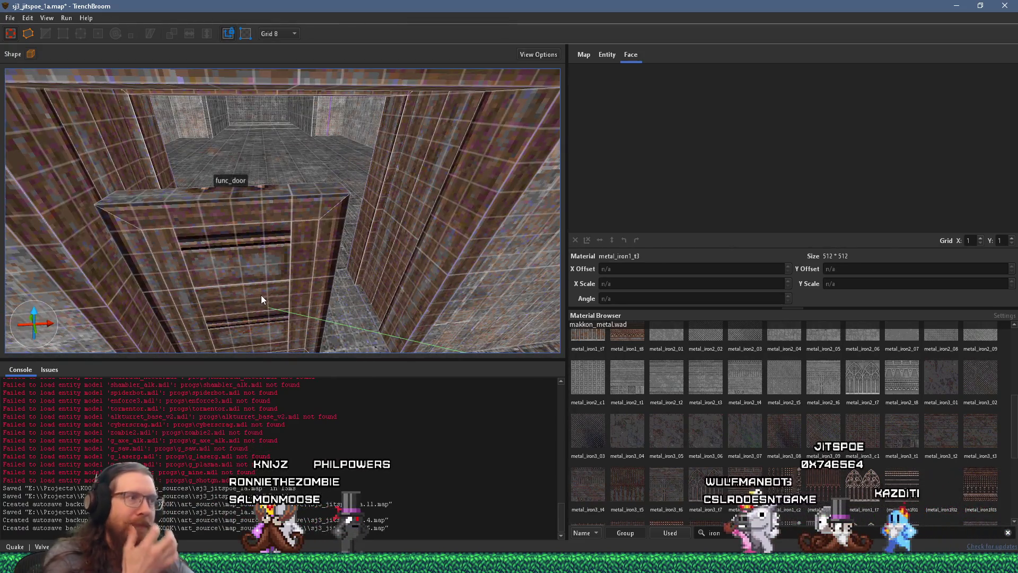
pyautogui.scroll(-5, 242, 297)
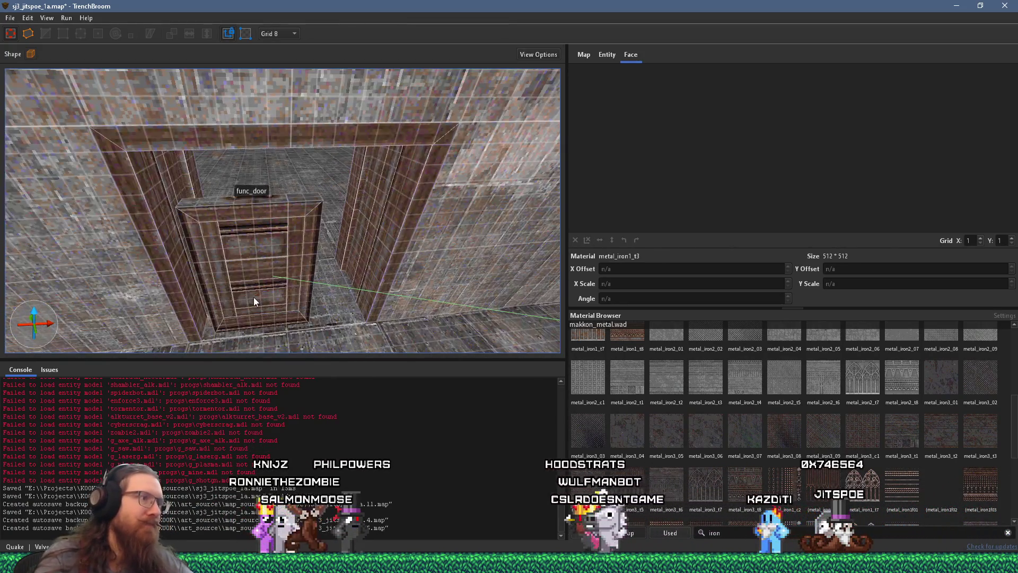
pyautogui.click(254, 297)
pyautogui.scroll(10, 219, 277)
# Step: Widen the func_door brush into a larger block
pyautogui.moveTo(205, 283)
pyautogui.mouseDown()
pyautogui.moveTo(202, 273)
pyautogui.moveTo(224, 260)
pyautogui.mouseUp()
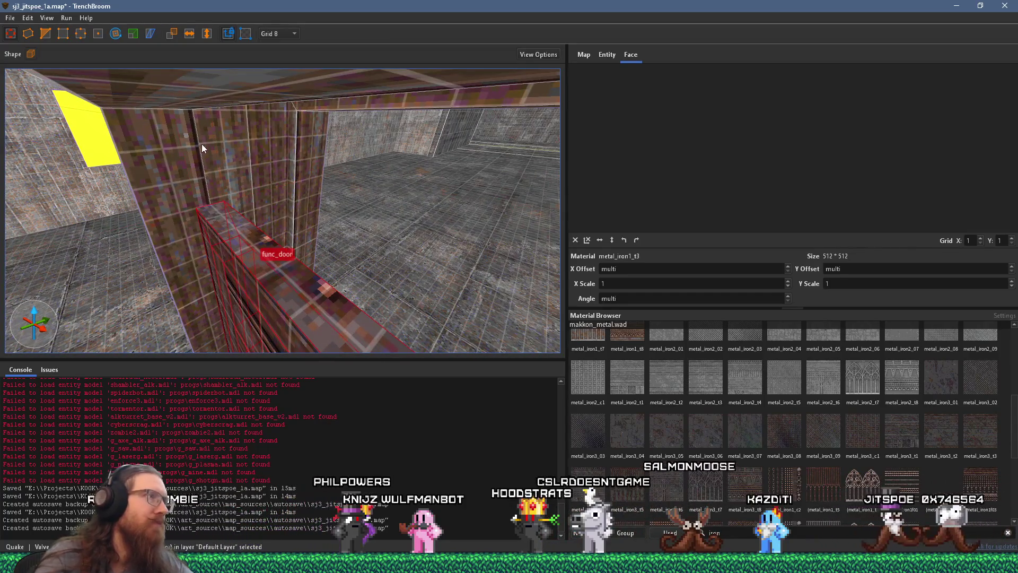
pyautogui.moveTo(305, 240); pyautogui.dragTo(452, 213)
pyautogui.moveTo(228, 265)
pyautogui.mouseDown()
pyautogui.moveTo(304, 241)
pyautogui.moveTo(294, 234)
pyautogui.moveTo(267, 257)
pyautogui.moveTo(239, 235)
pyautogui.mouseUp()
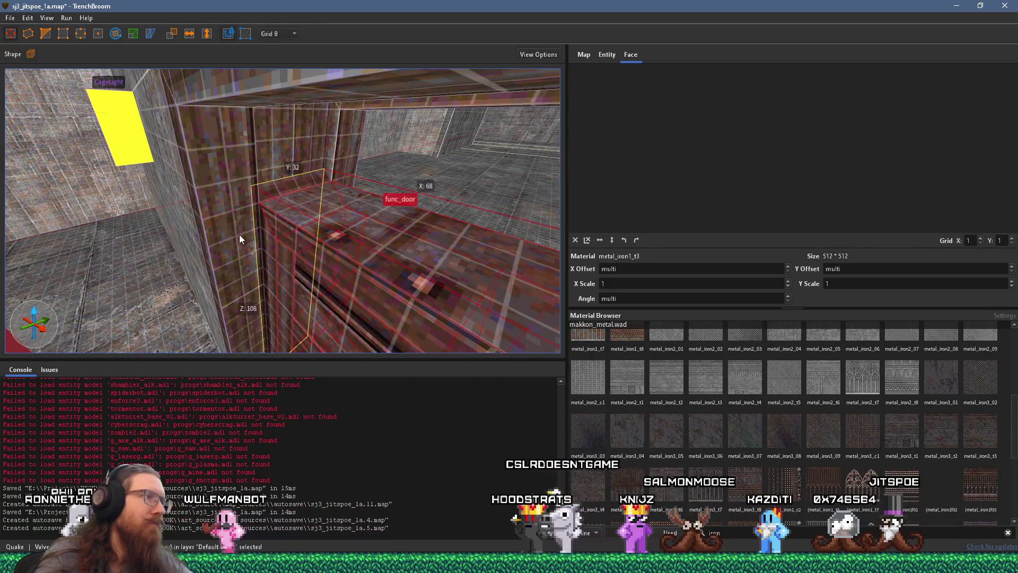
pyautogui.scroll(4, 281, 232)
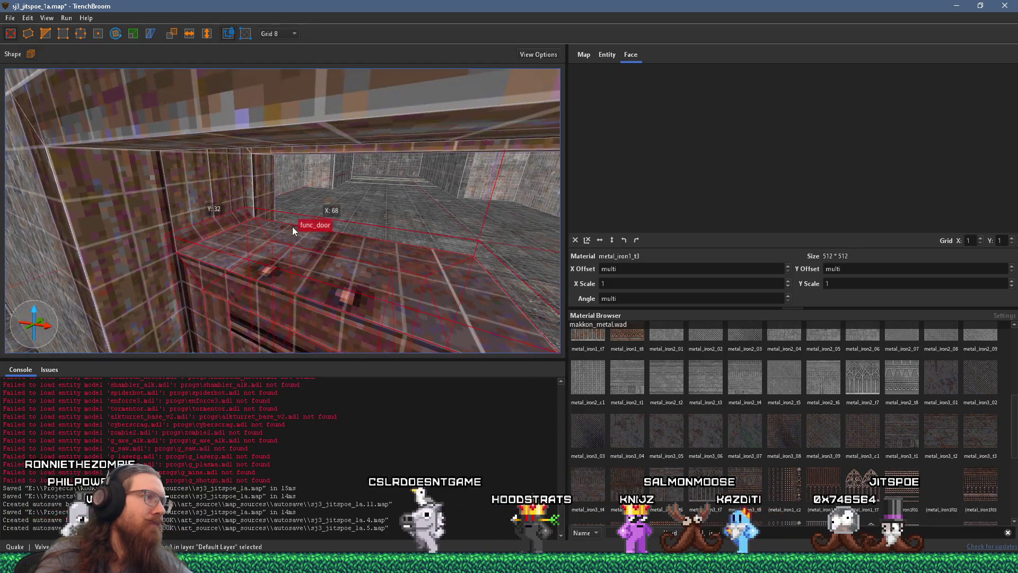
pyautogui.scroll(3, 278, 231)
pyautogui.scroll(-4, 277, 229)
# Step: Raise the top of the func_door brush in the wall opening
pyautogui.moveTo(280, 230); pyautogui.dragTo(291, 170)
pyautogui.scroll(5, 291, 169)
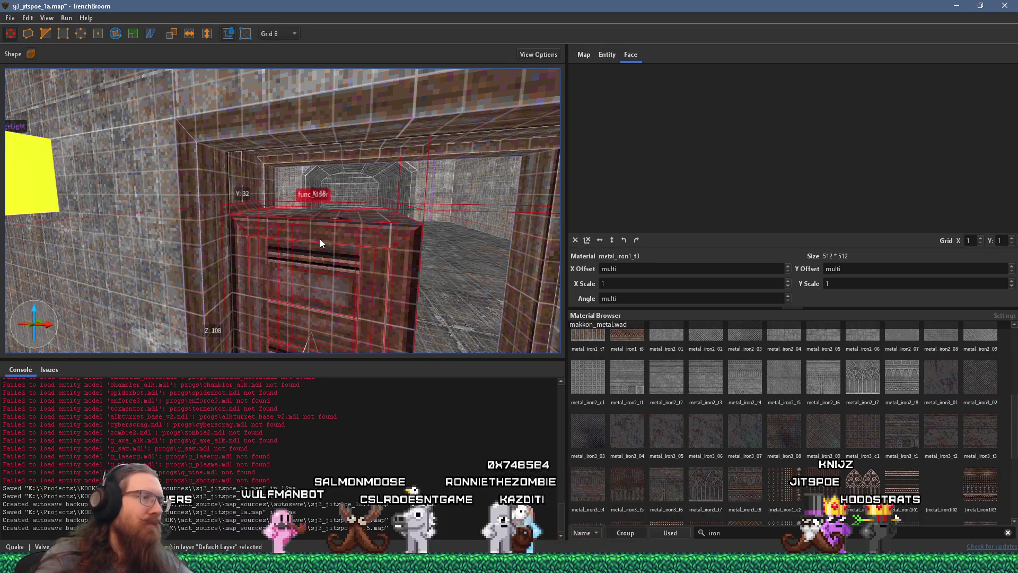
pyautogui.scroll(5, 320, 242)
pyautogui.press('q')
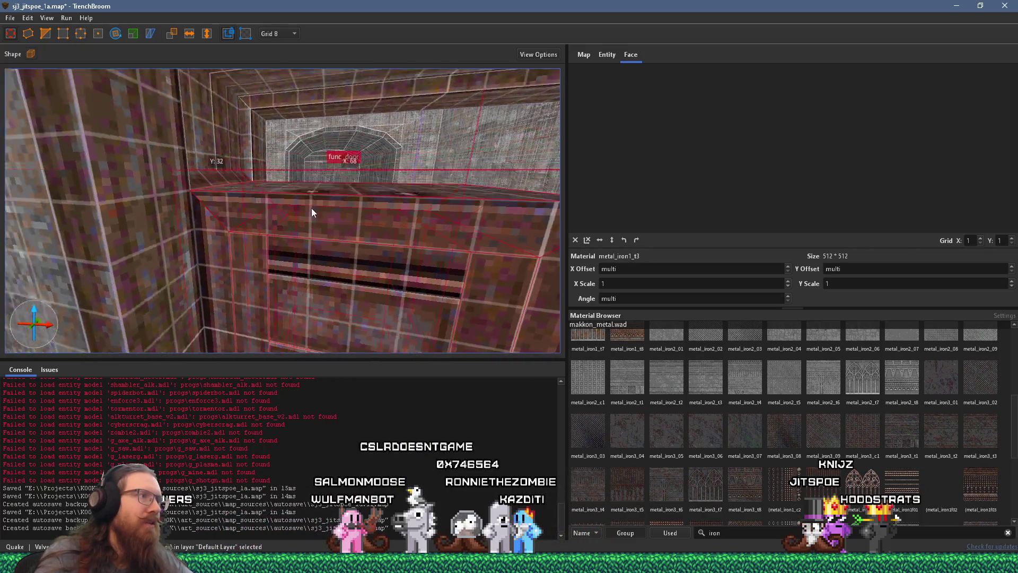
pyautogui.moveTo(317, 218)
pyautogui.mouseDown()
pyautogui.moveTo(322, 194)
pyautogui.moveTo(304, 192)
pyautogui.moveTo(306, 172)
pyautogui.mouseUp()
pyautogui.scroll(-3, 321, 194)
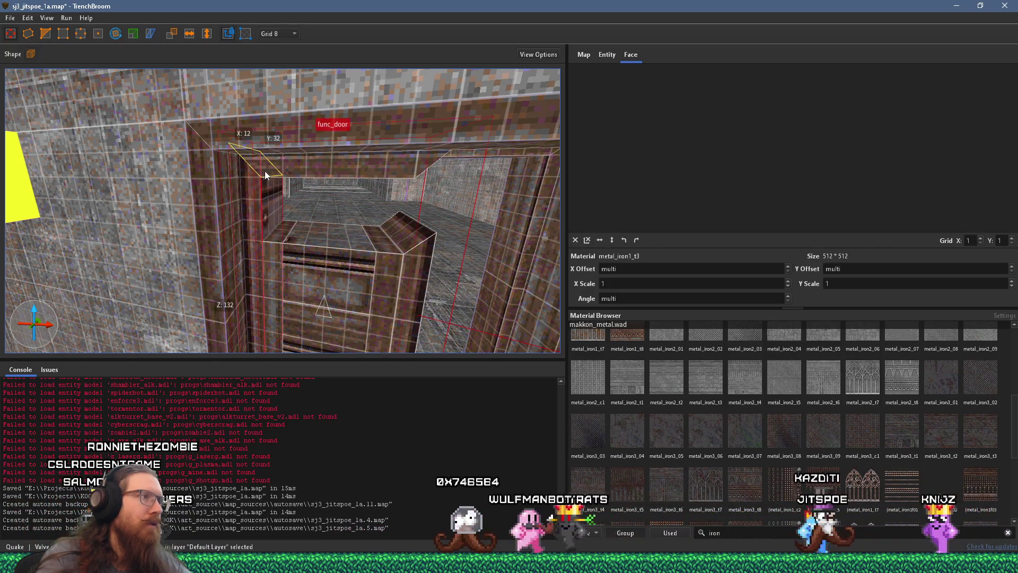
pyautogui.scroll(5, 310, 208)
pyautogui.scroll(5, 298, 172)
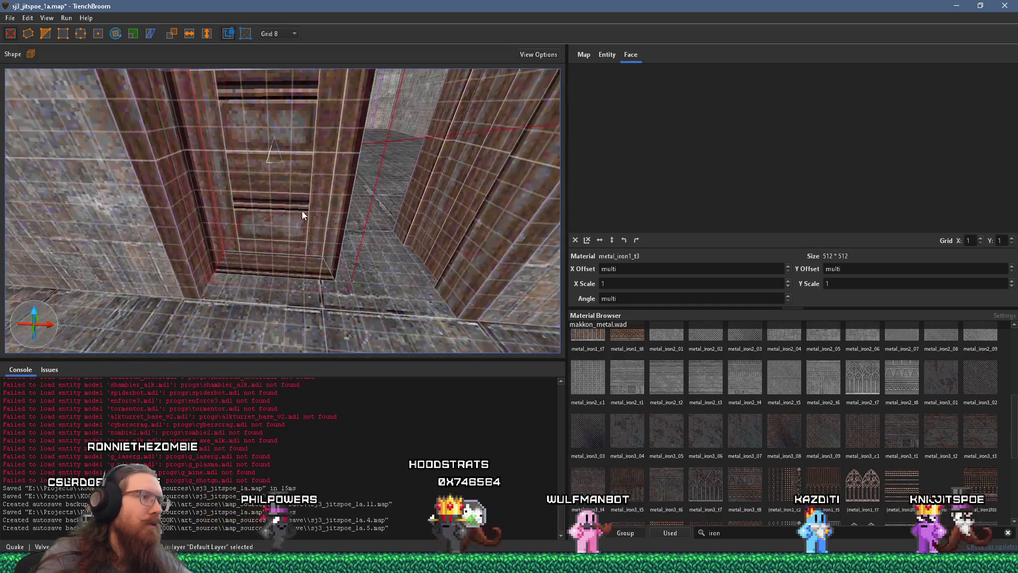
# Step: Select the door's upper middle panel, its bottom brush, then the door brush
pyautogui.click(294, 196)
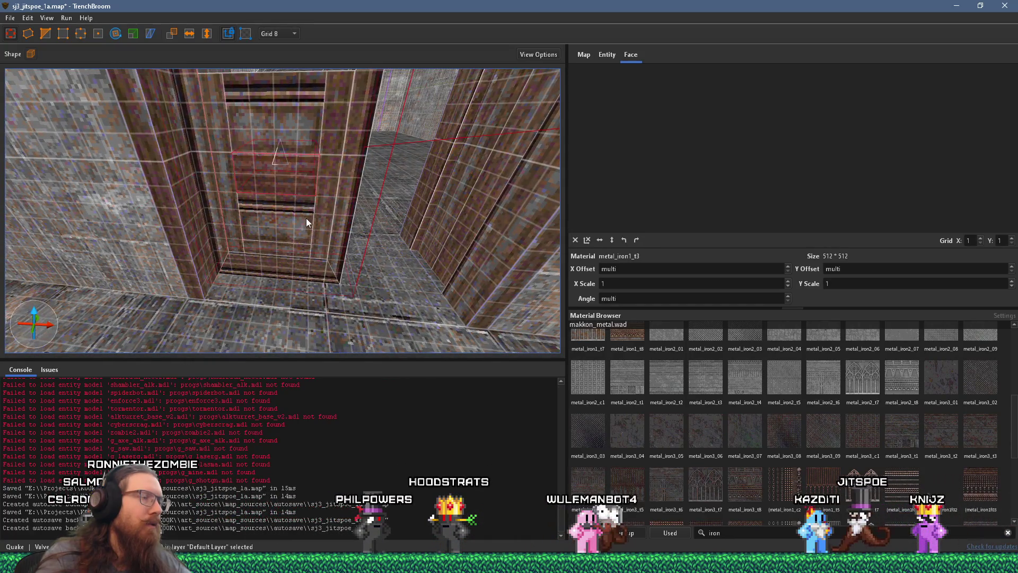
pyautogui.scroll(-3, 306, 219)
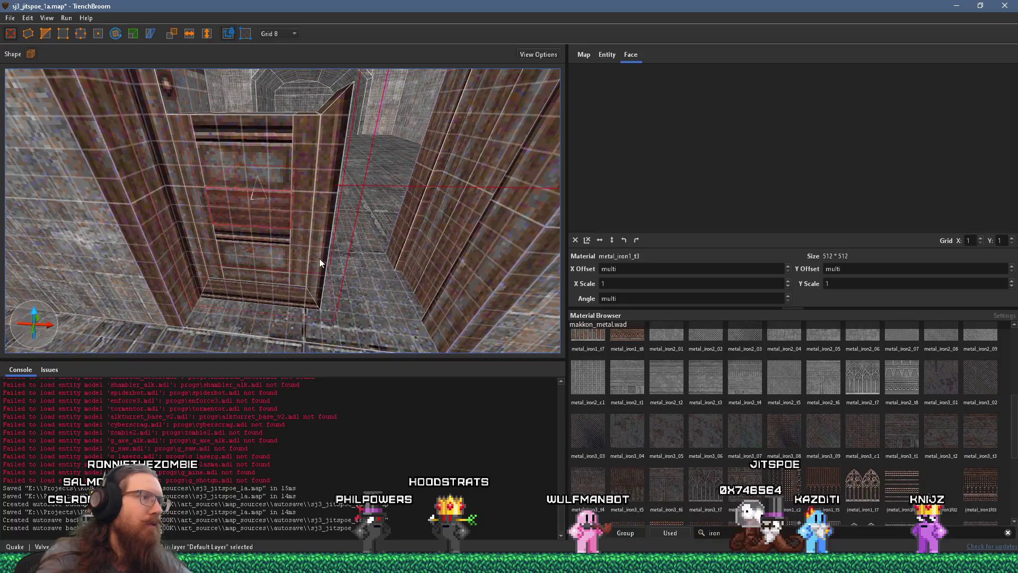
pyautogui.click(295, 294)
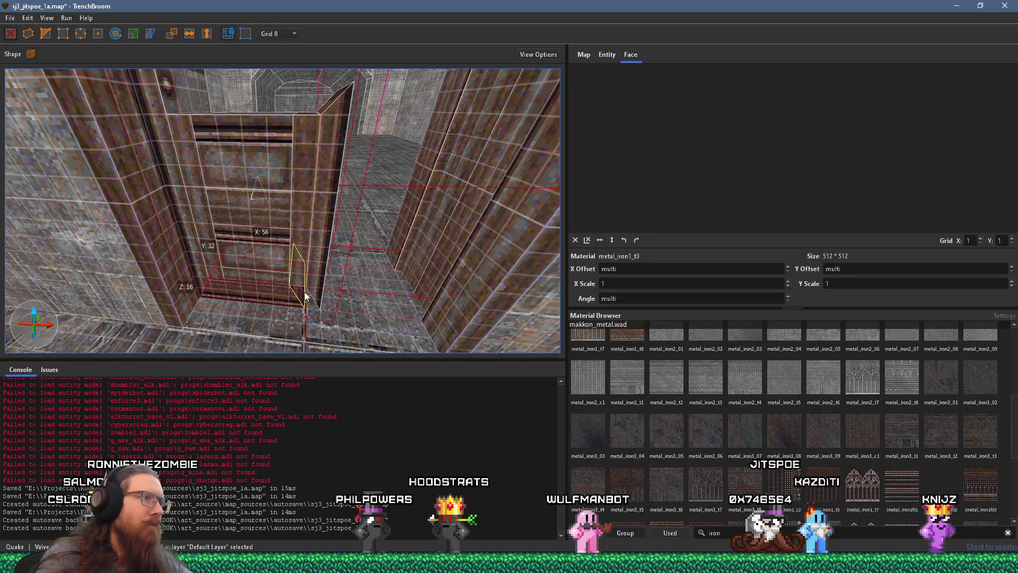
pyautogui.scroll(3, 299, 256)
pyautogui.press('Escape')
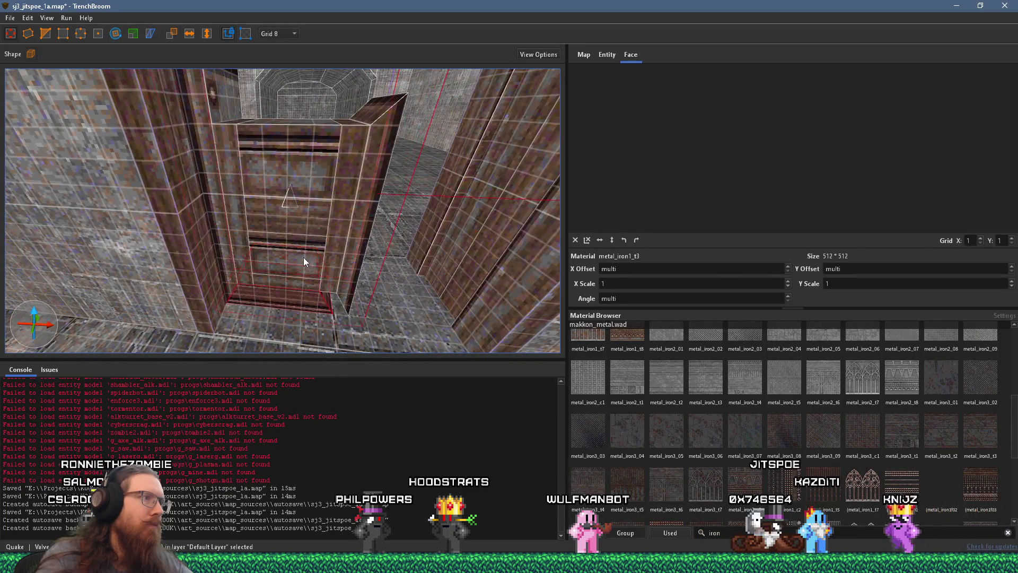
pyautogui.click(289, 284)
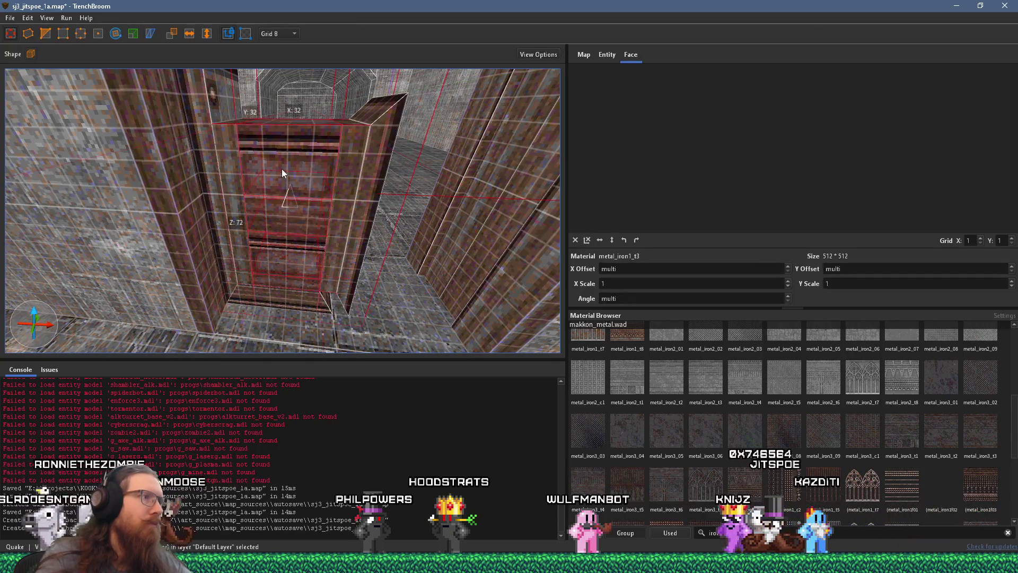
# Step: Nudge the tall pillar beside the door 8 units back along X
pyautogui.click(334, 250)
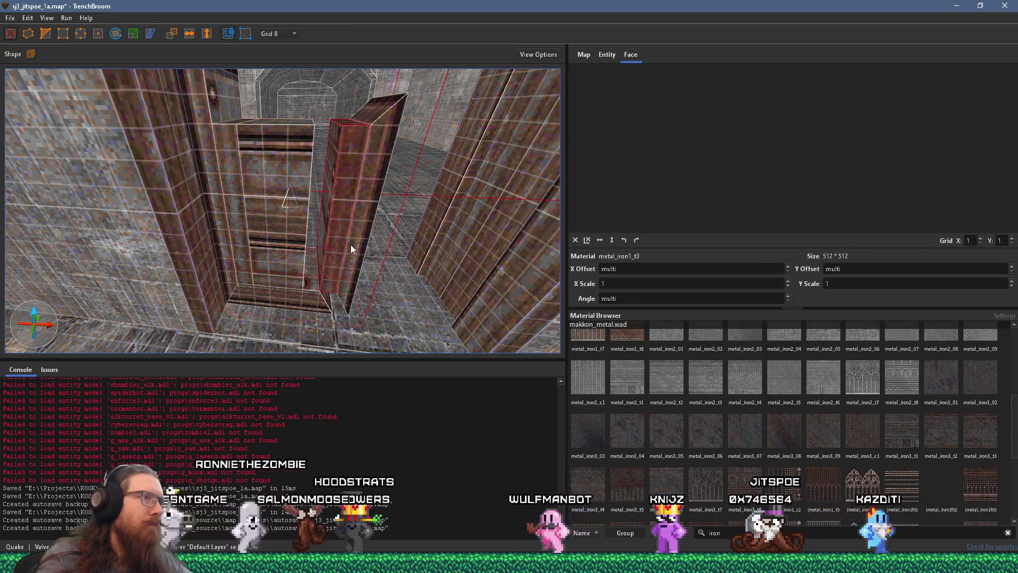
pyautogui.moveTo(357, 249); pyautogui.dragTo(343, 249)
pyautogui.rightClick(338, 230)
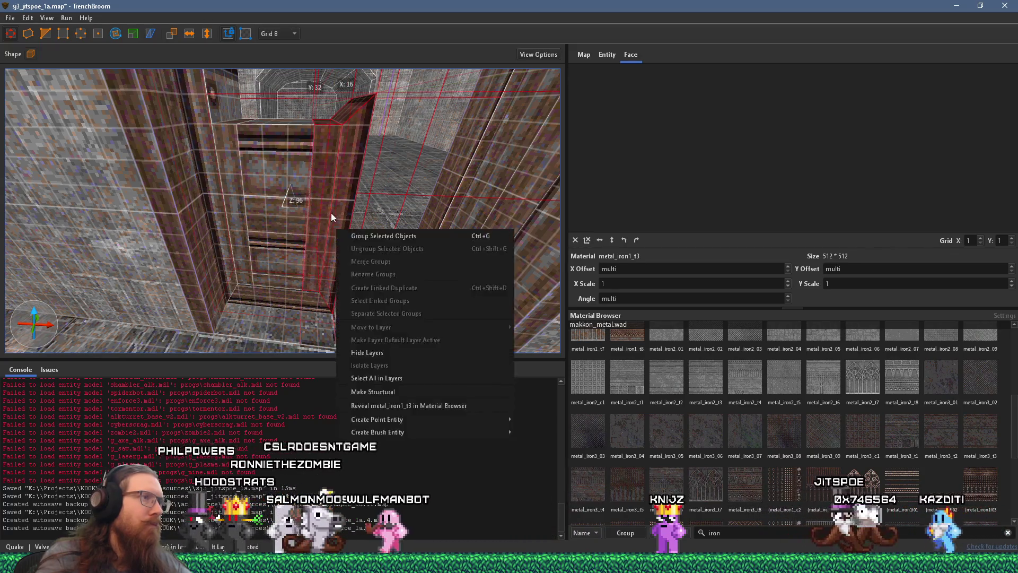
# Step: Select the front pillar brush and raise its top face
pyautogui.press('Escape')
pyautogui.press('Escape')
pyautogui.click(313, 214)
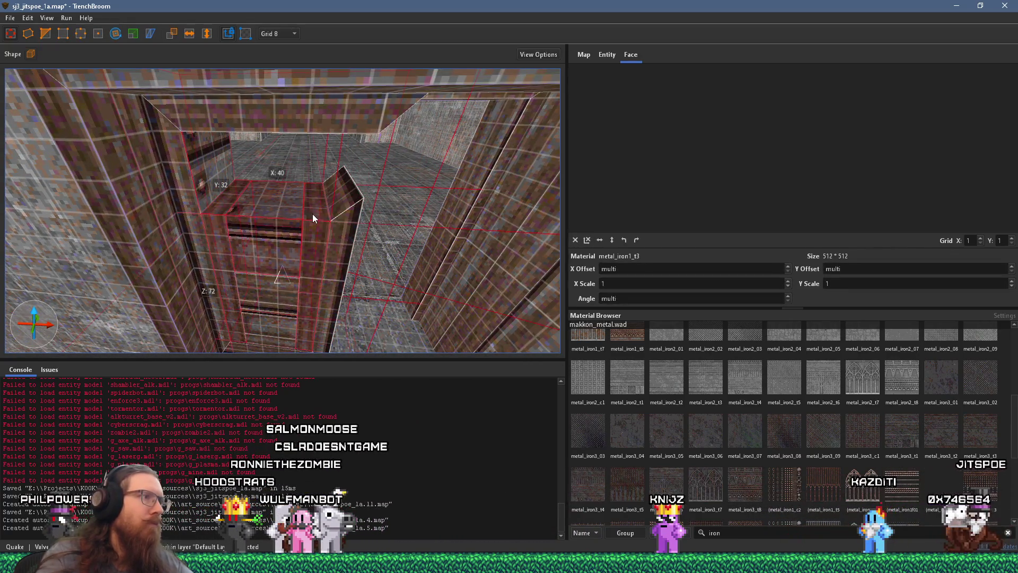
pyautogui.moveTo(314, 214); pyautogui.dragTo(314, 139)
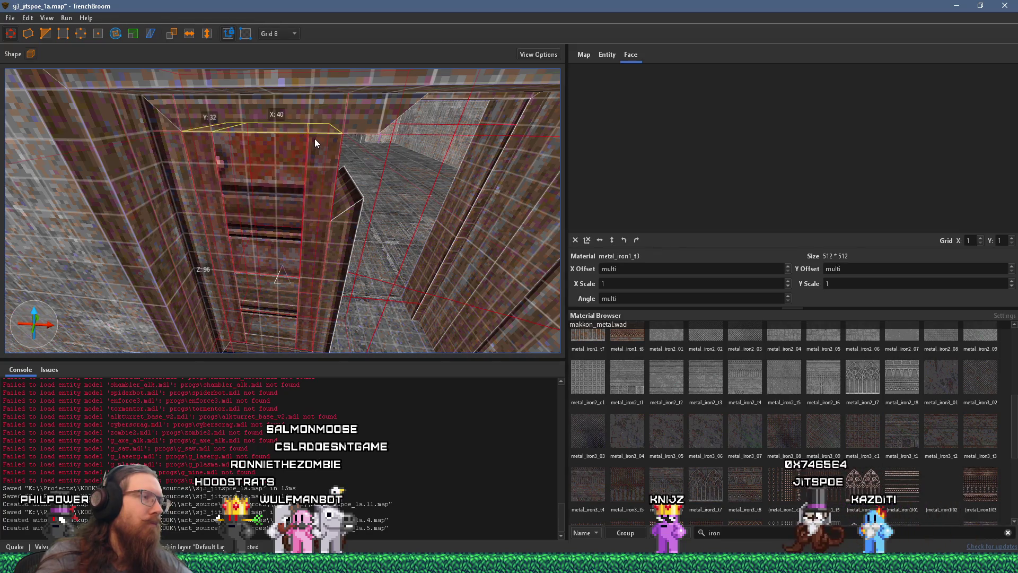
pyautogui.scroll(3, 318, 181)
pyautogui.scroll(3, 313, 189)
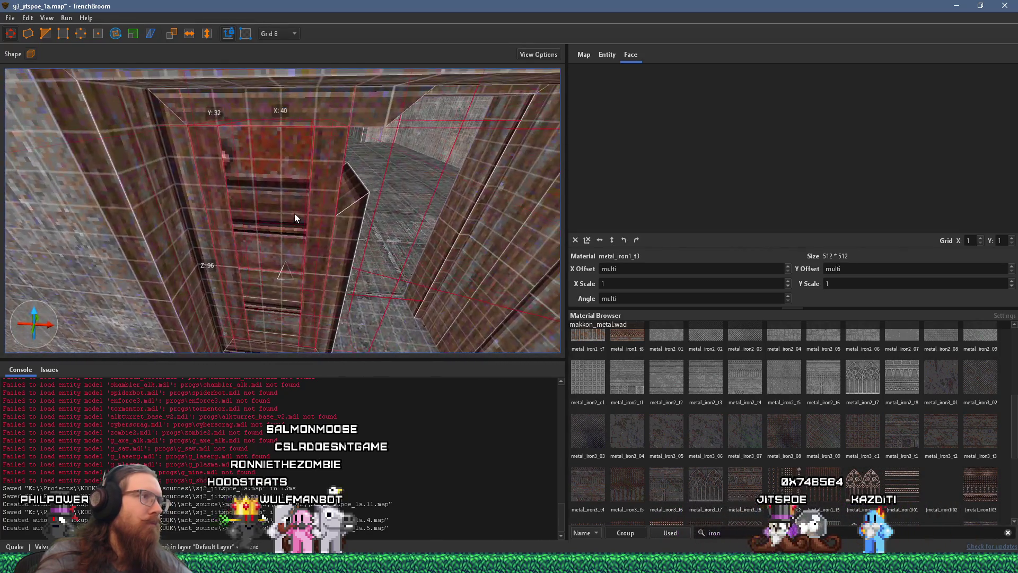
pyautogui.scroll(2, 296, 208)
# Step: Pick a single pillar face and pan its texture alignment preview
pyautogui.keyDown('shift'); pyautogui.click(241, 227); pyautogui.keyUp('shift')
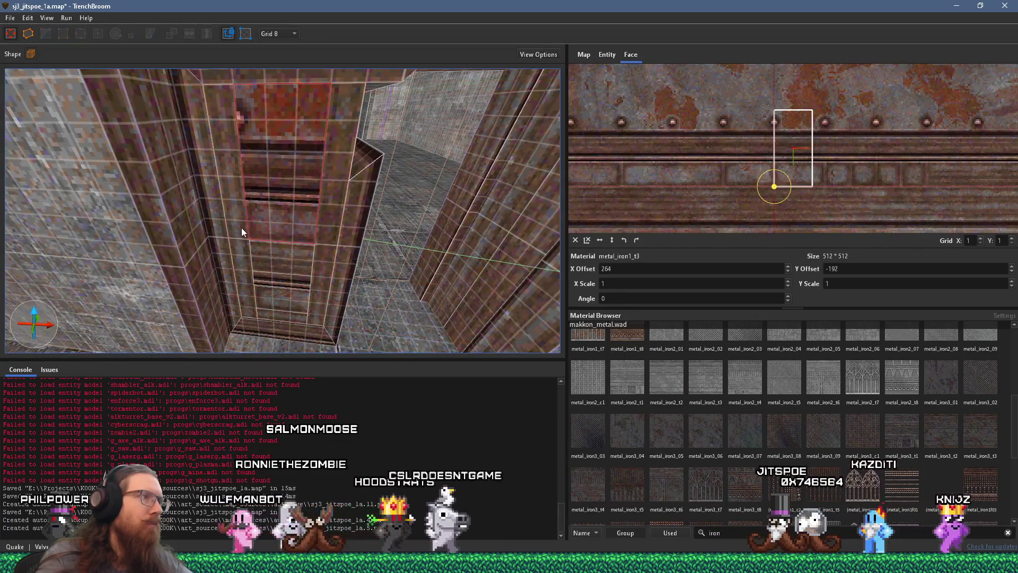
pyautogui.scroll(-3, 245, 222)
pyautogui.moveTo(611, 189); pyautogui.dragTo(722, 186)
pyautogui.scroll(-3, 722, 186)
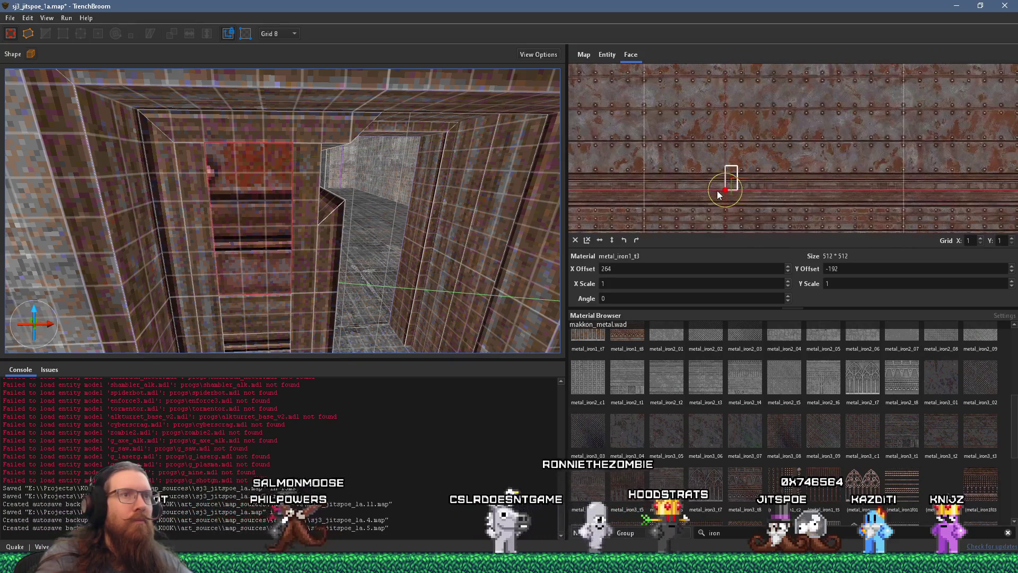
pyautogui.scroll(-2, 717, 191)
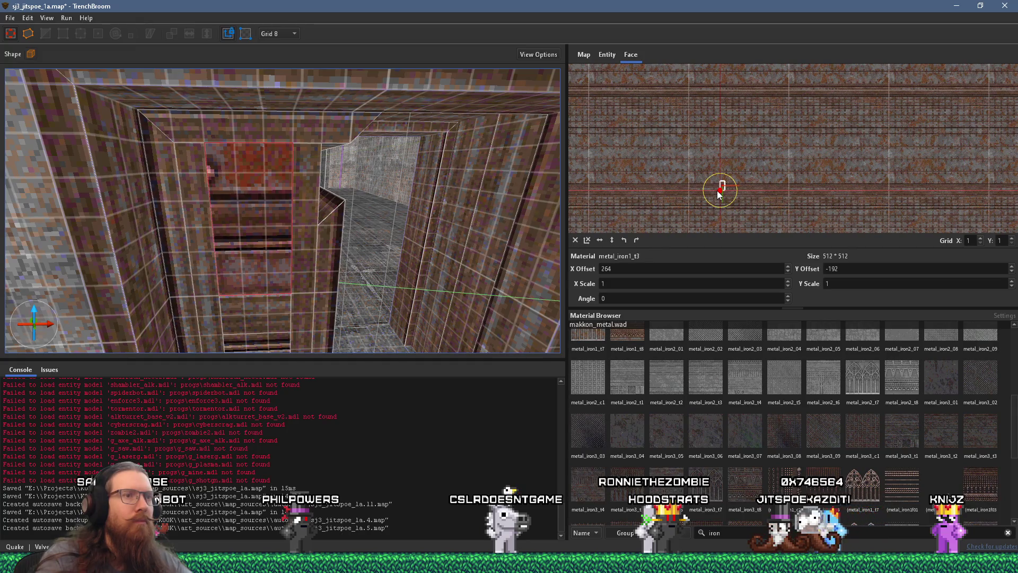
pyautogui.scroll(5, 697, 189)
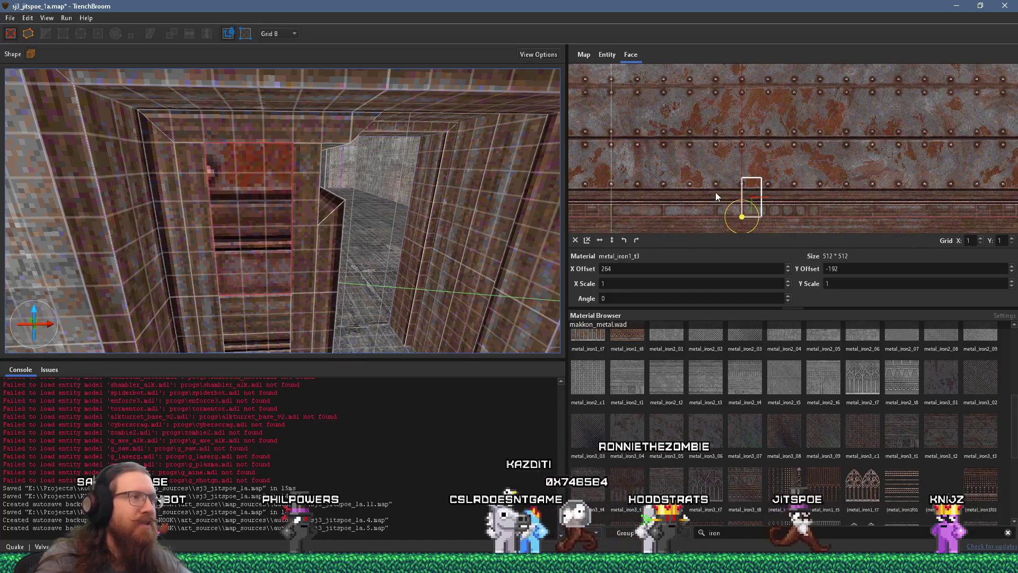
pyautogui.scroll(3, 758, 379)
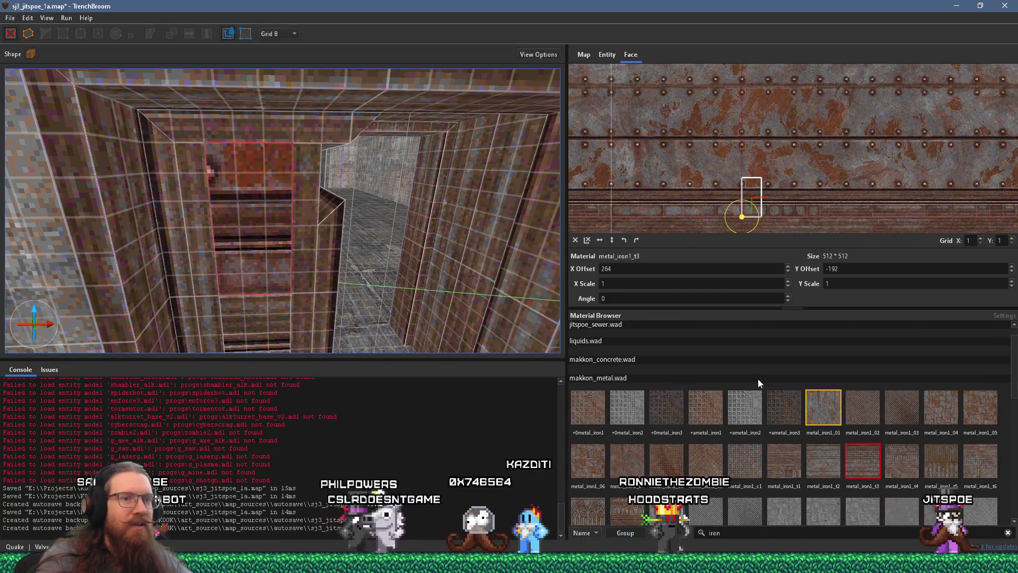
# Step: Compare metal_iron1_t4, t2 and t3 on the face, settling on metal_iron1_t3
pyautogui.click(901, 448)
pyautogui.click(830, 452)
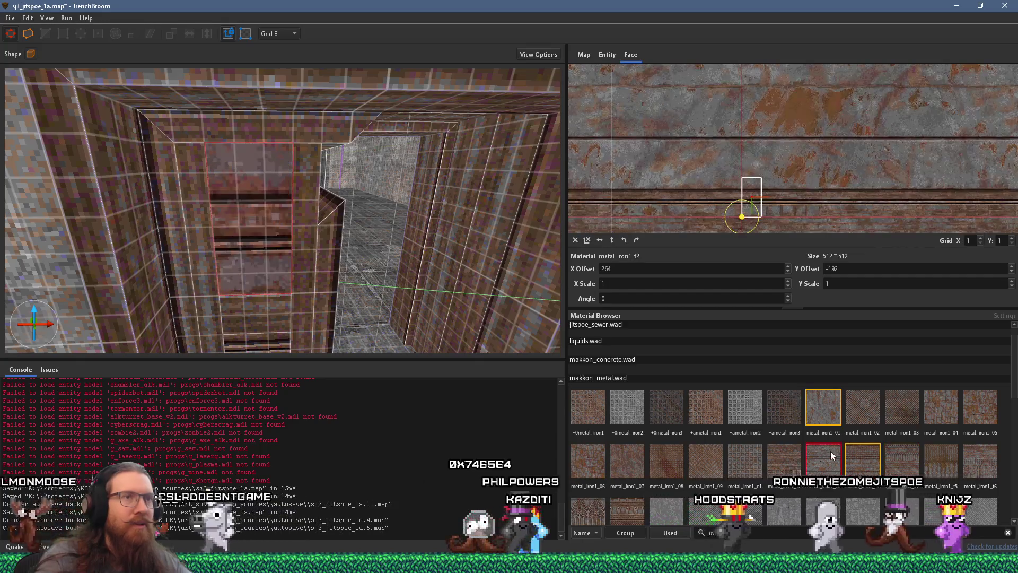
pyautogui.click(850, 459)
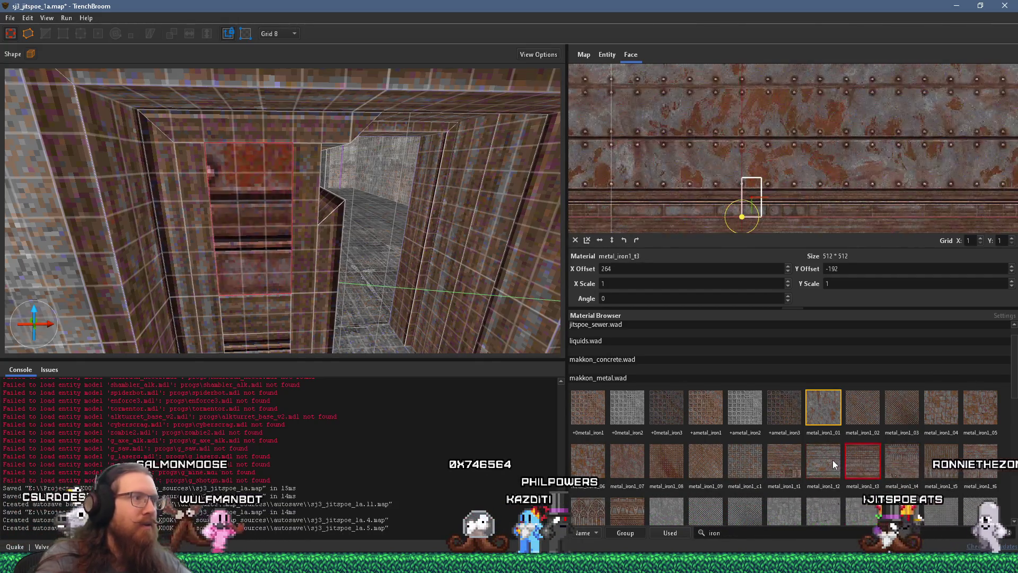
pyautogui.click(837, 462)
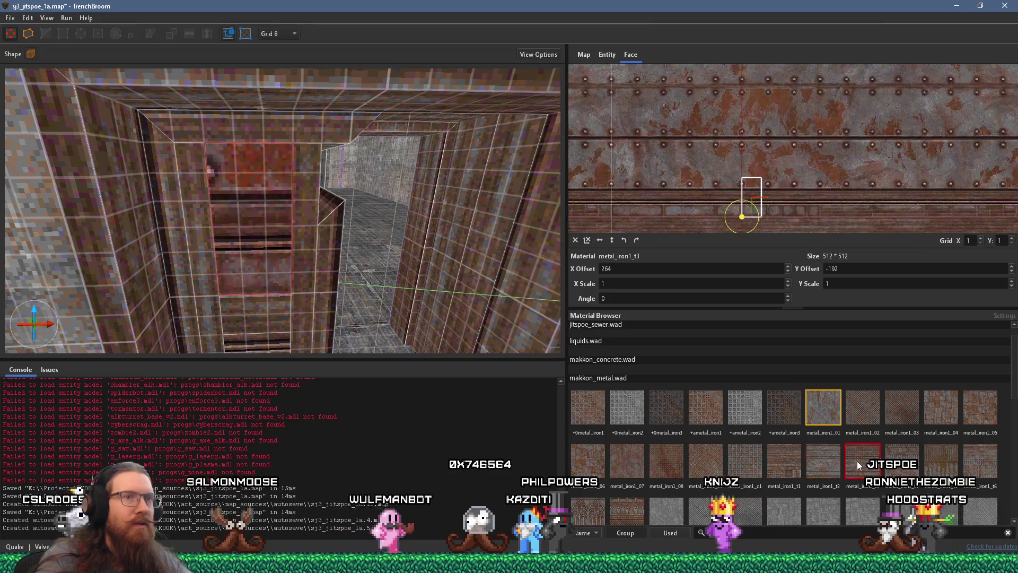
pyautogui.click(856, 460)
pyautogui.click(836, 459)
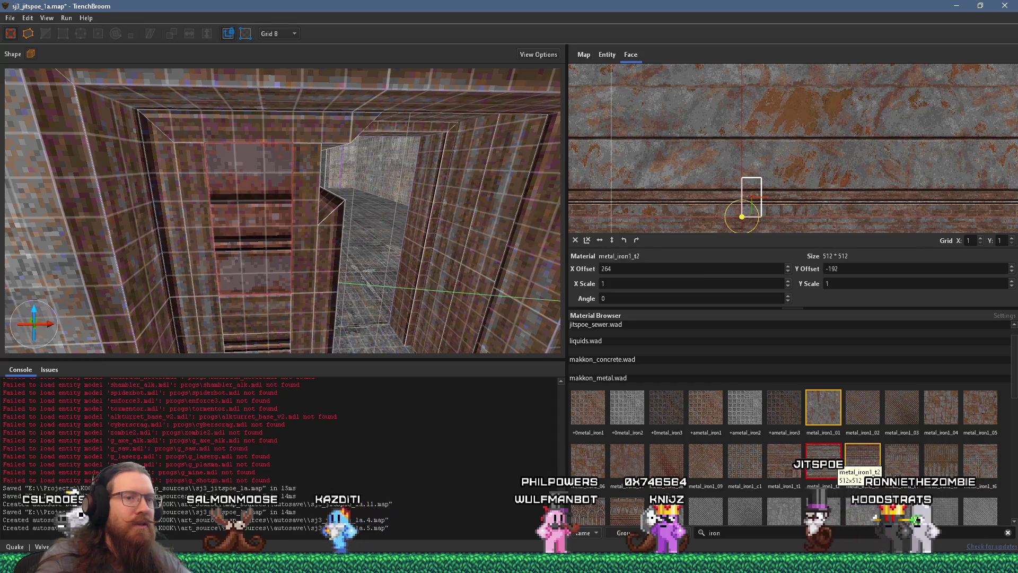
pyautogui.click(862, 460)
pyautogui.click(824, 456)
pyautogui.click(859, 458)
# Step: Select the func_door brush in the doorway
pyautogui.scroll(5, 400, 316)
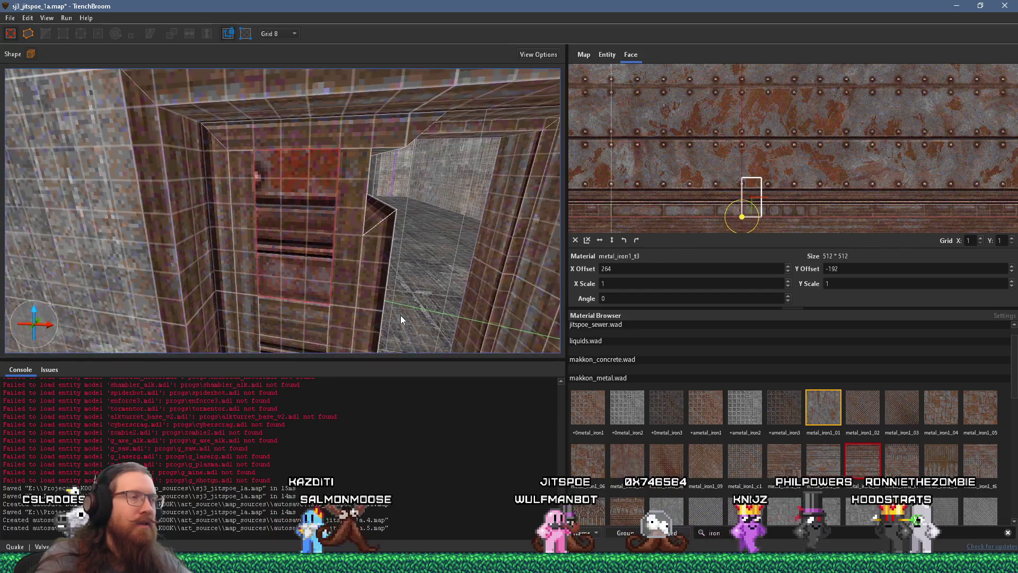
pyautogui.scroll(3, 329, 227)
pyautogui.click(305, 319)
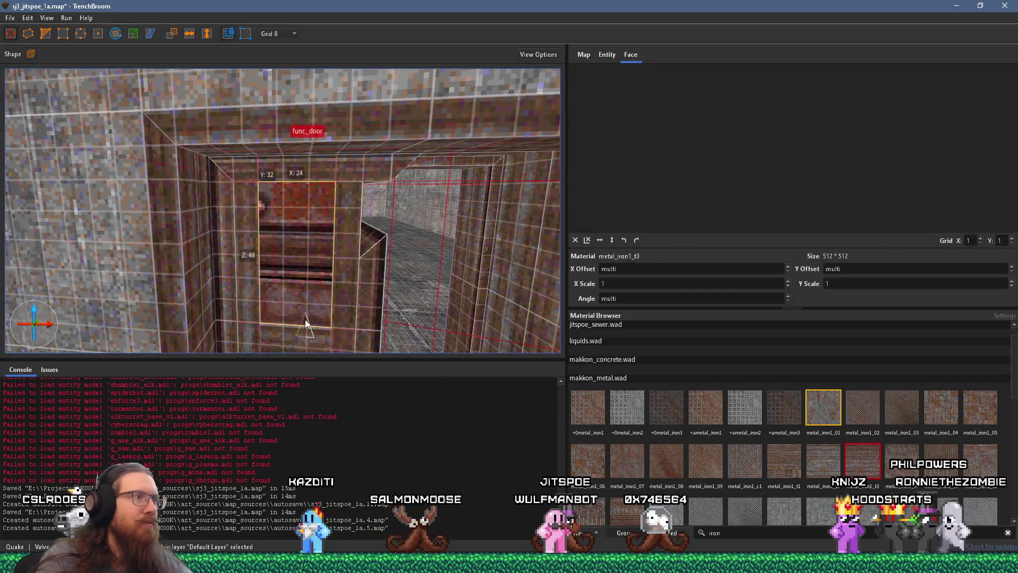
# Step: Select the door's front face and drag its metal_iron1_t3 texture roughly into position
pyautogui.scroll(-3, 287, 260)
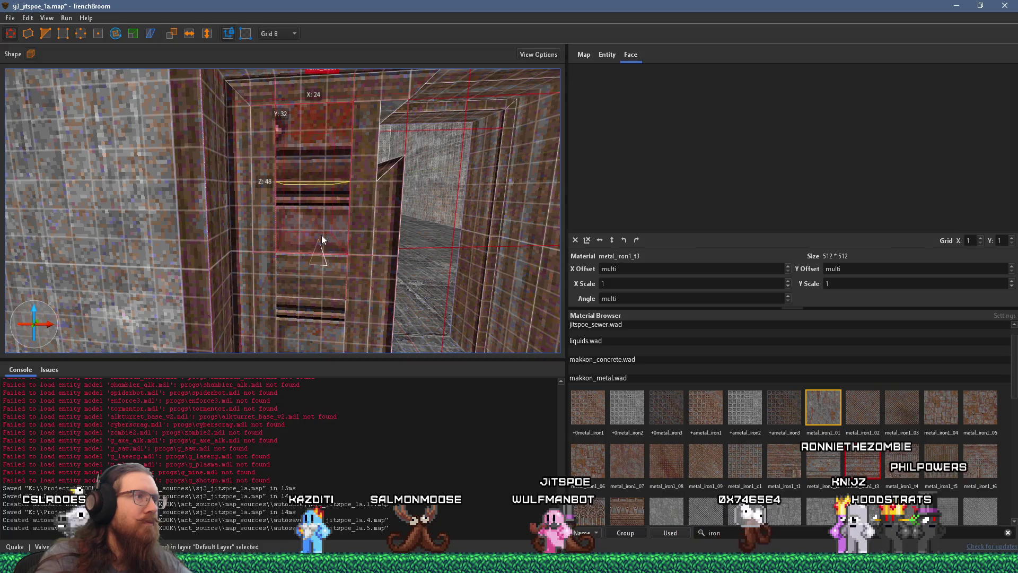
pyautogui.scroll(-3, 323, 216)
pyautogui.keyDown('shift'); pyautogui.click(309, 199); pyautogui.keyUp('shift')
pyautogui.moveTo(679, 223)
pyautogui.mouseDown()
pyautogui.moveTo(655, 181)
pyautogui.moveTo(691, 180)
pyautogui.moveTo(742, 149)
pyautogui.moveTo(739, 132)
pyautogui.mouseUp()
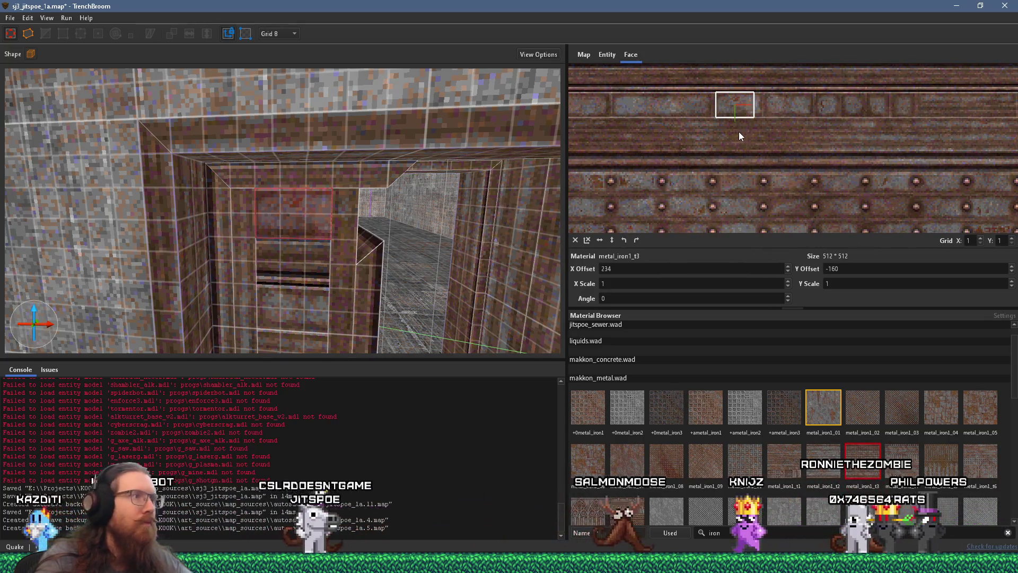
pyautogui.scroll(1, 739, 131)
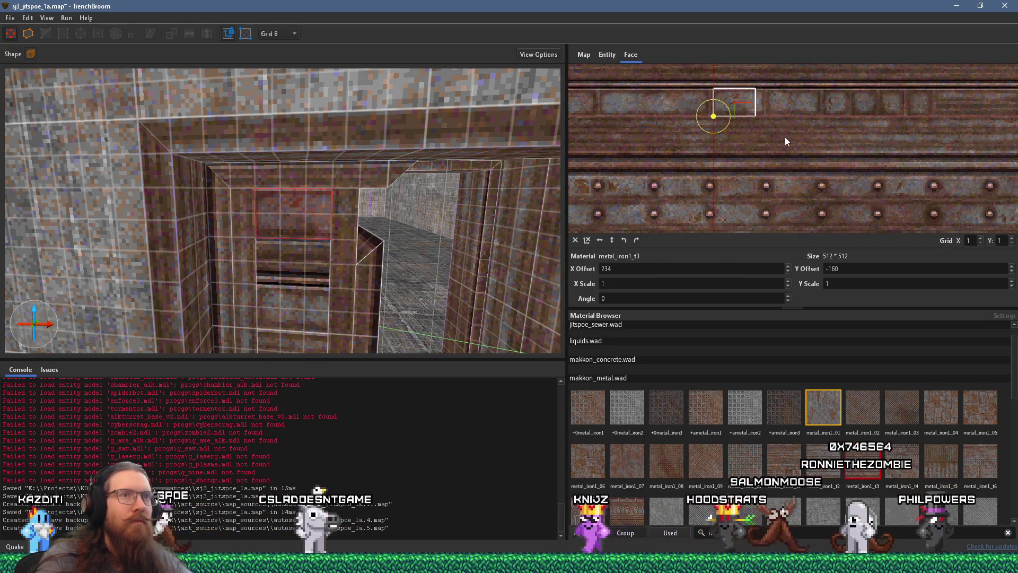
pyautogui.moveTo(782, 137)
pyautogui.mouseDown()
pyautogui.moveTo(647, 139)
pyautogui.moveTo(821, 147)
pyautogui.mouseUp()
pyautogui.moveTo(737, 136)
pyautogui.mouseDown()
pyautogui.moveTo(956, 146)
pyautogui.moveTo(607, 149)
pyautogui.mouseUp()
# Step: Fine-tune the texture to X offset 104 and Y offset -160, then deselect the face
pyautogui.scroll(1, 800, 163)
pyautogui.moveTo(799, 162)
pyautogui.mouseDown()
pyautogui.moveTo(785, 197)
pyautogui.moveTo(904, 196)
pyautogui.moveTo(701, 183)
pyautogui.moveTo(750, 174)
pyautogui.moveTo(729, 162)
pyautogui.moveTo(879, 160)
pyautogui.moveTo(869, 160)
pyautogui.mouseUp()
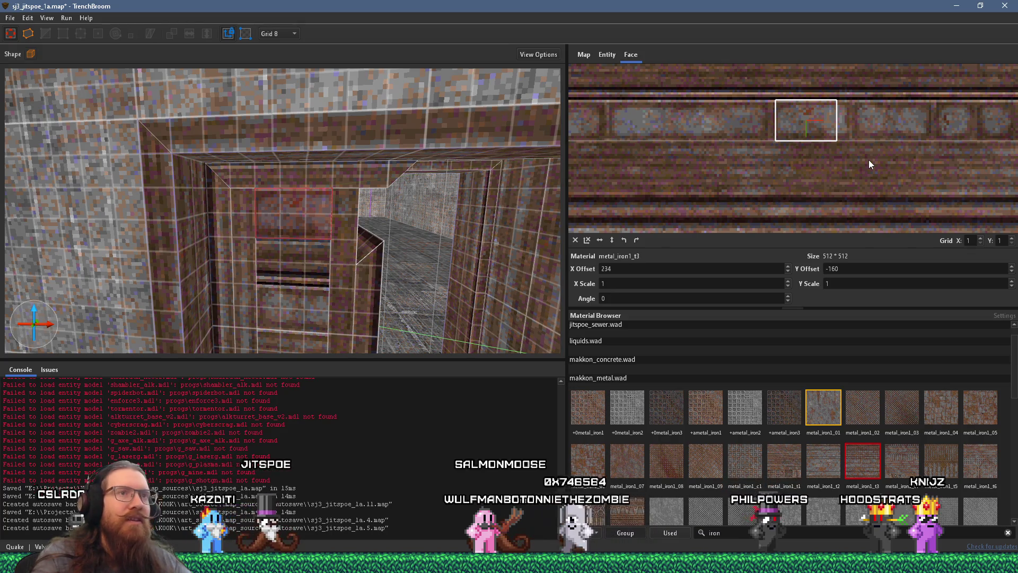
pyautogui.moveTo(869, 160)
pyautogui.mouseDown()
pyautogui.moveTo(776, 164)
pyautogui.moveTo(925, 164)
pyautogui.mouseUp()
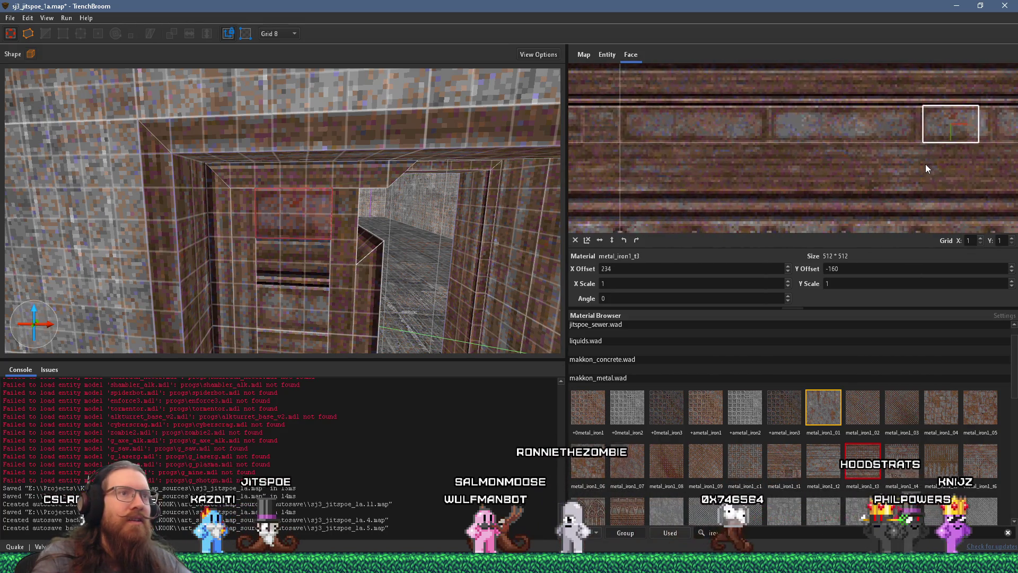
pyautogui.moveTo(703, 158); pyautogui.dragTo(1006, 158)
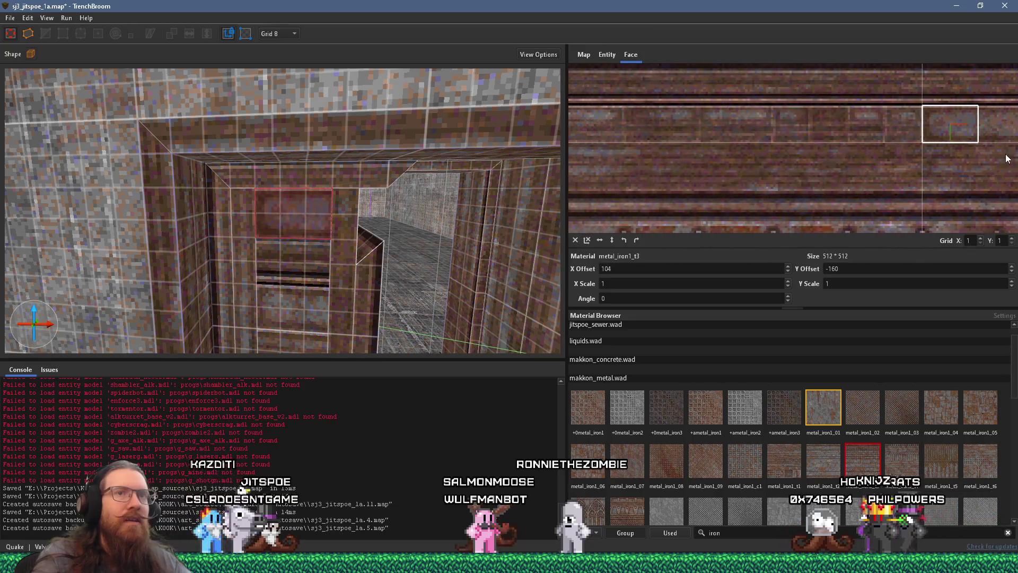
pyautogui.scroll(-3, 435, 161)
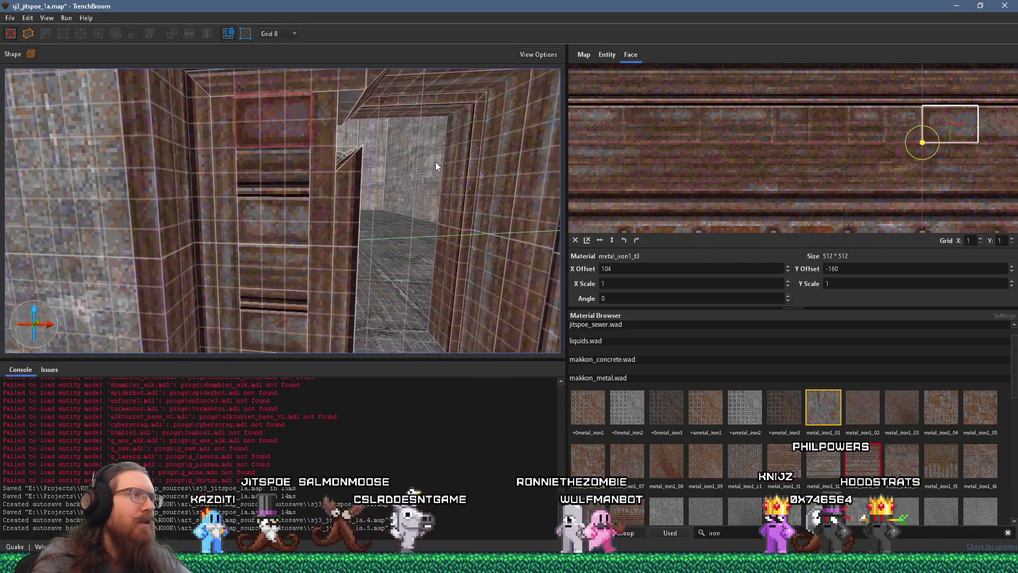
pyautogui.press('Escape')
pyautogui.scroll(3, 353, 161)
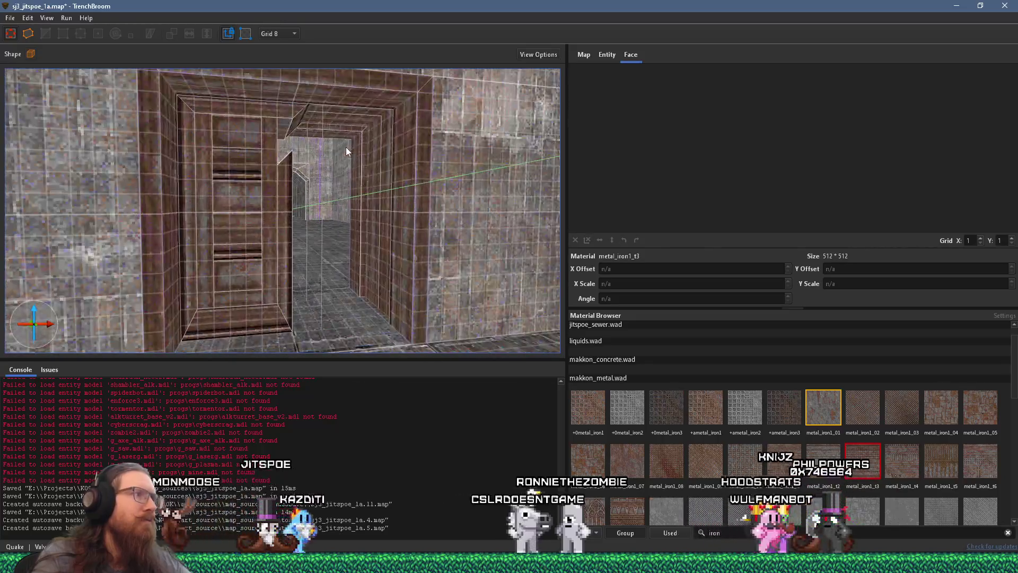
# Step: Select the door leaf brush, try stretching it to Z 120, then restore its original height
pyautogui.scroll(4, 349, 155)
pyautogui.scroll(4, 340, 167)
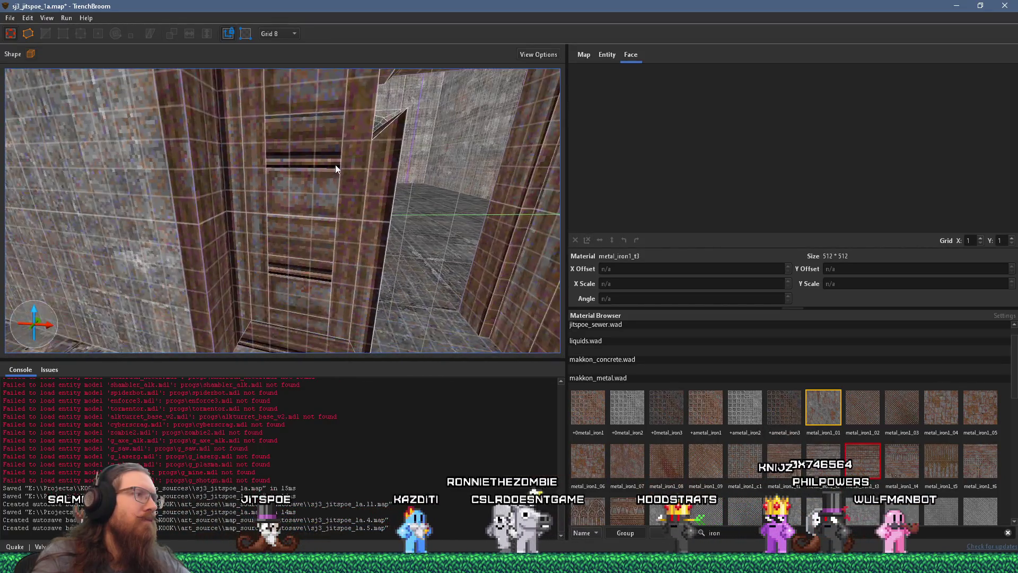
pyautogui.click(382, 99)
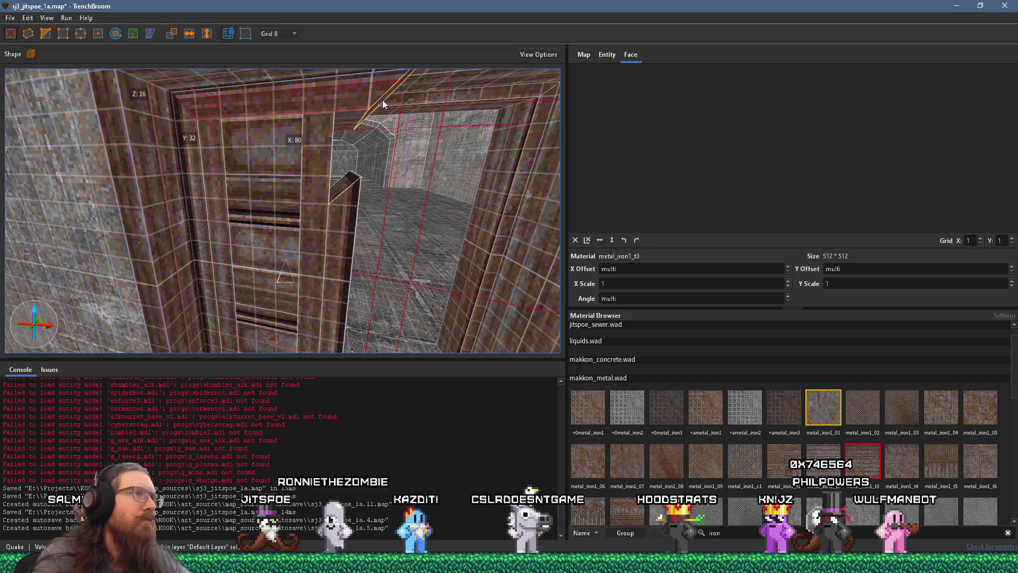
pyautogui.moveTo(343, 189); pyautogui.dragTo(336, 117)
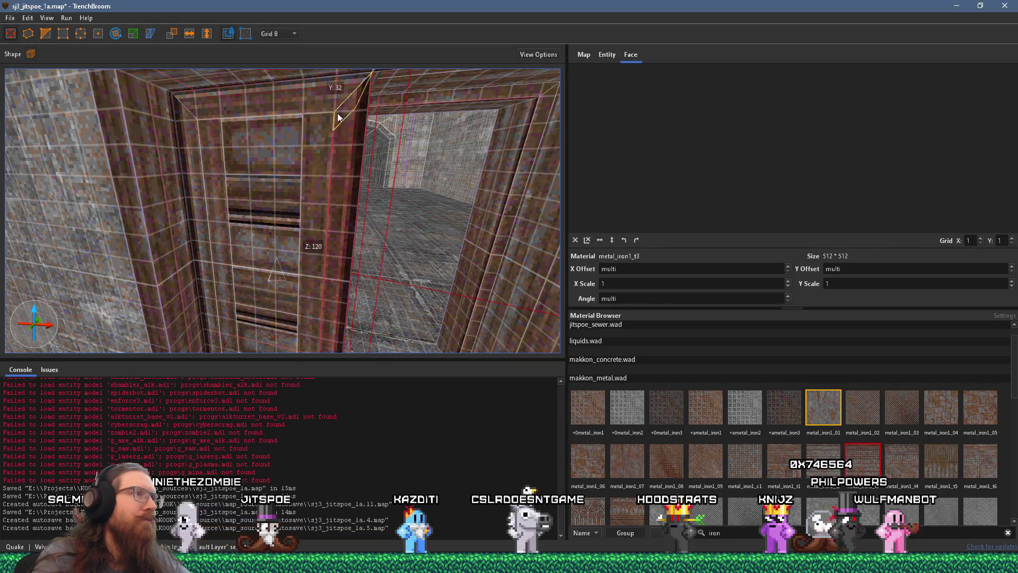
pyautogui.scroll(2, 335, 157)
pyautogui.scroll(-3, 339, 160)
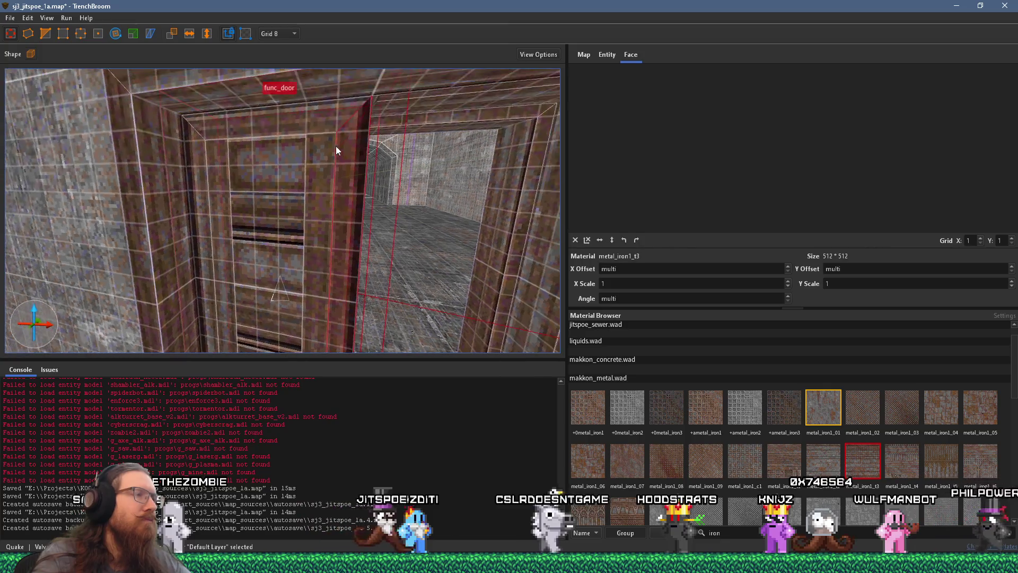
pyautogui.moveTo(314, 174)
pyautogui.mouseDown()
pyautogui.moveTo(493, 122)
pyautogui.moveTo(300, 176)
pyautogui.mouseUp()
# Step: Show the door's entity properties, inspect its groupname property, and clear the selection
pyautogui.click(608, 55)
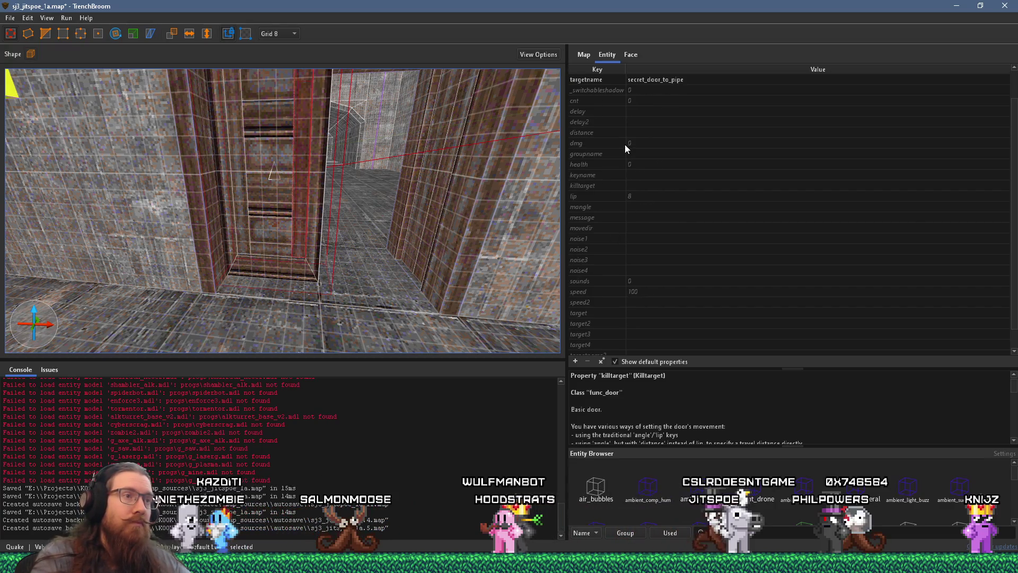
pyautogui.scroll(-1, 625, 144)
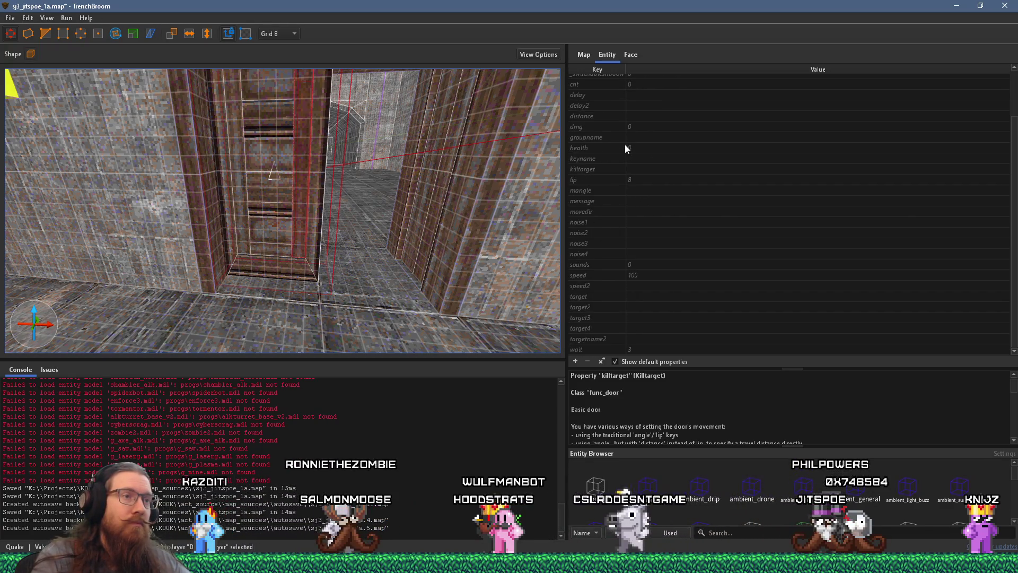
pyautogui.scroll(3, 628, 176)
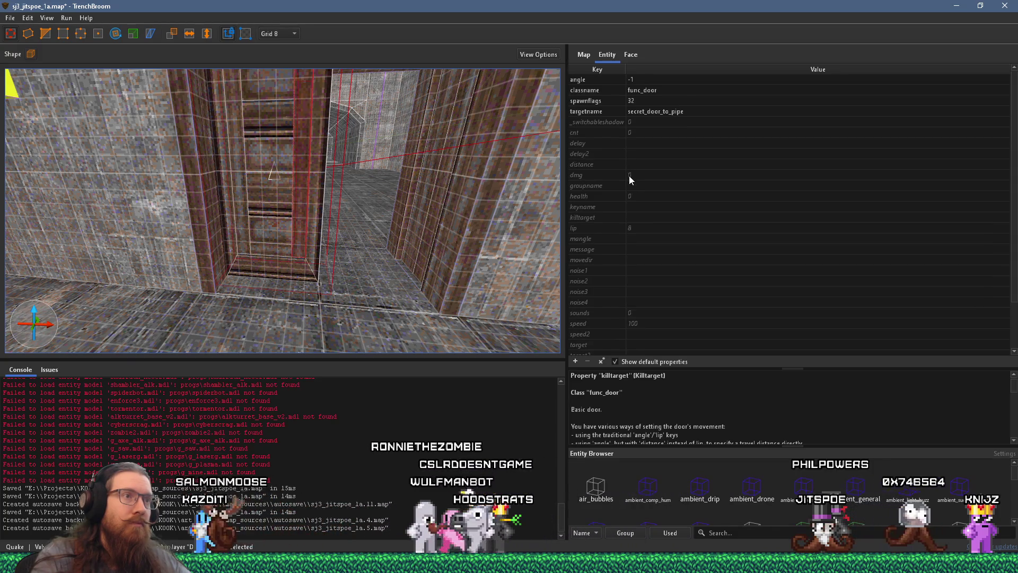
pyautogui.click(618, 188)
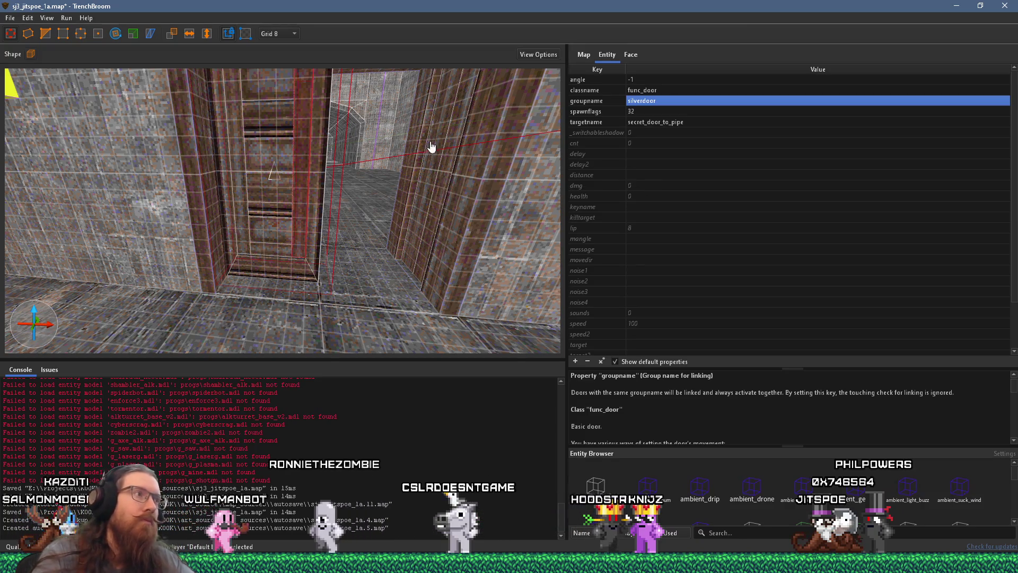
pyautogui.scroll(-3, 424, 170)
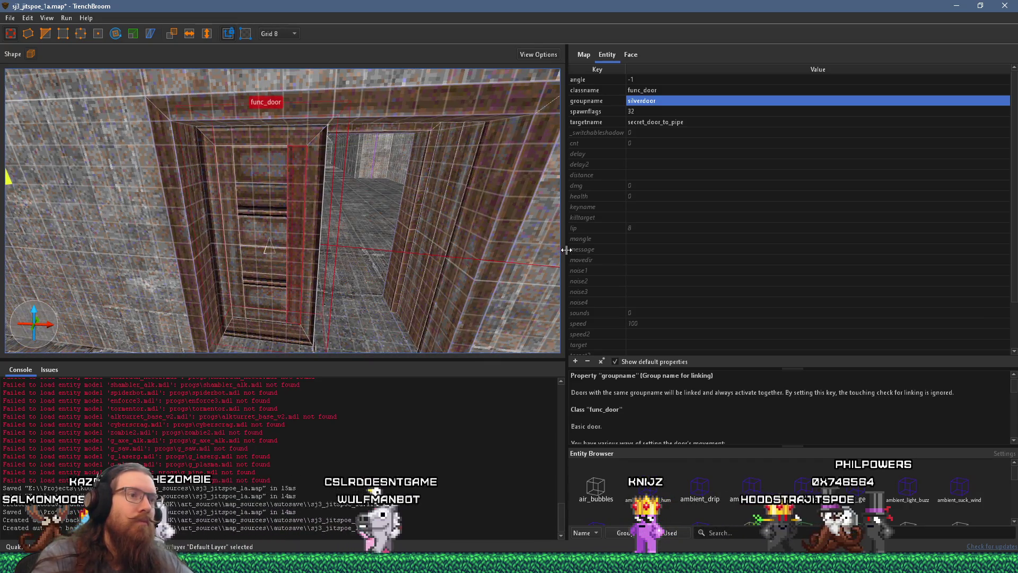
pyautogui.press('Escape')
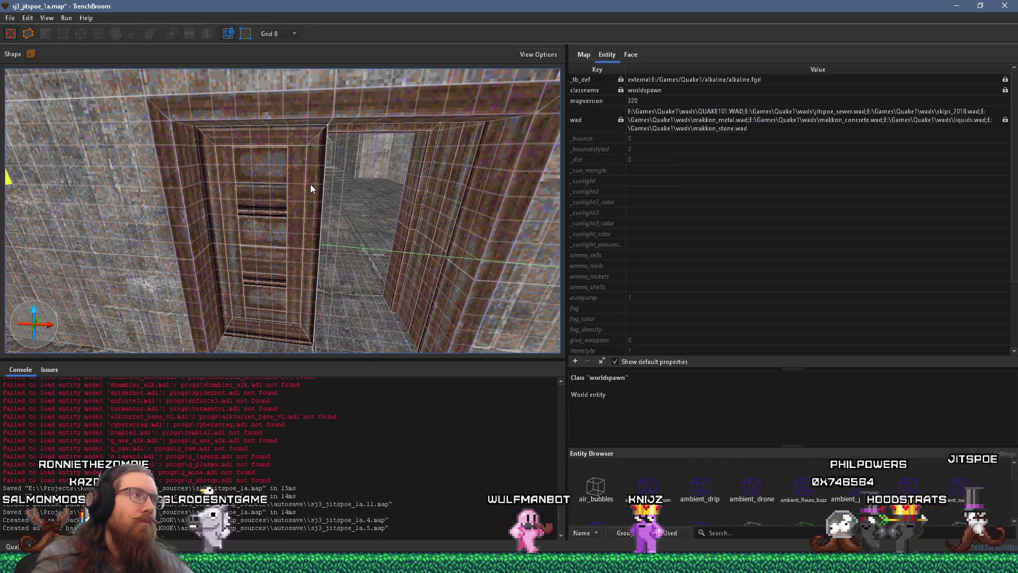
# Step: Select the door leaf and change its angle property from -1 to 180
pyautogui.click(311, 184)
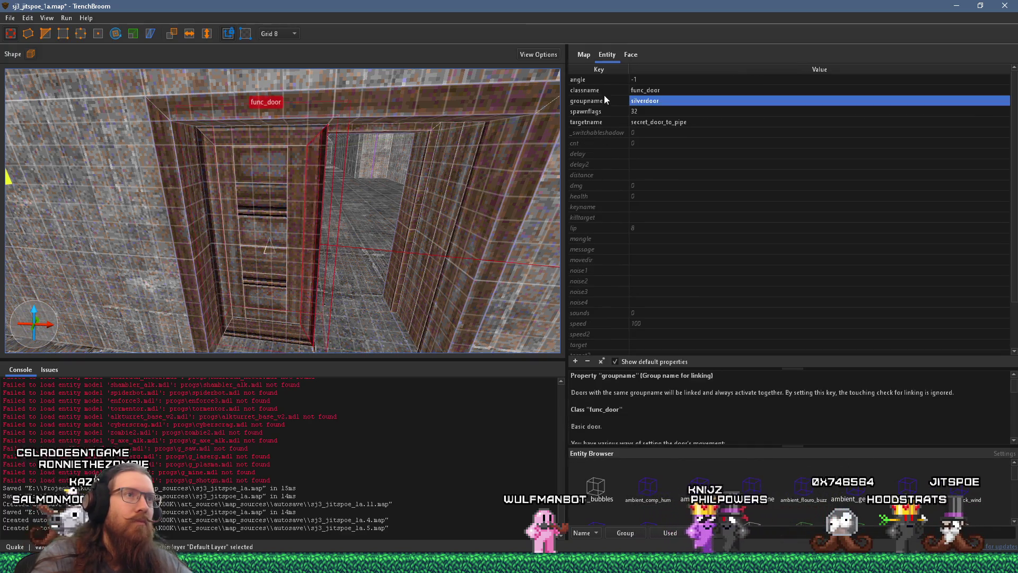
pyautogui.click(601, 82)
pyautogui.click(640, 78)
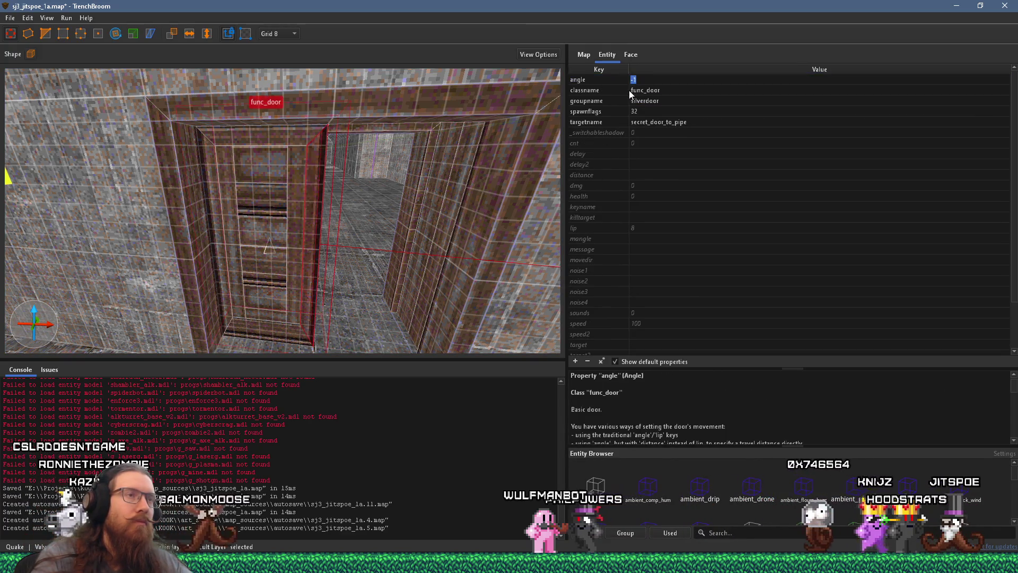
pyautogui.click(598, 84)
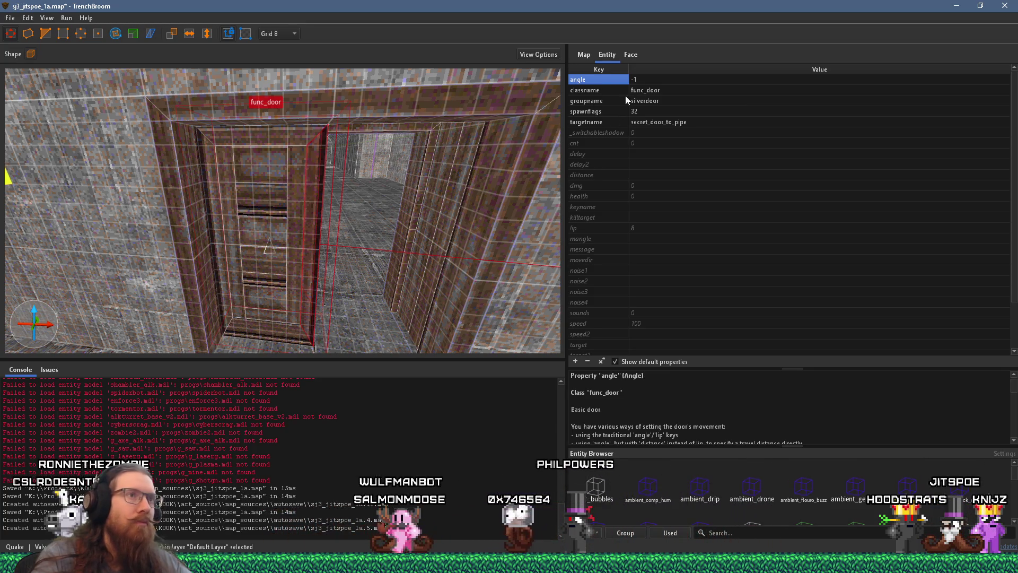
pyautogui.write('180')
pyautogui.press('Return')
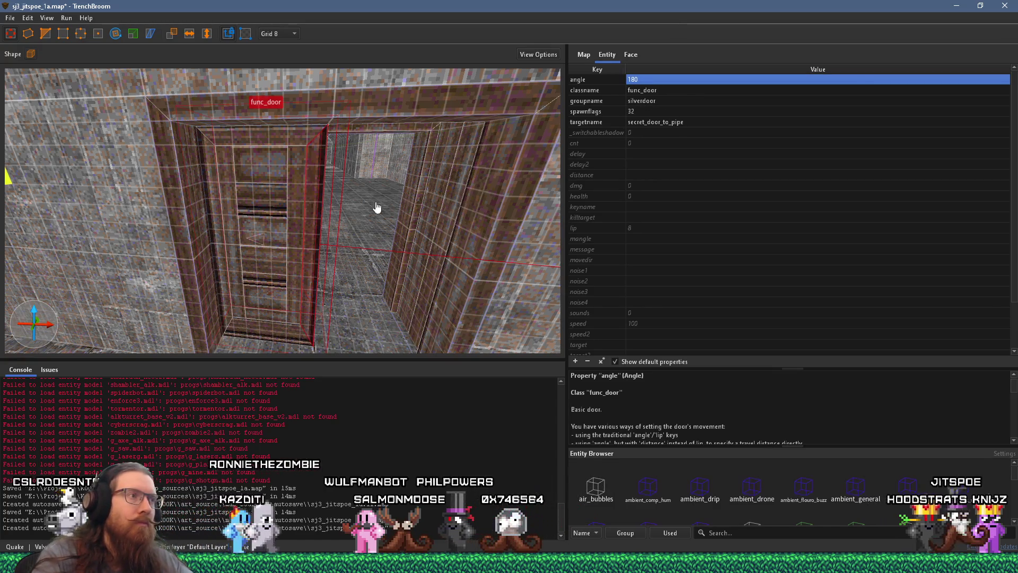
pyautogui.scroll(3, 371, 220)
pyautogui.scroll(3, 390, 208)
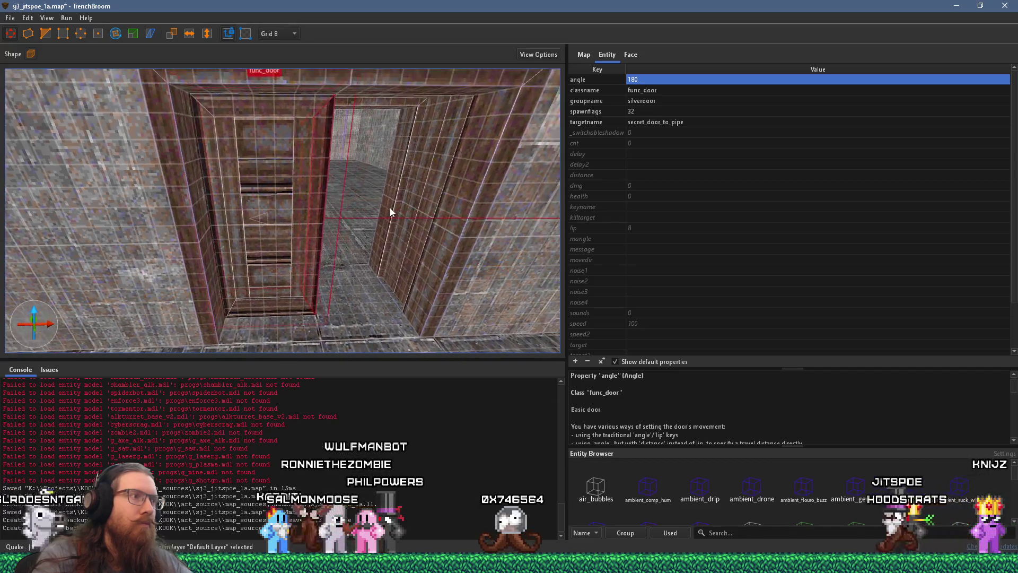
# Step: Deselect, swing the view around the doorway, and push one door leaf deeper into the frame
pyautogui.scroll(5, 385, 210)
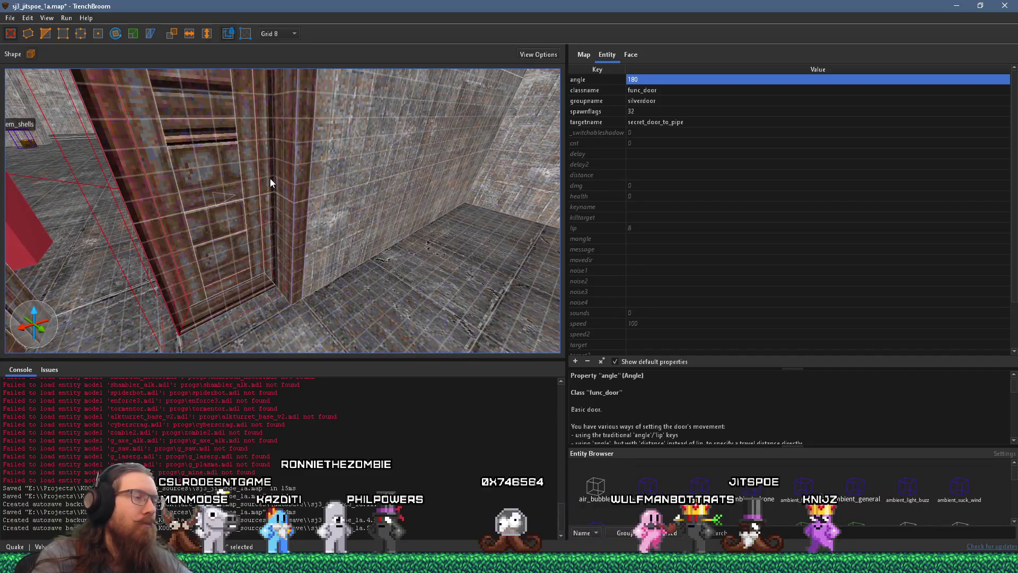
pyautogui.scroll(-5, 225, 179)
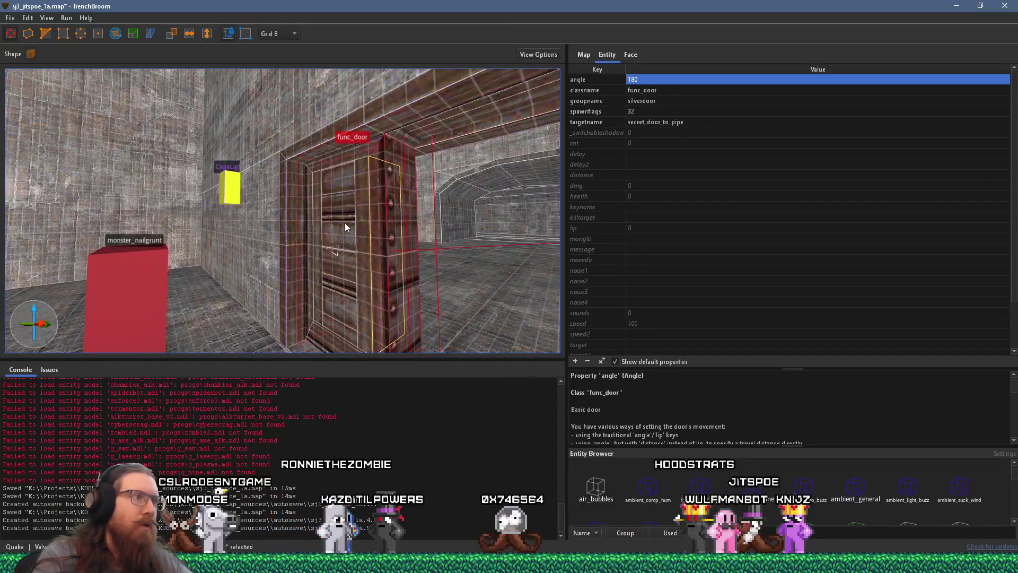
pyautogui.press('Escape')
pyautogui.scroll(5, 430, 217)
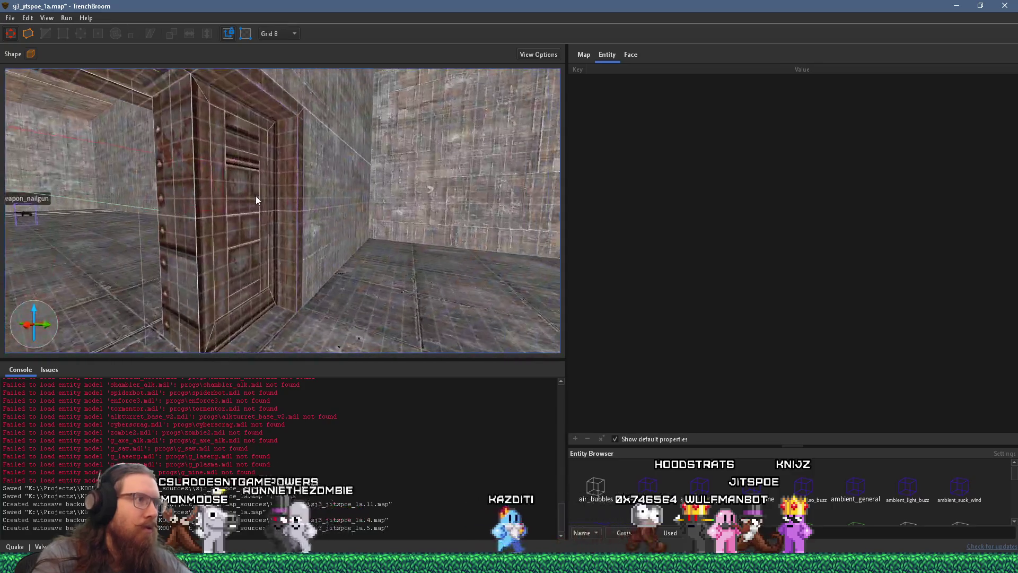
pyautogui.scroll(-5, 245, 184)
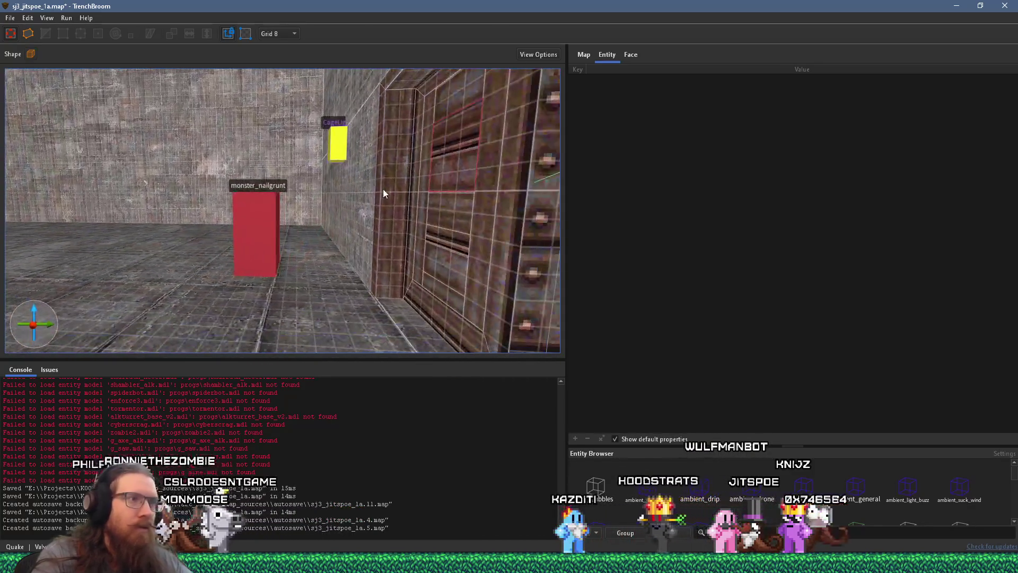
pyautogui.moveTo(460, 218)
pyautogui.mouseDown()
pyautogui.moveTo(316, 223)
pyautogui.moveTo(357, 222)
pyautogui.moveTo(321, 215)
pyautogui.moveTo(501, 218)
pyautogui.moveTo(480, 251)
pyautogui.moveTo(372, 259)
pyautogui.moveTo(262, 230)
pyautogui.moveTo(411, 228)
pyautogui.moveTo(349, 144)
pyautogui.moveTo(246, 160)
pyautogui.moveTo(134, 152)
pyautogui.moveTo(176, 168)
pyautogui.moveTo(267, 153)
pyautogui.mouseUp()
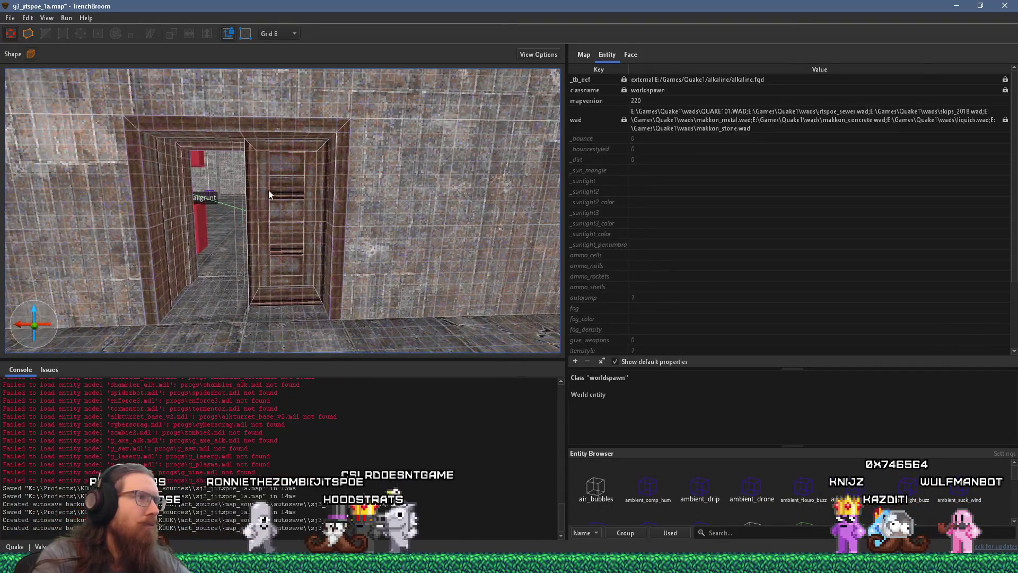
pyautogui.moveTo(263, 195)
pyautogui.mouseDown()
pyautogui.moveTo(292, 182)
pyautogui.moveTo(319, 146)
pyautogui.moveTo(300, 168)
pyautogui.mouseUp()
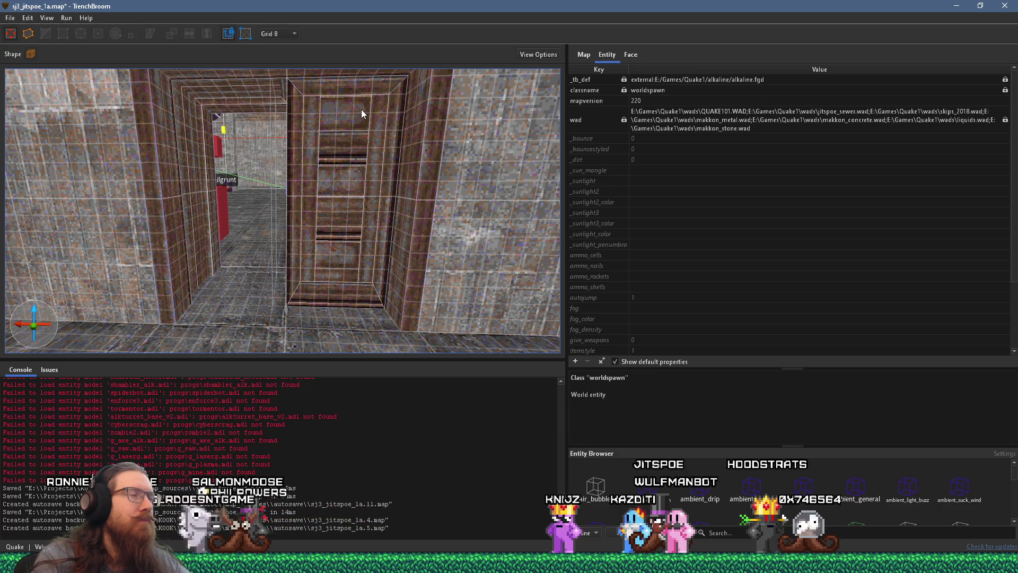
pyautogui.scroll(-5, 361, 109)
pyautogui.scroll(3, 296, 155)
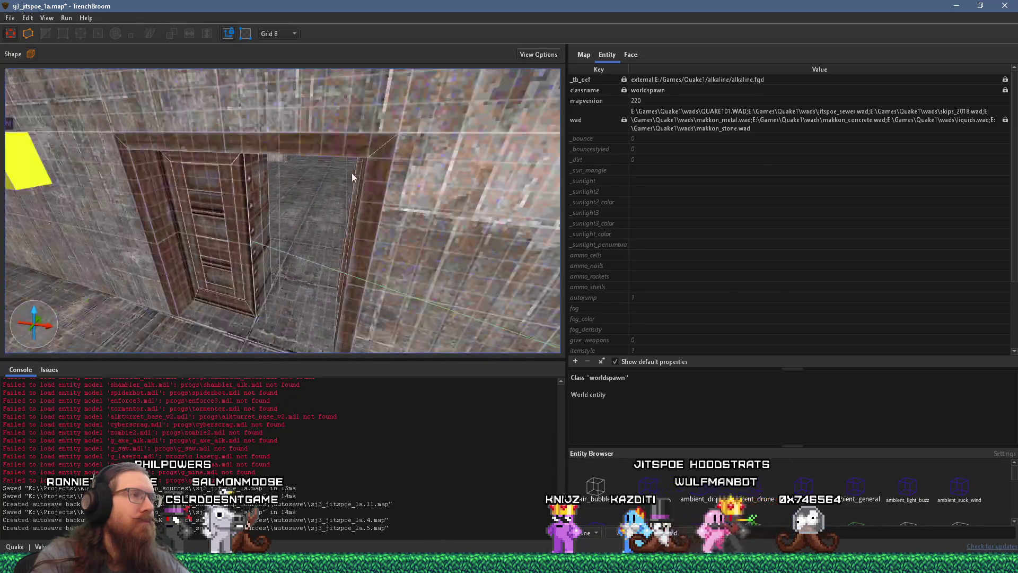
pyautogui.scroll(-5, 319, 169)
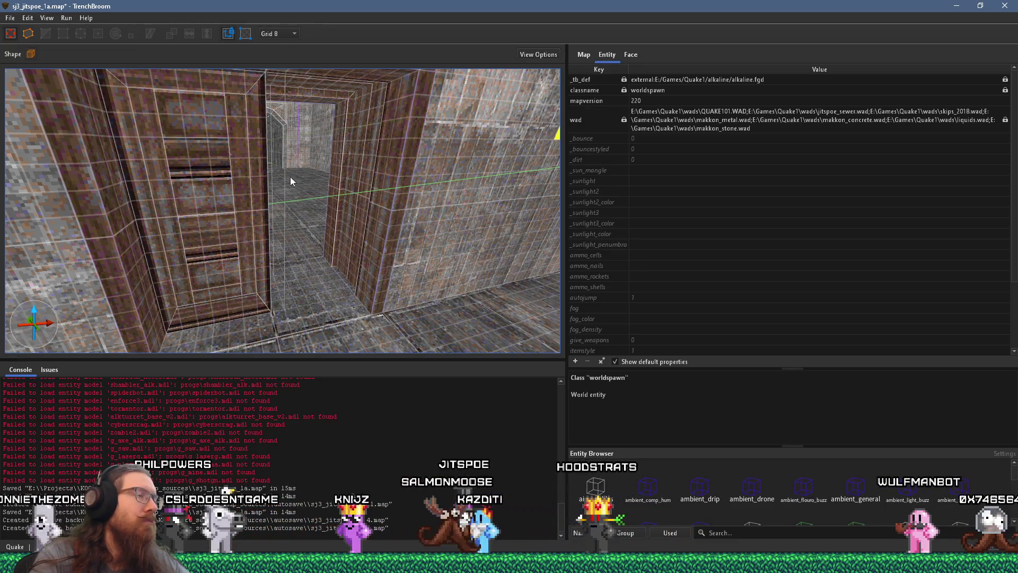
pyautogui.scroll(-3, 293, 177)
pyautogui.scroll(2, 234, 178)
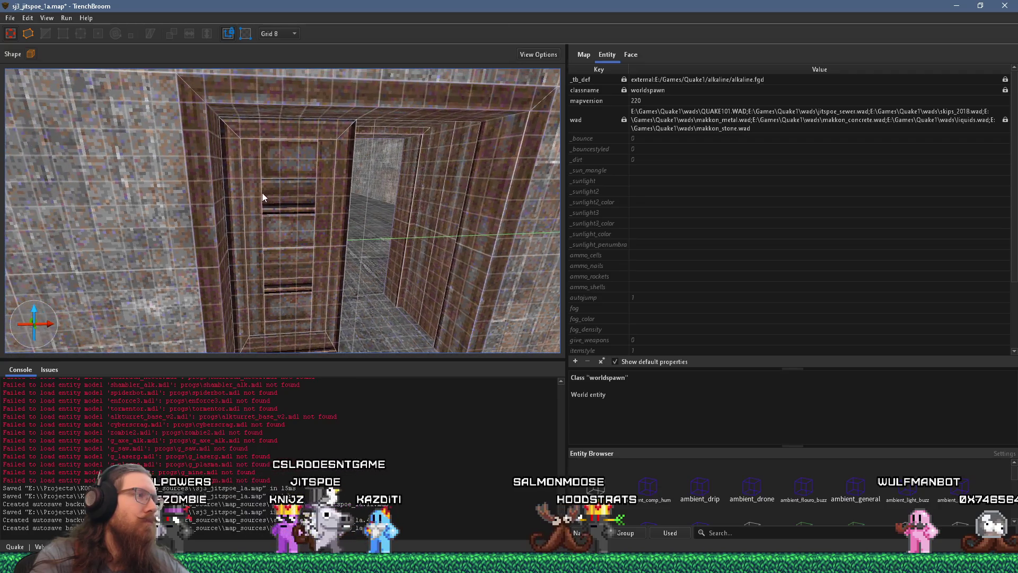
pyautogui.click(258, 199)
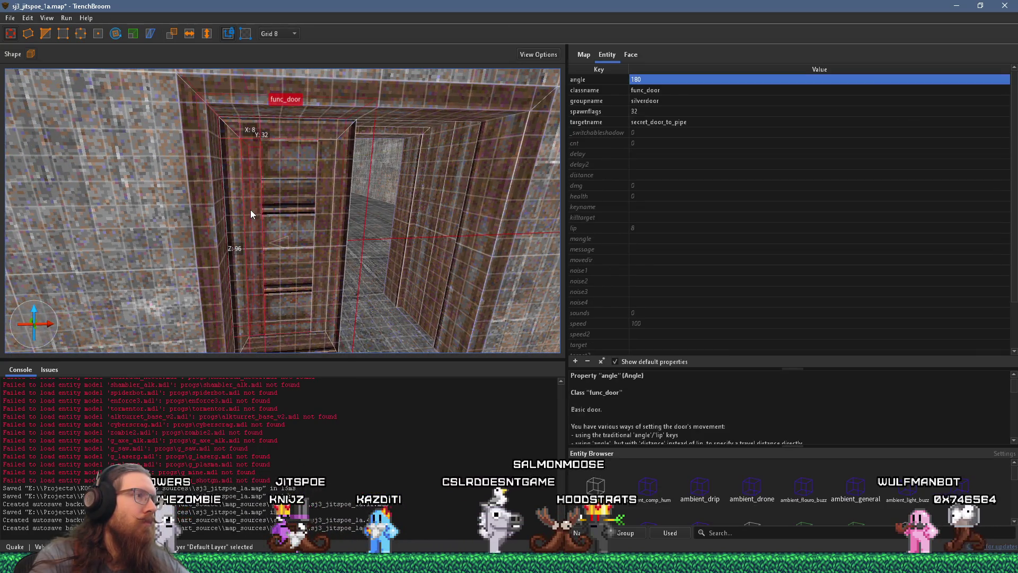
pyautogui.moveTo(250, 209)
pyautogui.mouseDown()
pyautogui.moveTo(287, 211)
pyautogui.moveTo(329, 176)
pyautogui.mouseUp()
pyautogui.press('Escape')
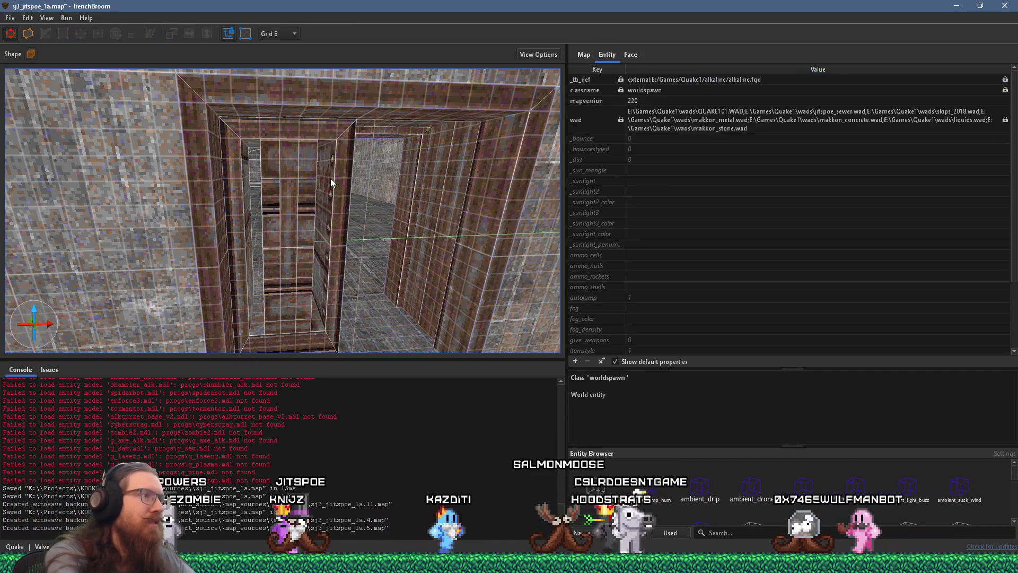
# Step: Stretch the other door leaf from 88 to 96 units tall (16×32×96), then deselect it
pyautogui.click(272, 230)
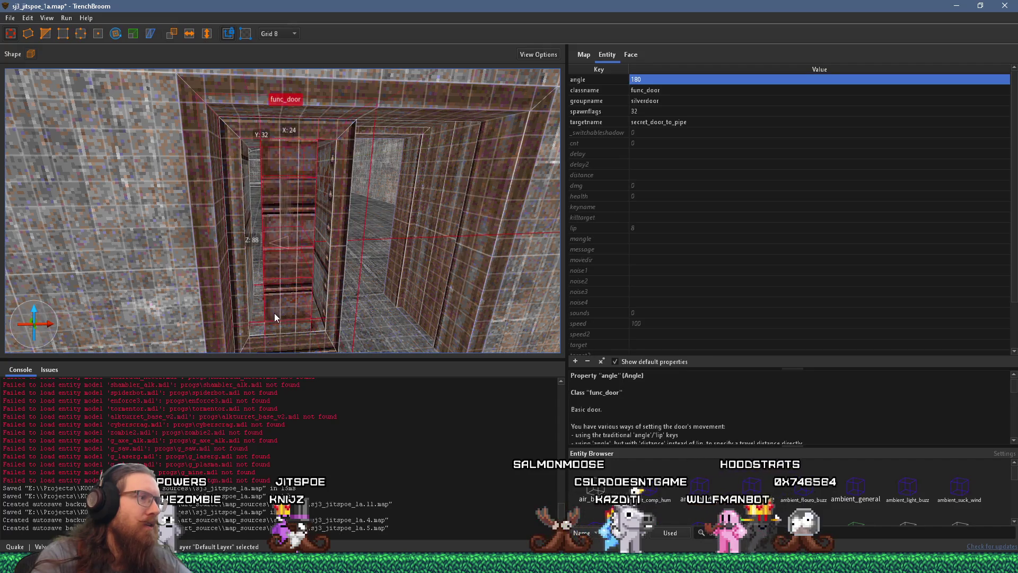
pyautogui.moveTo(274, 317)
pyautogui.mouseDown()
pyautogui.moveTo(271, 300)
pyautogui.moveTo(298, 272)
pyautogui.moveTo(293, 264)
pyautogui.mouseUp()
pyautogui.scroll(2, 297, 268)
pyautogui.press('Escape')
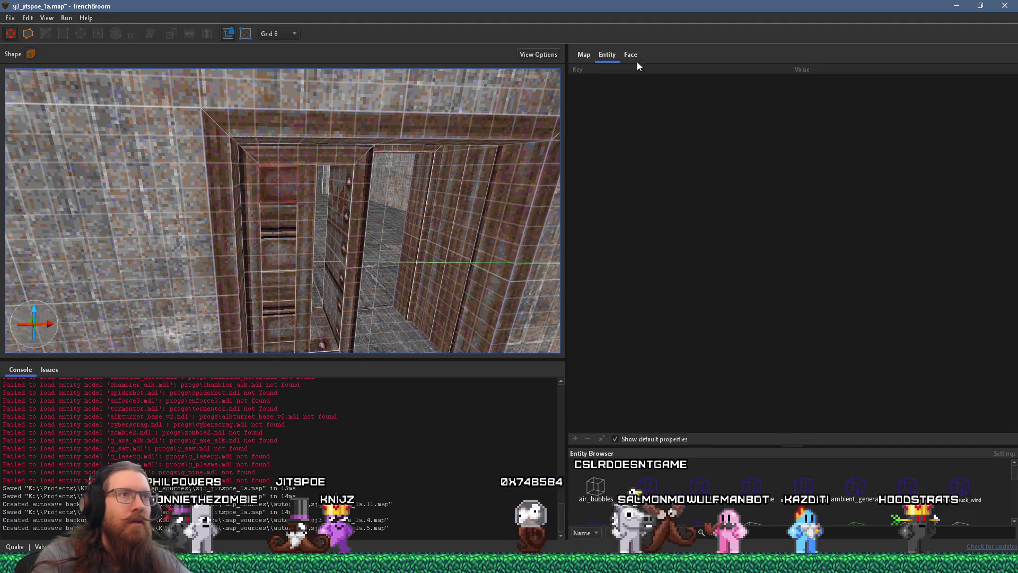
# Step: Bring up face texture alignment and slide the metal_iron1_t3 texture on one door panel face
pyautogui.click(631, 55)
pyautogui.moveTo(792, 181)
pyautogui.mouseDown()
pyautogui.moveTo(667, 177)
pyautogui.moveTo(840, 179)
pyautogui.moveTo(629, 168)
pyautogui.moveTo(703, 157)
pyautogui.moveTo(701, 173)
pyautogui.moveTo(662, 179)
pyautogui.moveTo(790, 175)
pyautogui.moveTo(759, 182)
pyautogui.mouseUp()
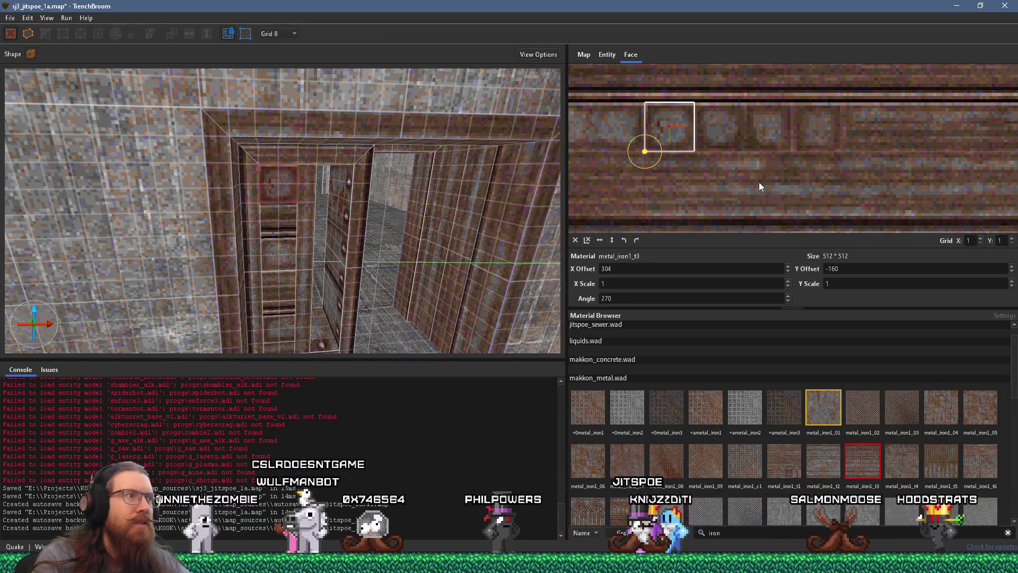
pyautogui.scroll(3, 466, 193)
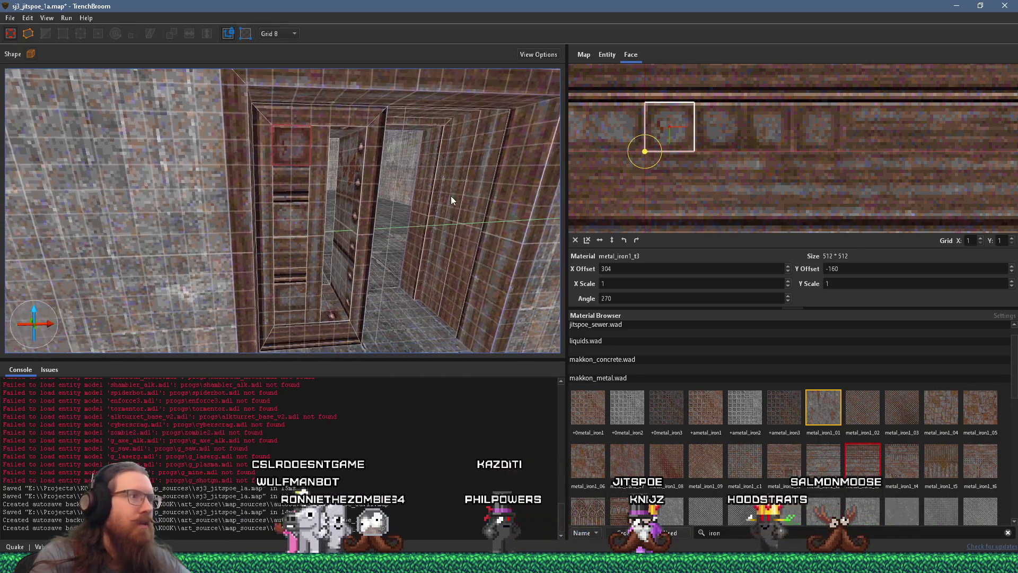
pyautogui.keyDown('shift'); pyautogui.click(286, 227); pyautogui.keyUp('shift')
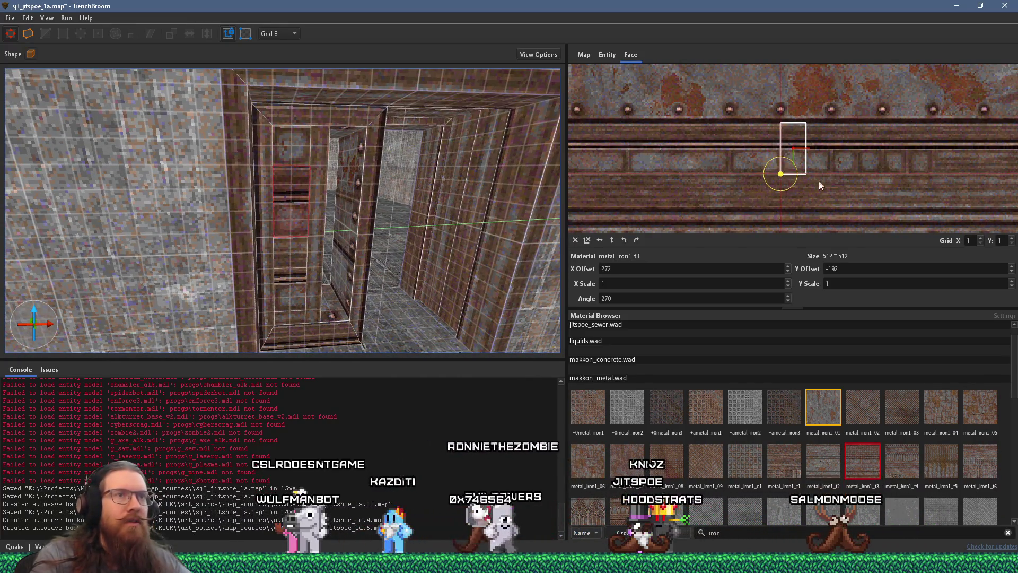
pyautogui.scroll(2, 819, 181)
pyautogui.moveTo(827, 181); pyautogui.dragTo(733, 189)
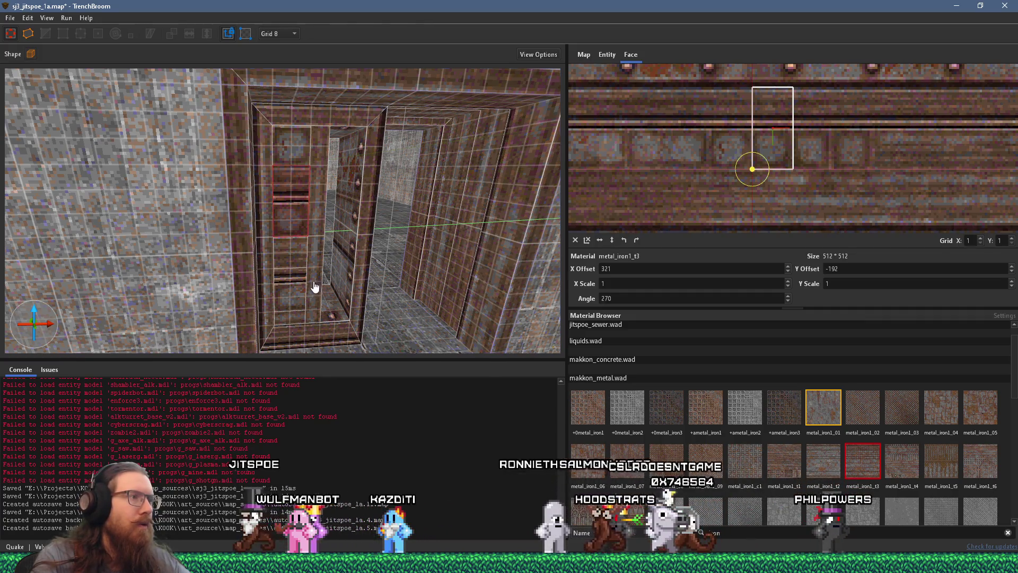
# Step: Shift the metal texture on two more door faces to match the neighbouring face
pyautogui.click(284, 259)
pyautogui.scroll(-5, 788, 175)
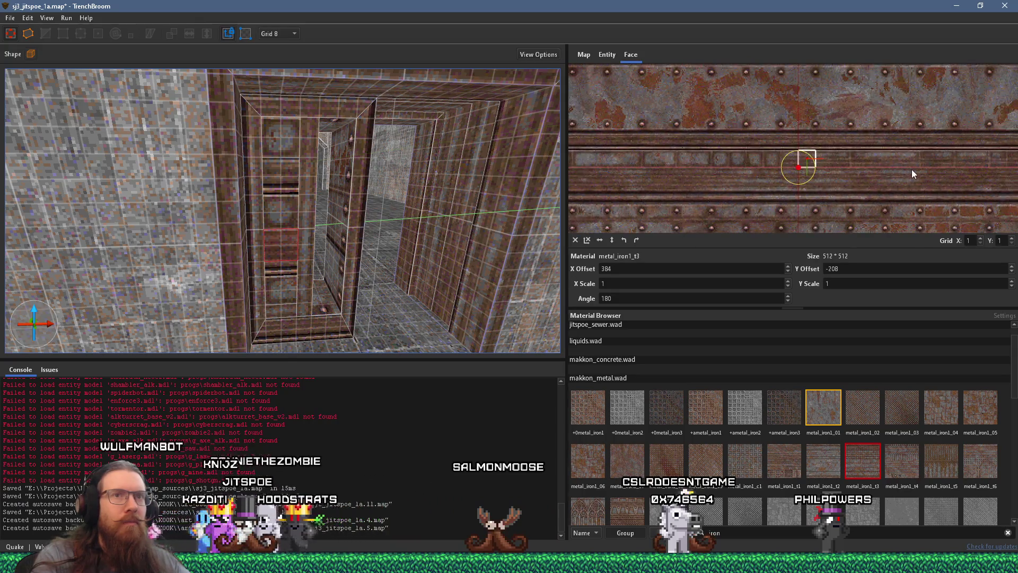
pyautogui.moveTo(911, 169)
pyautogui.mouseDown()
pyautogui.moveTo(916, 177)
pyautogui.moveTo(738, 175)
pyautogui.moveTo(827, 175)
pyautogui.mouseUp()
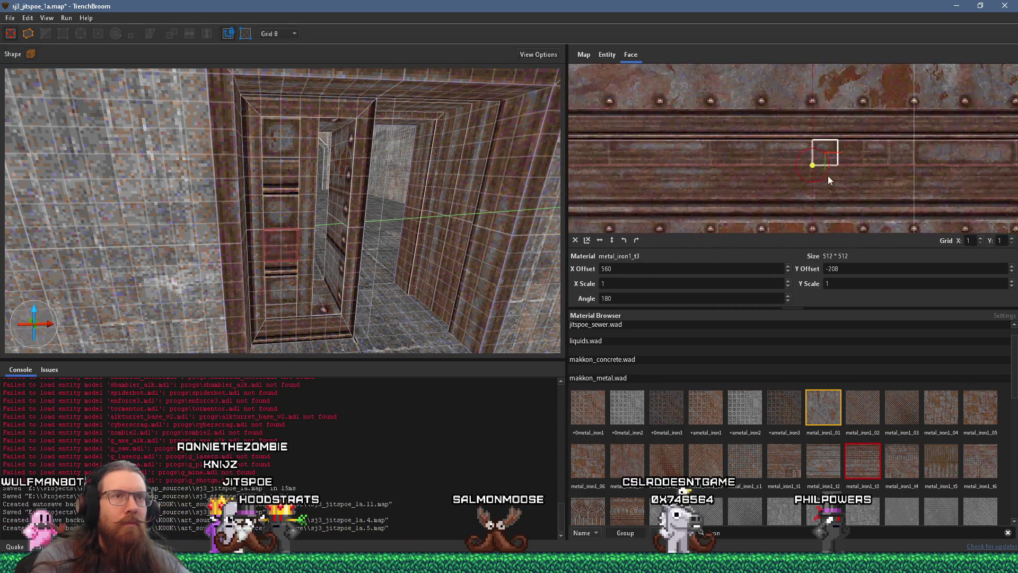
pyautogui.scroll(3, 846, 182)
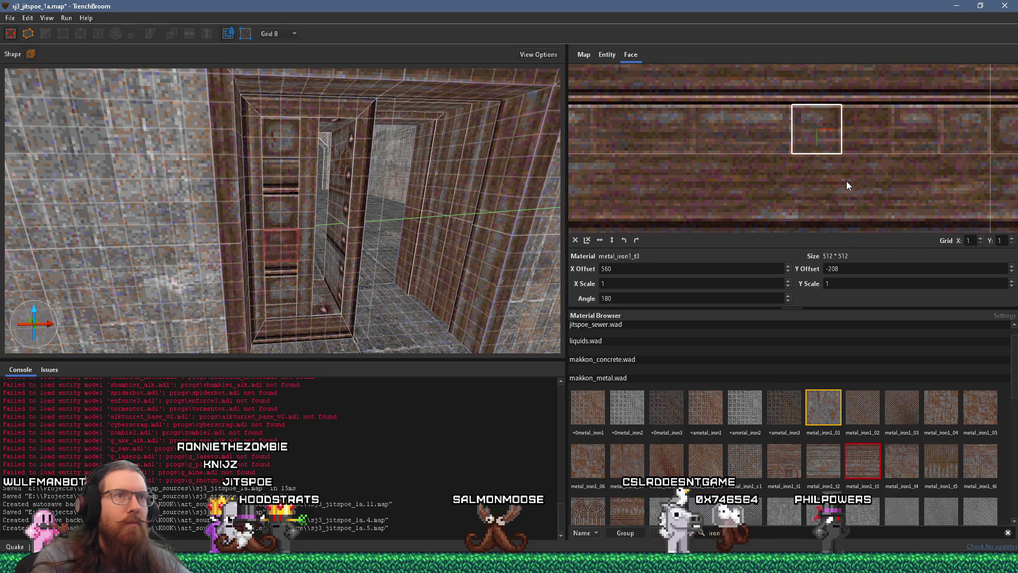
pyautogui.scroll(4, 356, 281)
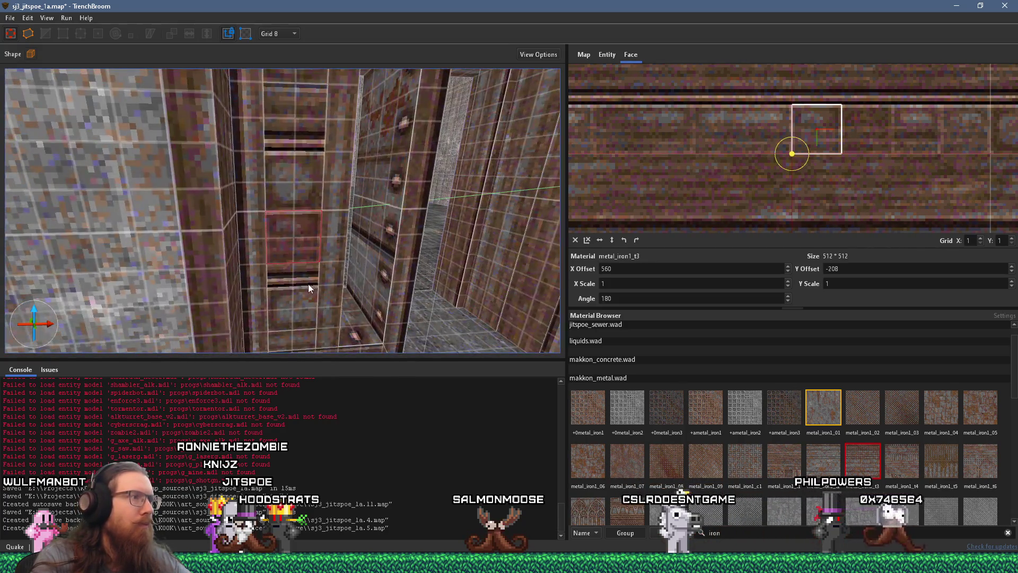
pyautogui.click(299, 292)
pyautogui.moveTo(861, 188); pyautogui.dragTo(678, 187)
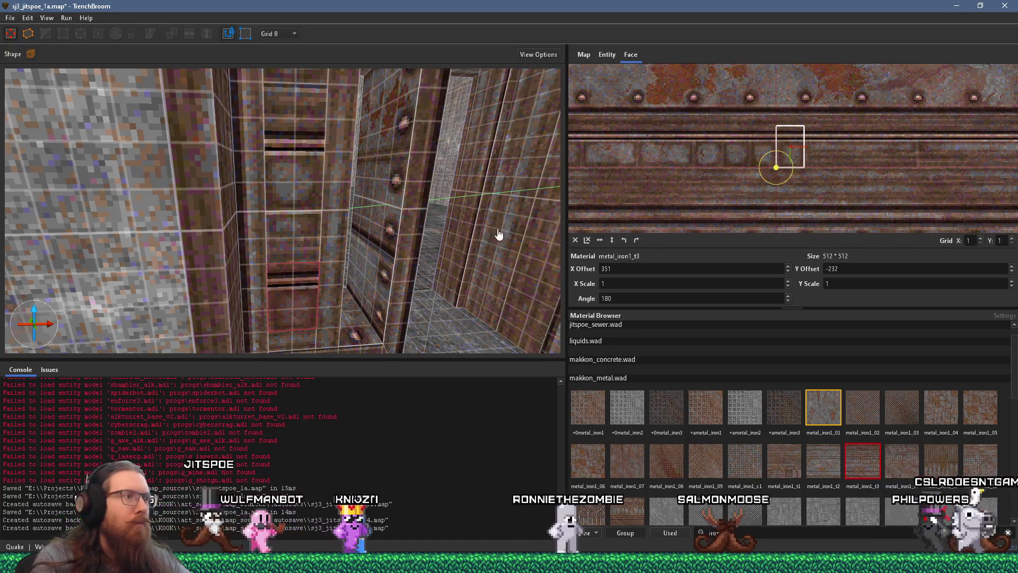
pyautogui.scroll(-5, 386, 235)
pyautogui.scroll(3, 384, 233)
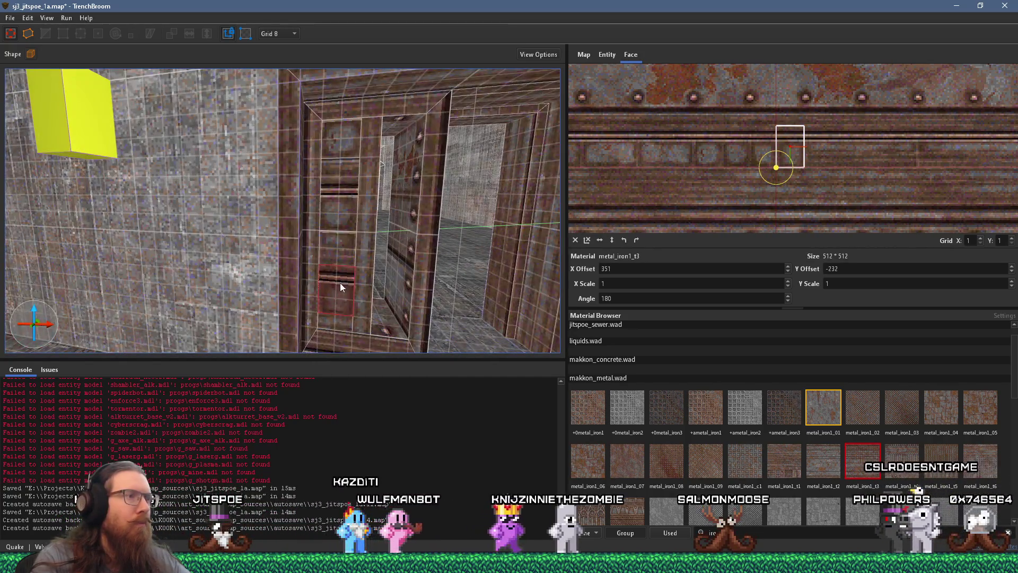
# Step: Reposition the door leaf brush within the doorway, then clear the selection
pyautogui.click(338, 302)
pyautogui.scroll(4, 350, 175)
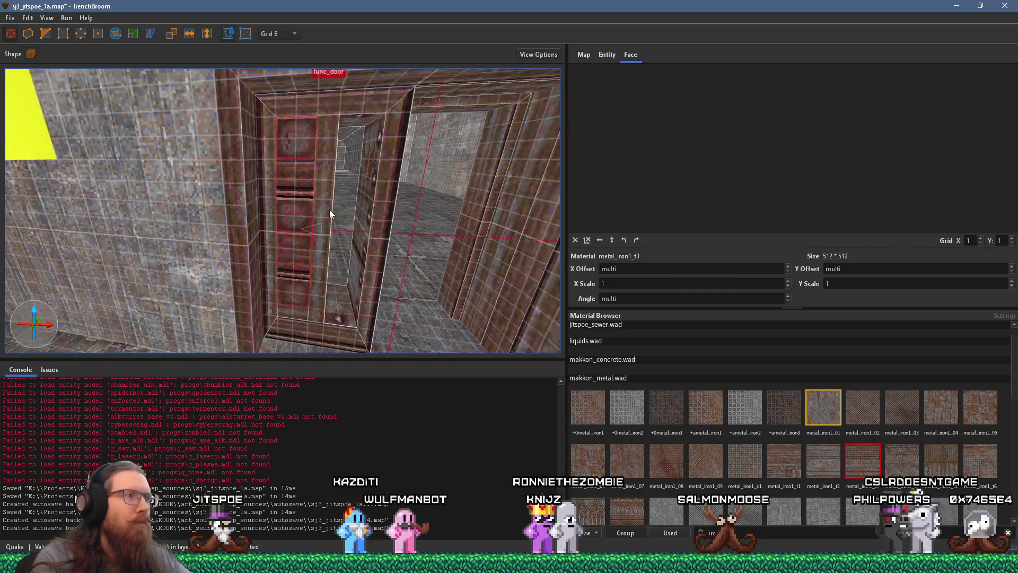
pyautogui.moveTo(305, 225); pyautogui.dragTo(388, 242)
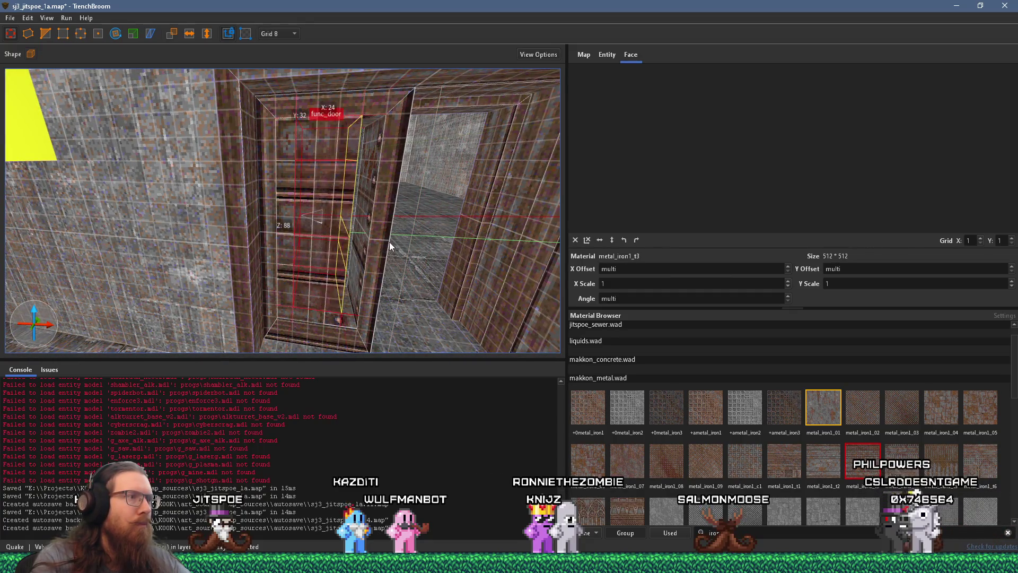
pyautogui.moveTo(319, 233); pyautogui.dragTo(316, 237)
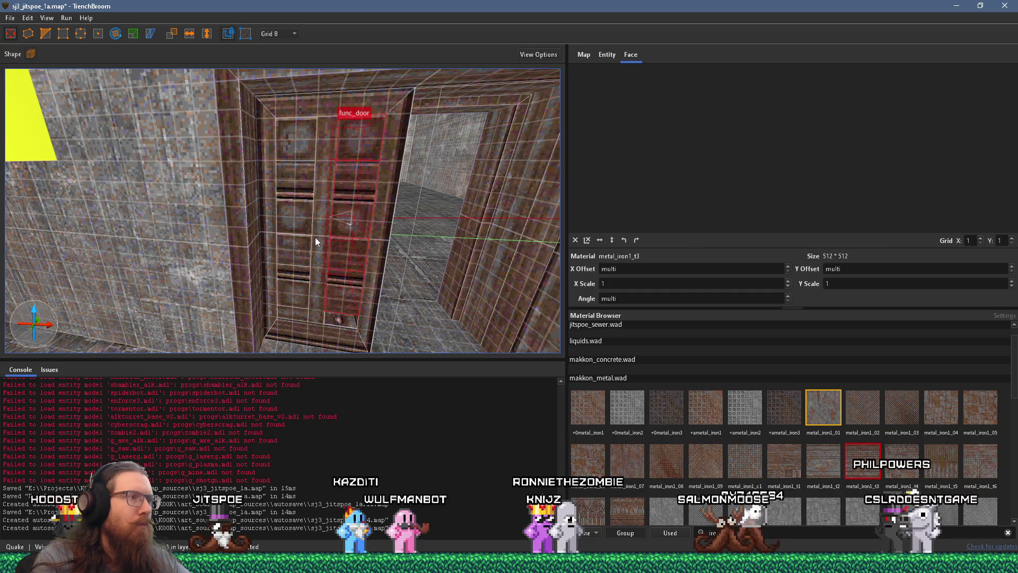
pyautogui.scroll(3, 319, 223)
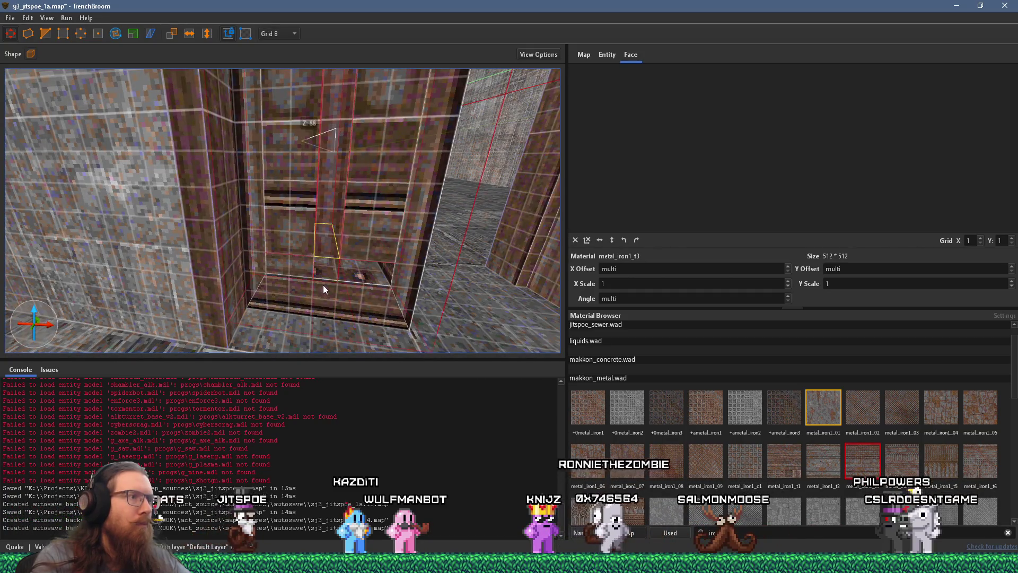
pyautogui.click(307, 268)
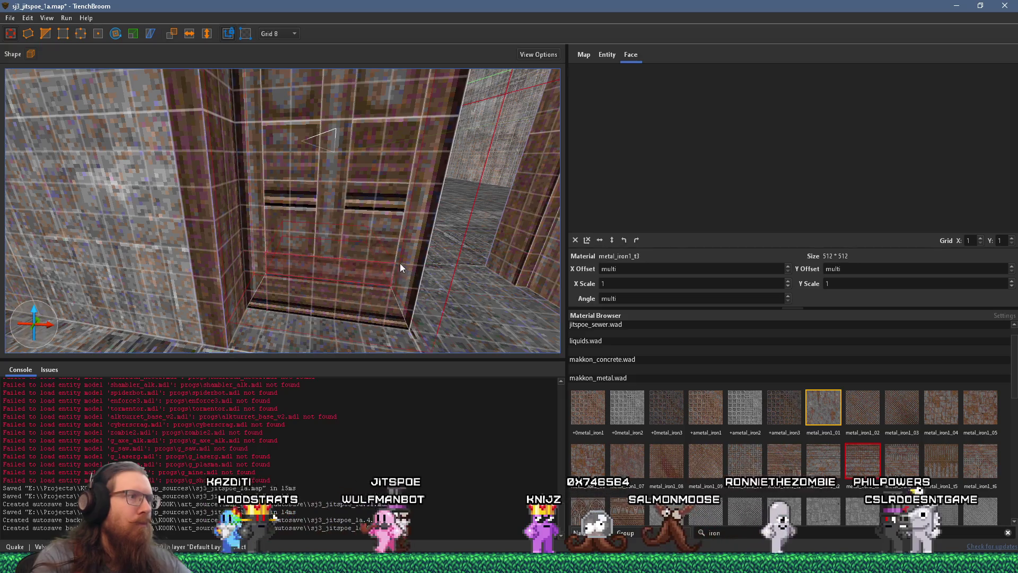
pyautogui.scroll(-8, 401, 265)
pyautogui.scroll(6, 357, 218)
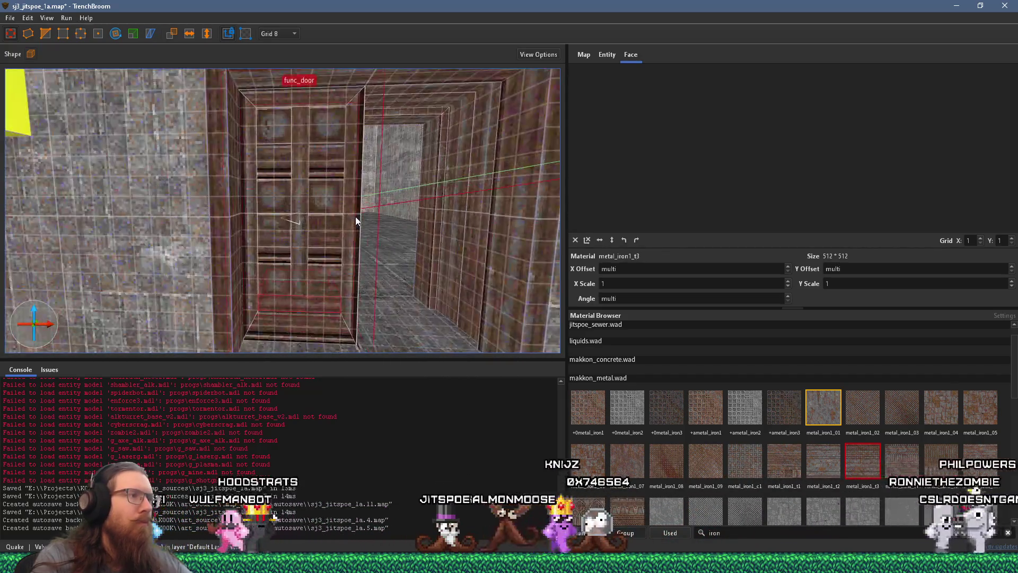
pyautogui.scroll(-4, 355, 217)
pyautogui.press('Escape')
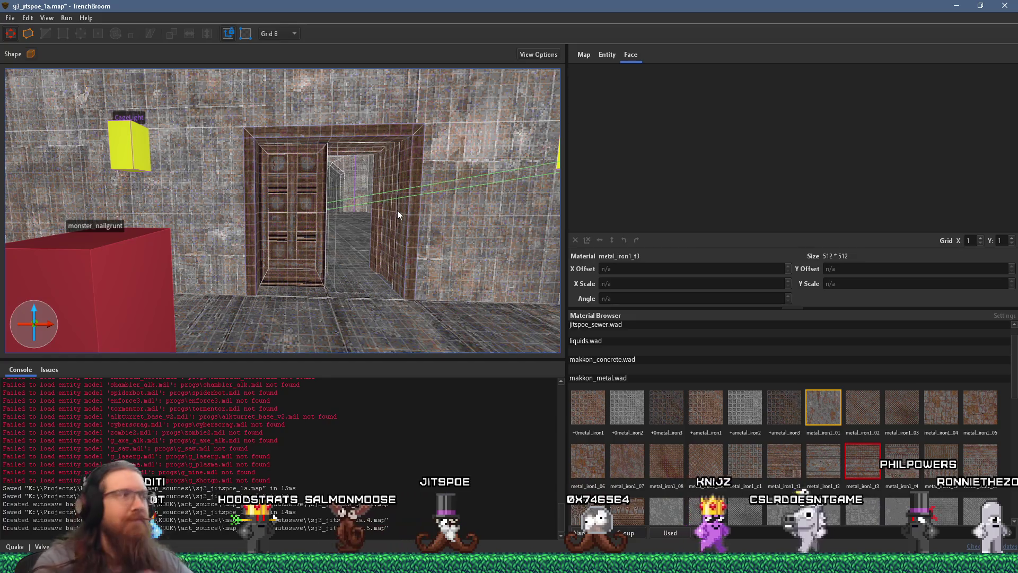
# Step: Slide the right leaf's face texture to X offset 328, Y offset -192, then deselect it
pyautogui.scroll(3, 357, 209)
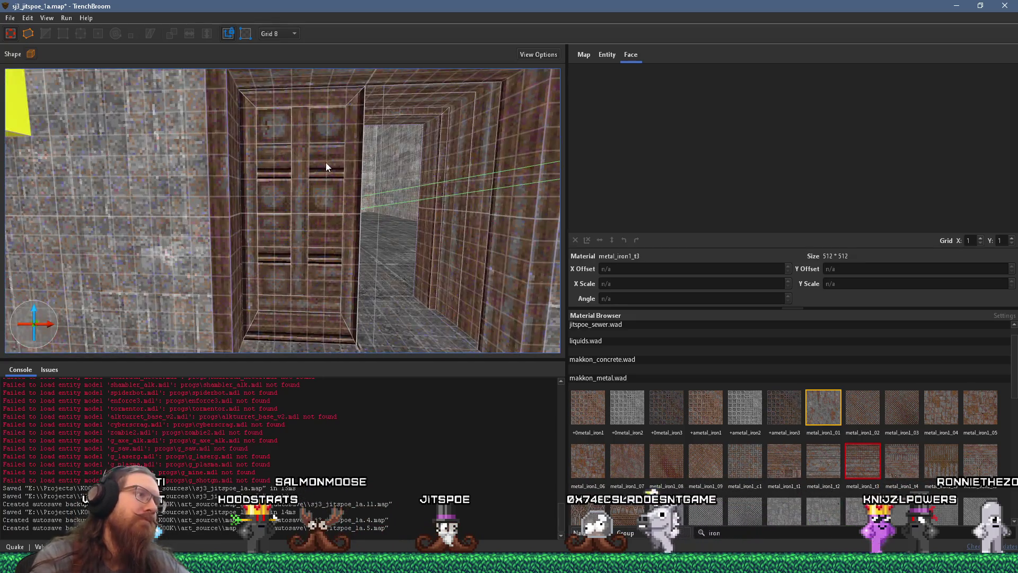
pyautogui.scroll(3, 330, 165)
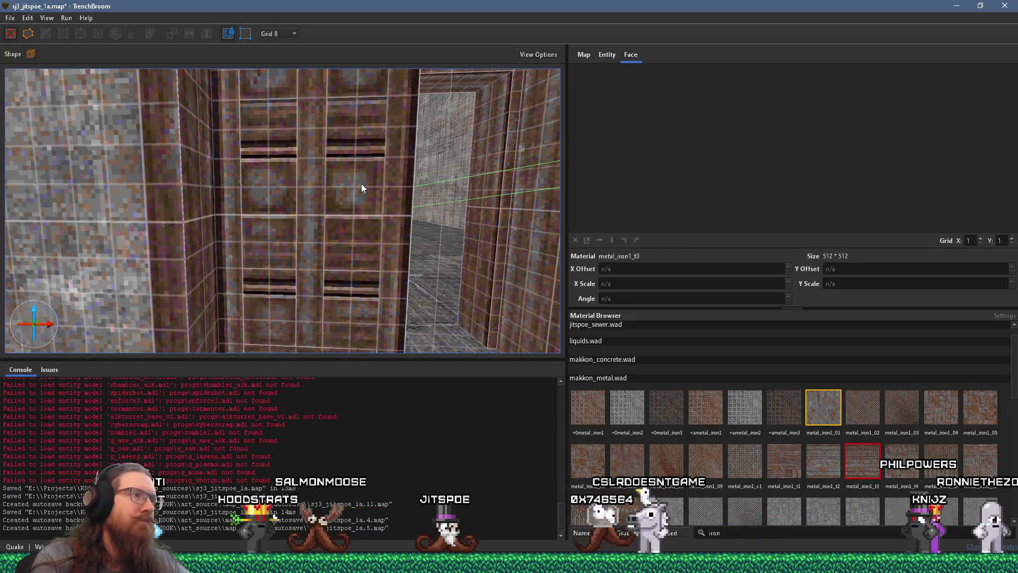
pyautogui.keyDown('shift'); pyautogui.click(361, 184); pyautogui.keyUp('shift')
pyautogui.scroll(2, 736, 146)
pyautogui.moveTo(811, 170); pyautogui.dragTo(812, 181)
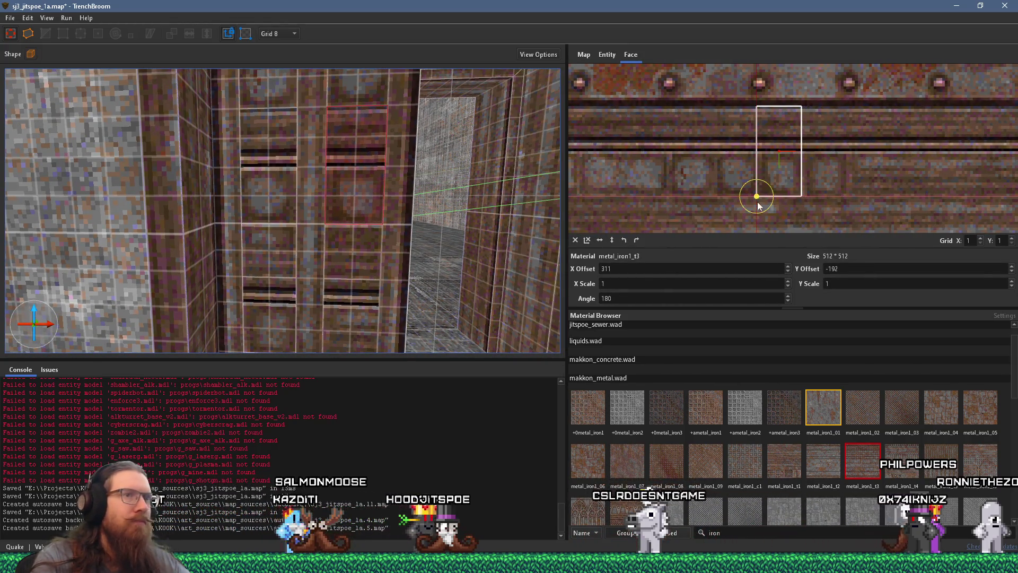
pyautogui.scroll(4, 823, 179)
pyautogui.moveTo(825, 179); pyautogui.dragTo(822, 178)
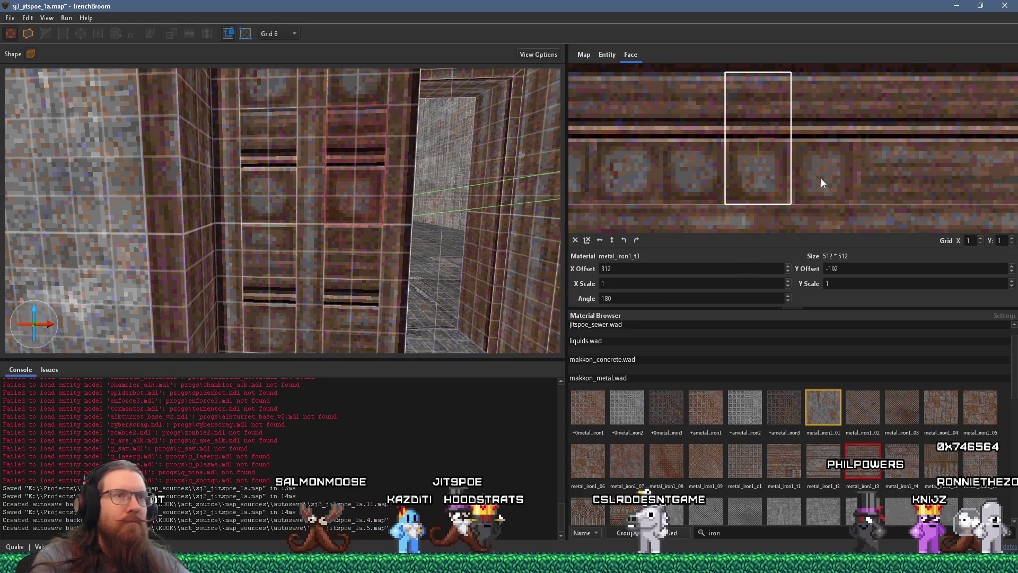
pyautogui.moveTo(821, 179); pyautogui.dragTo(755, 178)
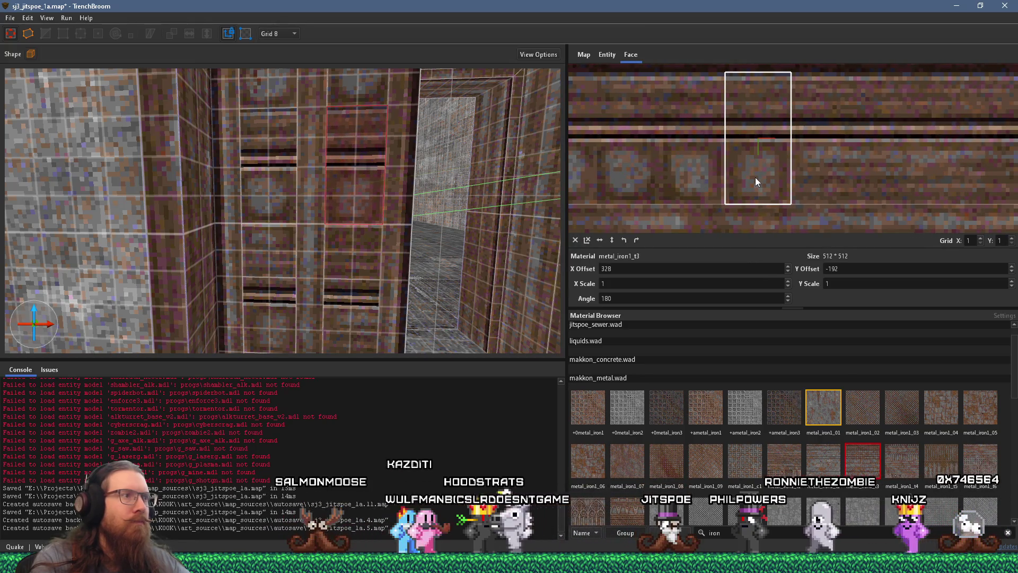
pyautogui.press('d')
pyautogui.press('d')
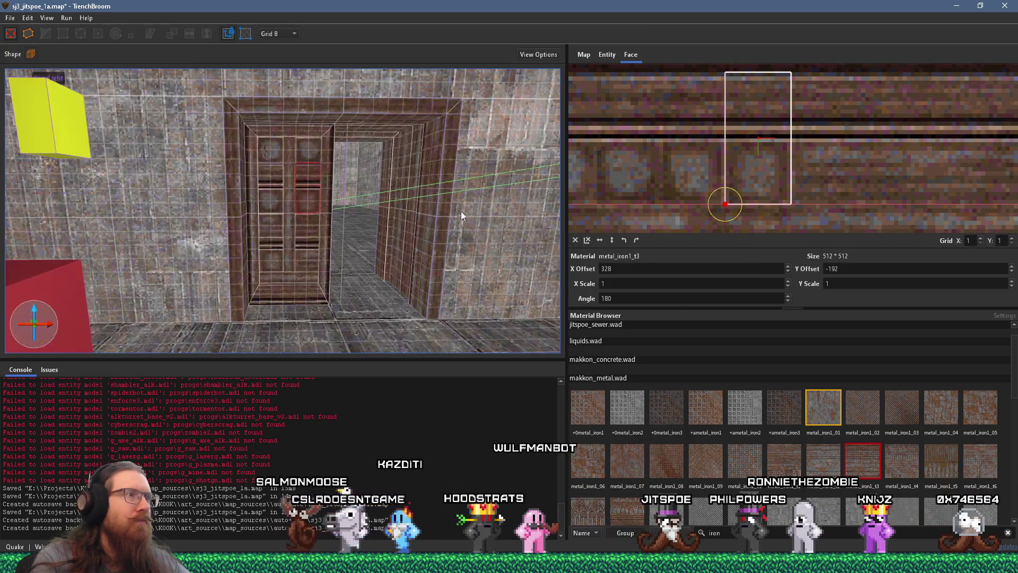
pyautogui.press('Escape')
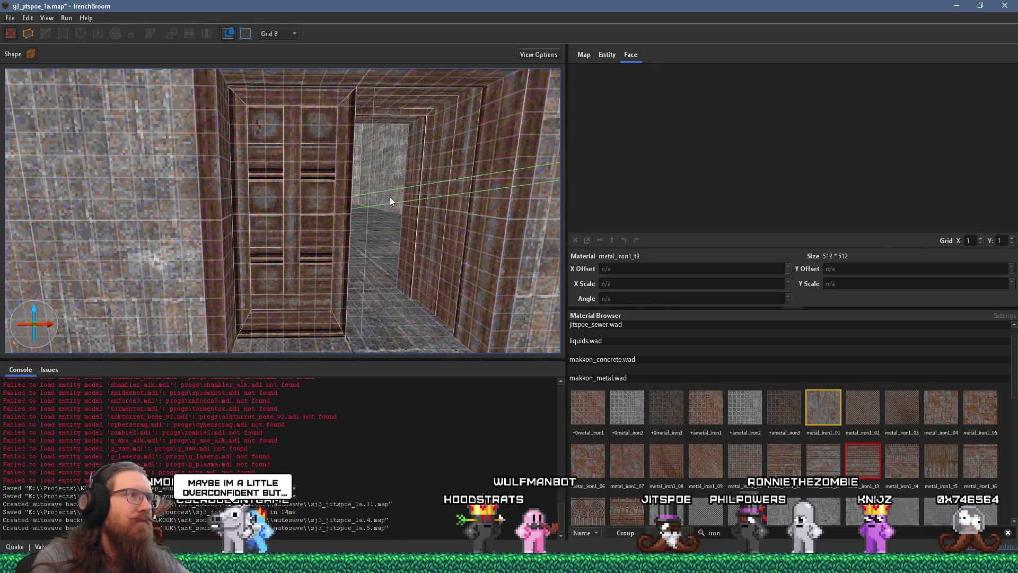
pyautogui.moveTo(390, 196); pyautogui.dragTo(393, 182)
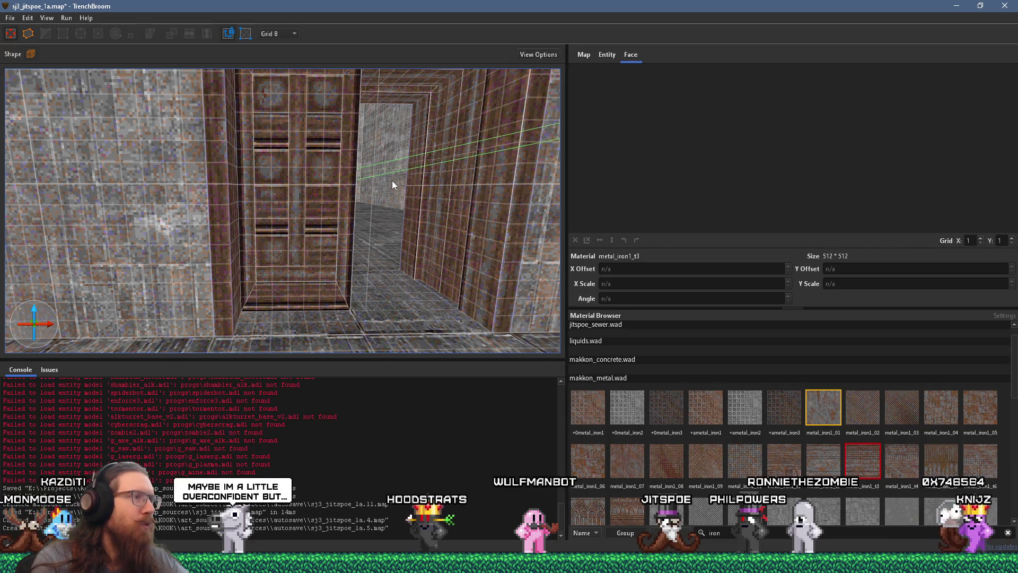
pyautogui.moveTo(392, 182); pyautogui.dragTo(388, 201)
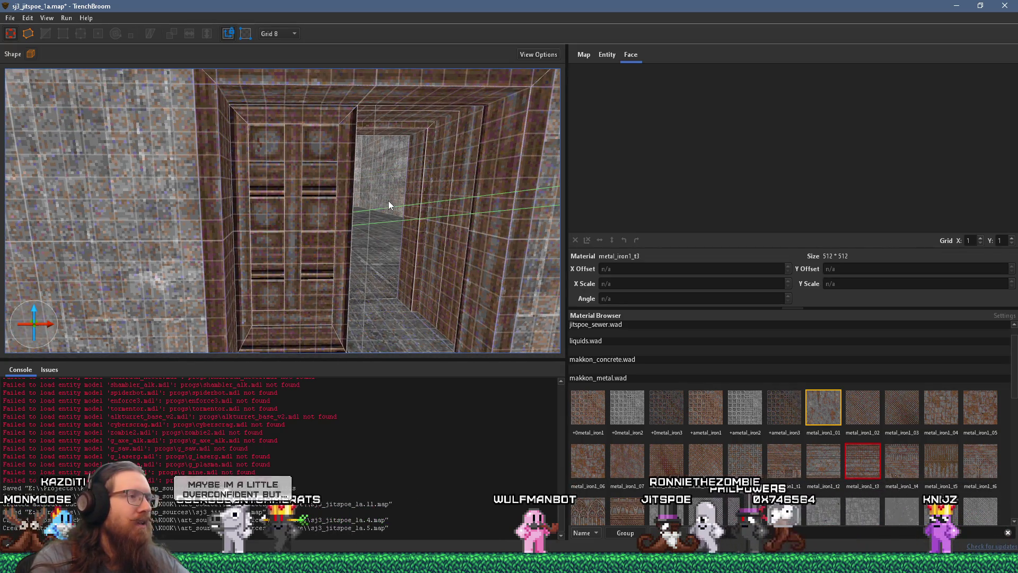
pyautogui.scroll(-3, 378, 232)
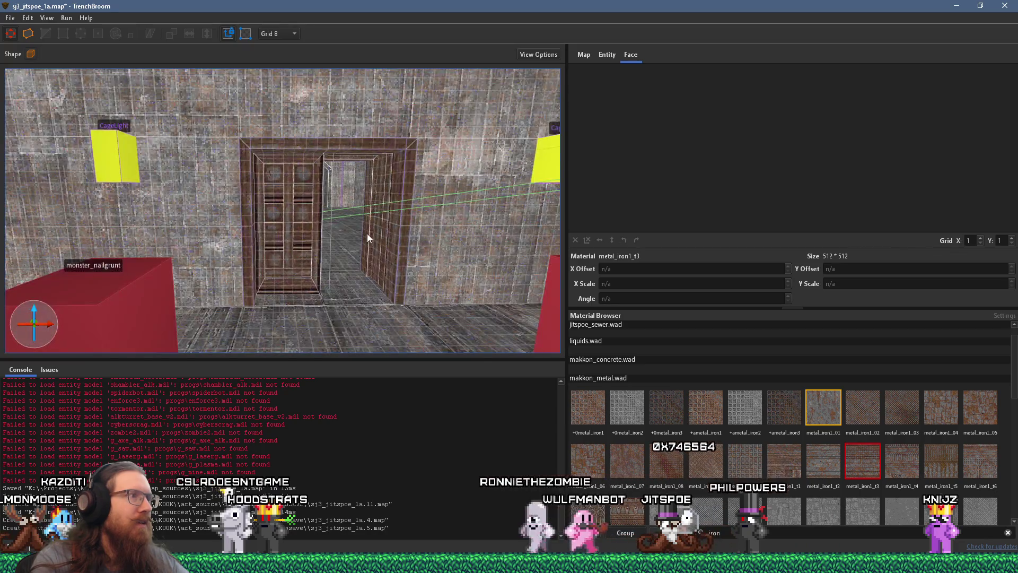
pyautogui.scroll(2, 350, 234)
pyautogui.click(316, 239)
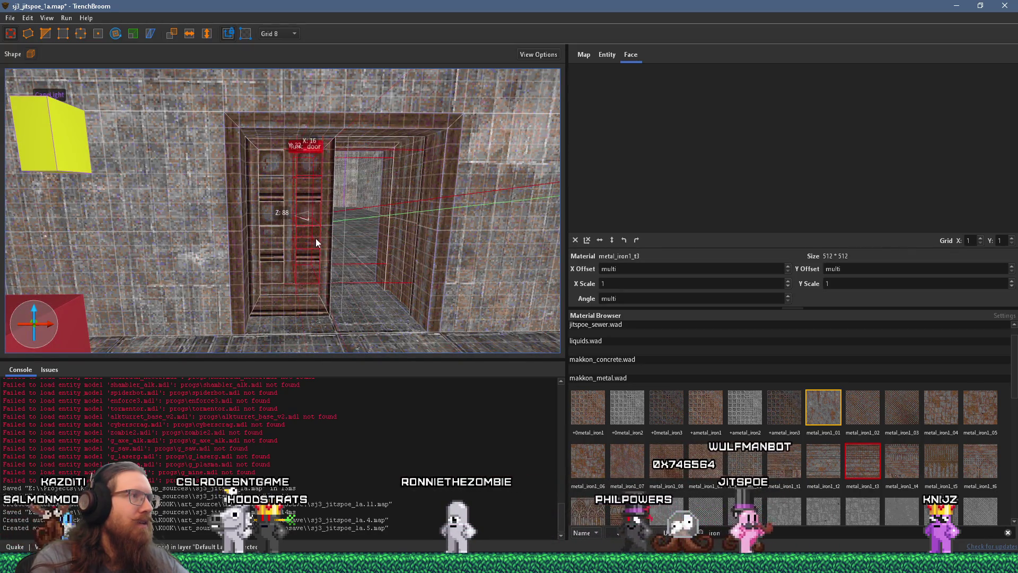
pyautogui.scroll(2, 313, 264)
pyautogui.scroll(2, 312, 261)
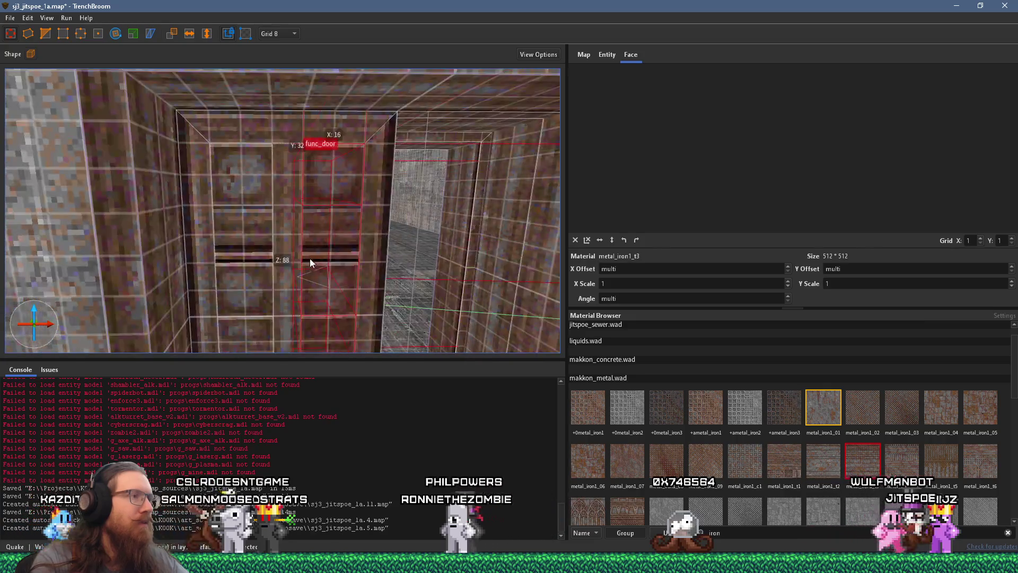
pyautogui.rightClick(290, 239)
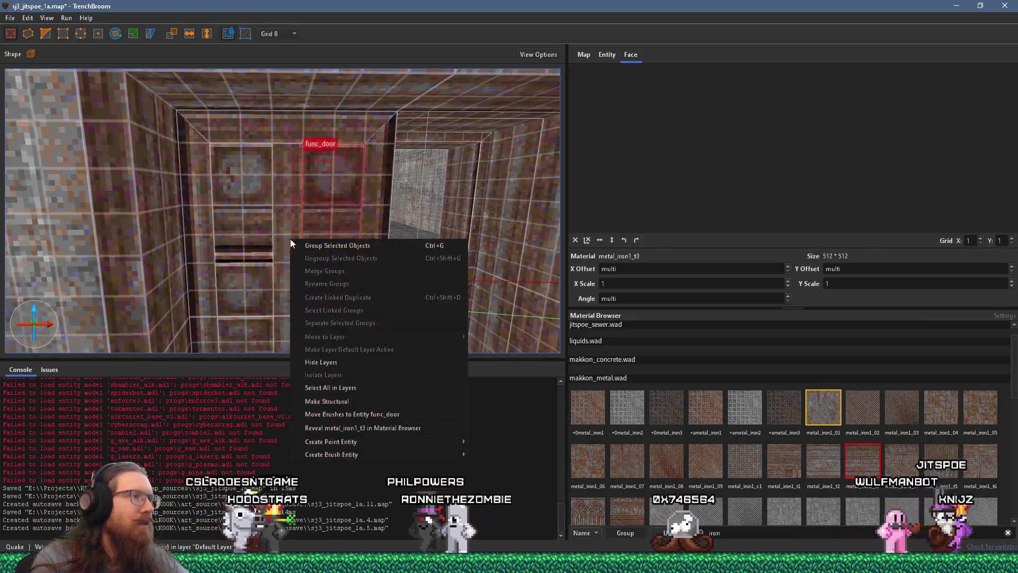
pyautogui.click(403, 429)
pyautogui.hotkey('ctrl', 'u')
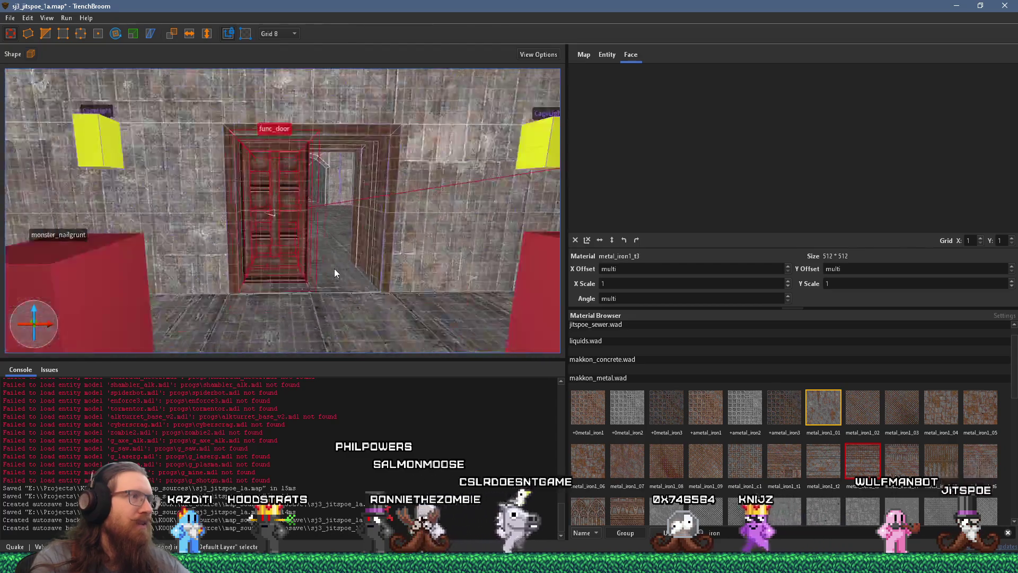
pyautogui.press('Escape')
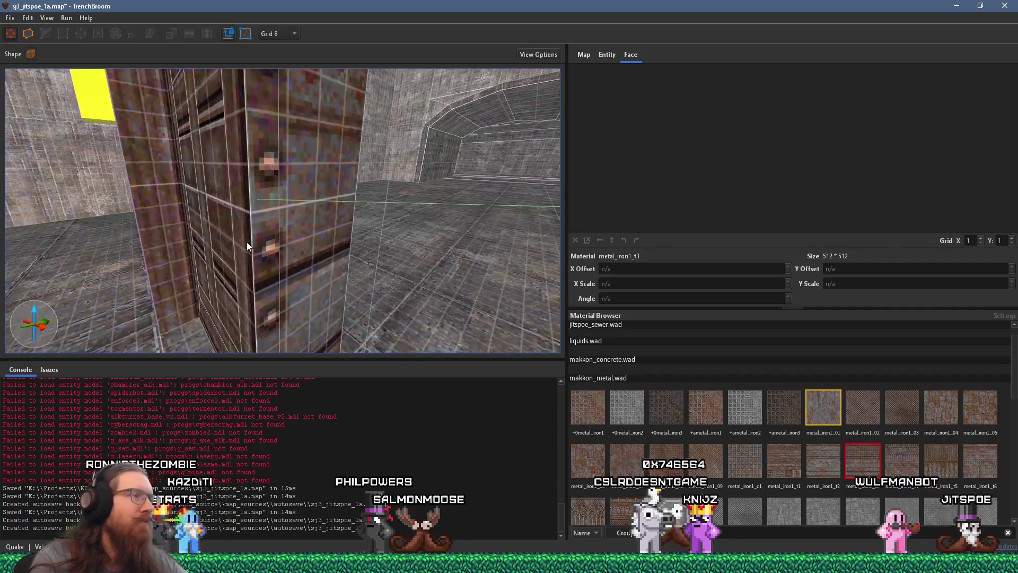
pyautogui.keyDown('shift'); pyautogui.click(291, 246); pyautogui.keyUp('shift')
# Step: Rotate the pillar face texture to 180 degrees and slide it to a new offset
pyautogui.scroll(-3, 674, 200)
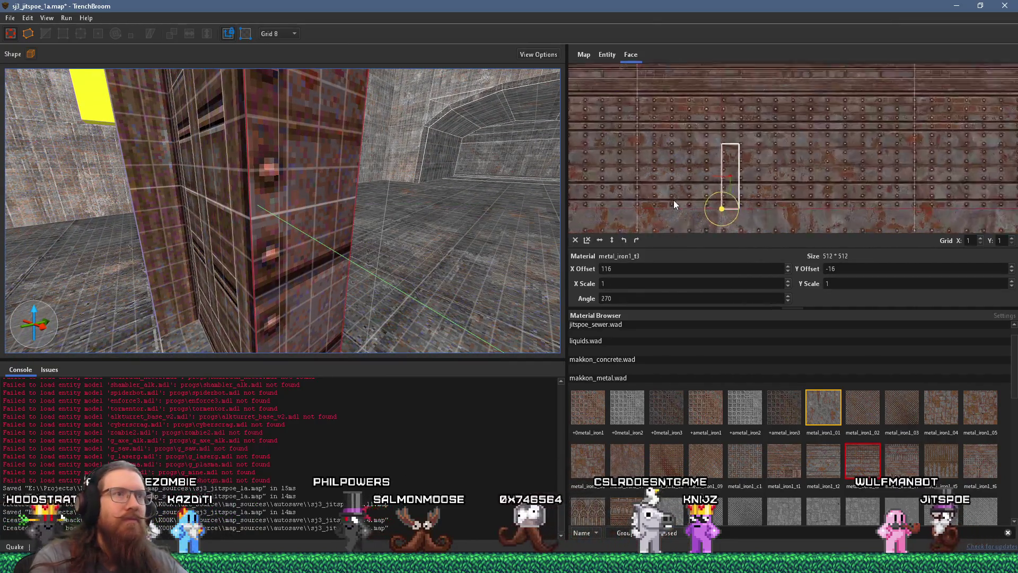
pyautogui.click(637, 240)
pyautogui.scroll(5, 690, 164)
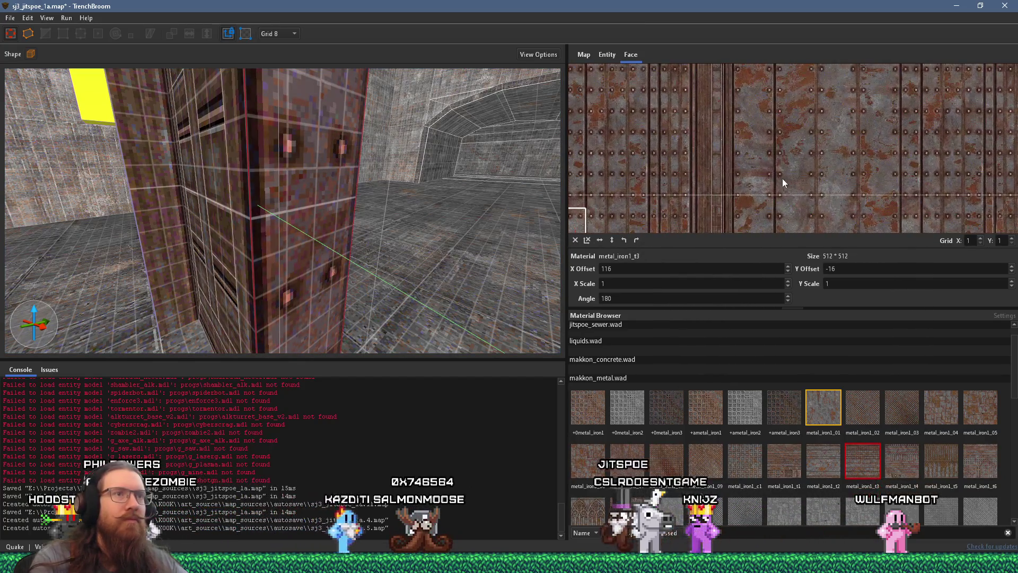
pyautogui.scroll(-2, 785, 175)
pyautogui.scroll(-2, 782, 165)
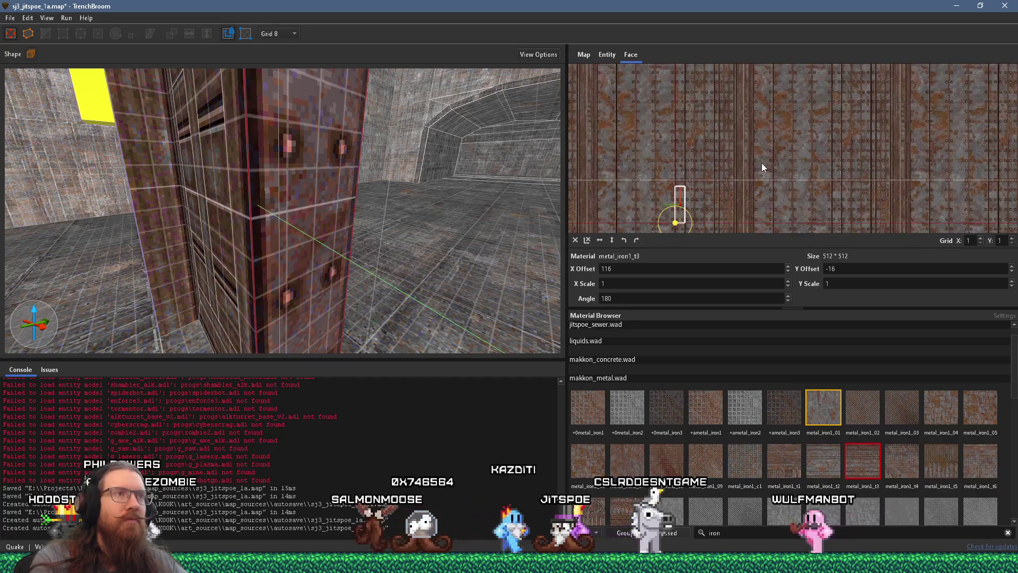
pyautogui.scroll(-2, 670, 152)
pyautogui.scroll(4, 681, 167)
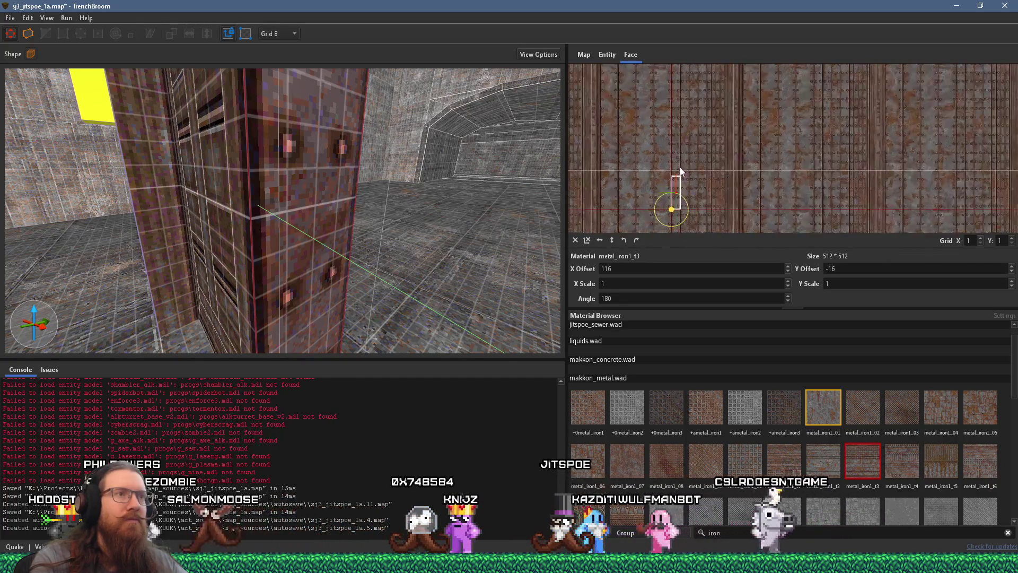
pyautogui.moveTo(703, 189)
pyautogui.mouseDown()
pyautogui.moveTo(824, 160)
pyautogui.moveTo(877, 161)
pyautogui.mouseUp()
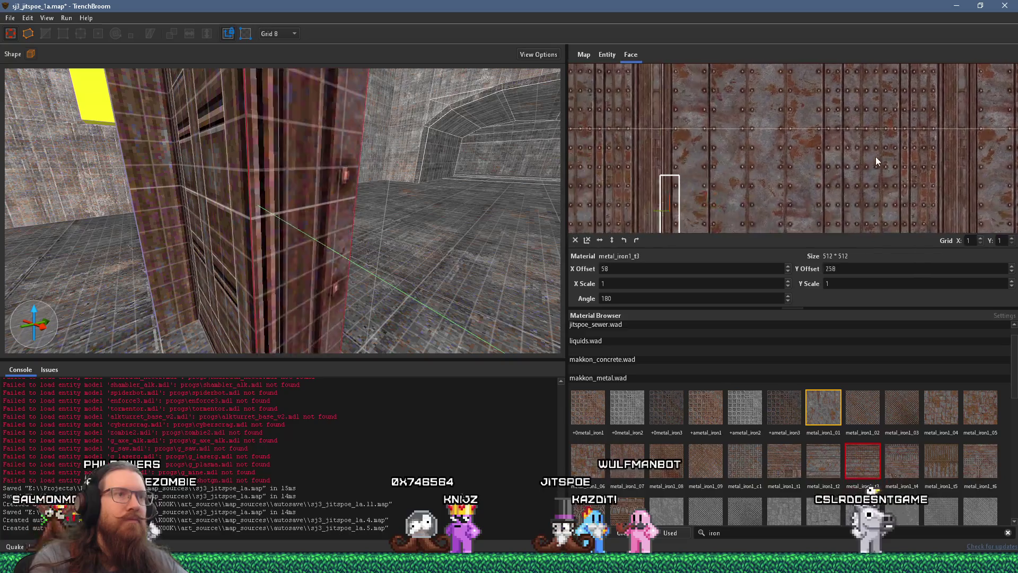
pyautogui.scroll(2, 700, 173)
# Step: Swap the pillar face material to metal_iron1_t2 and align it at X 33, Y -81
pyautogui.click(824, 451)
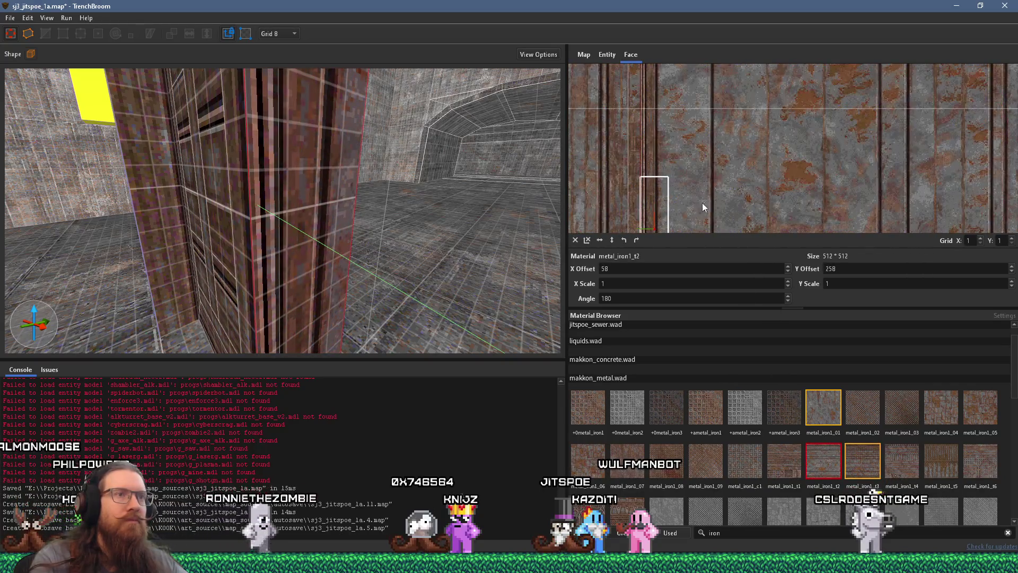
pyautogui.moveTo(883, 182); pyautogui.dragTo(625, 158)
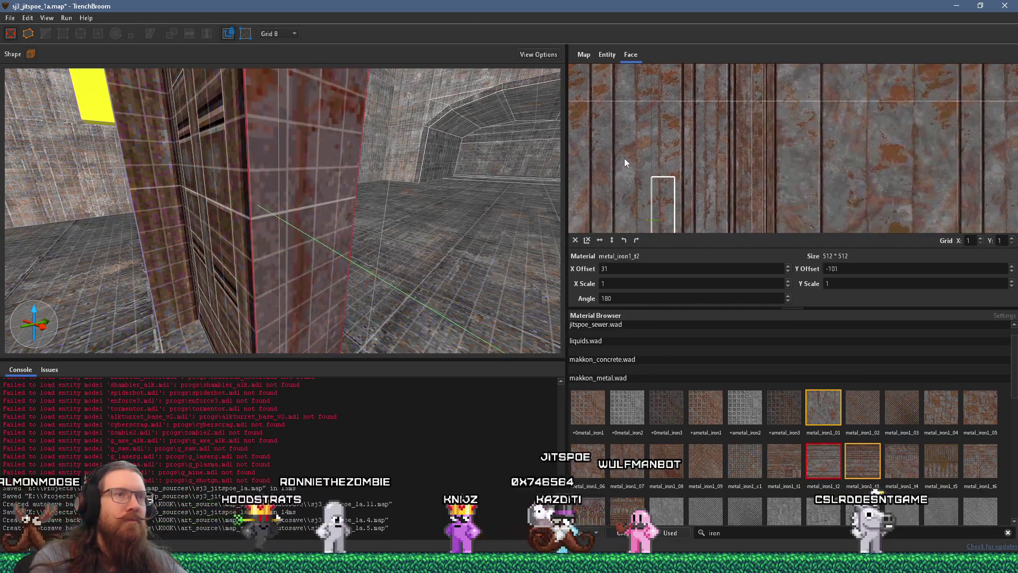
pyautogui.scroll(3, 714, 181)
pyautogui.moveTo(787, 175); pyautogui.dragTo(784, 174)
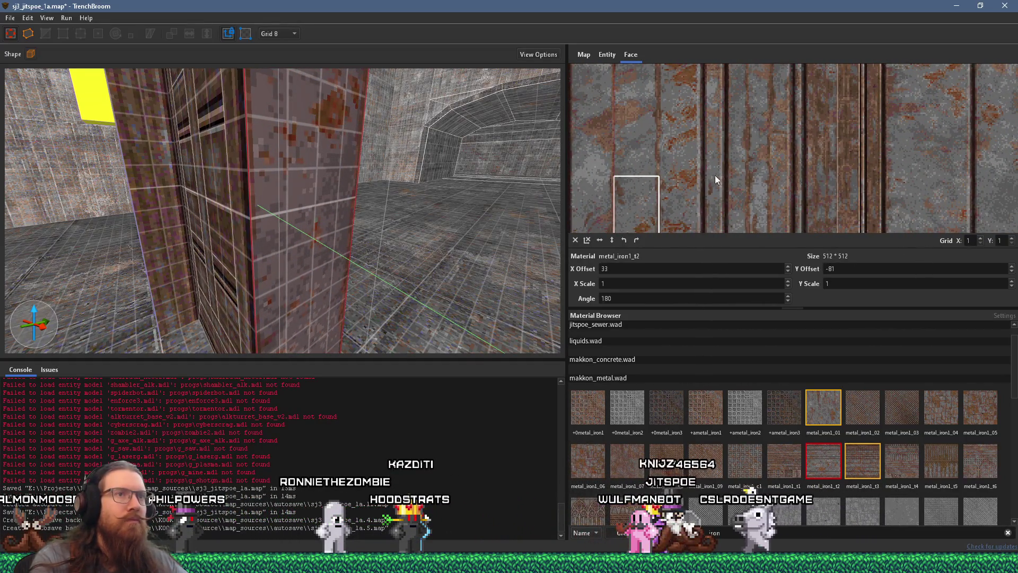
pyautogui.scroll(-5, 447, 160)
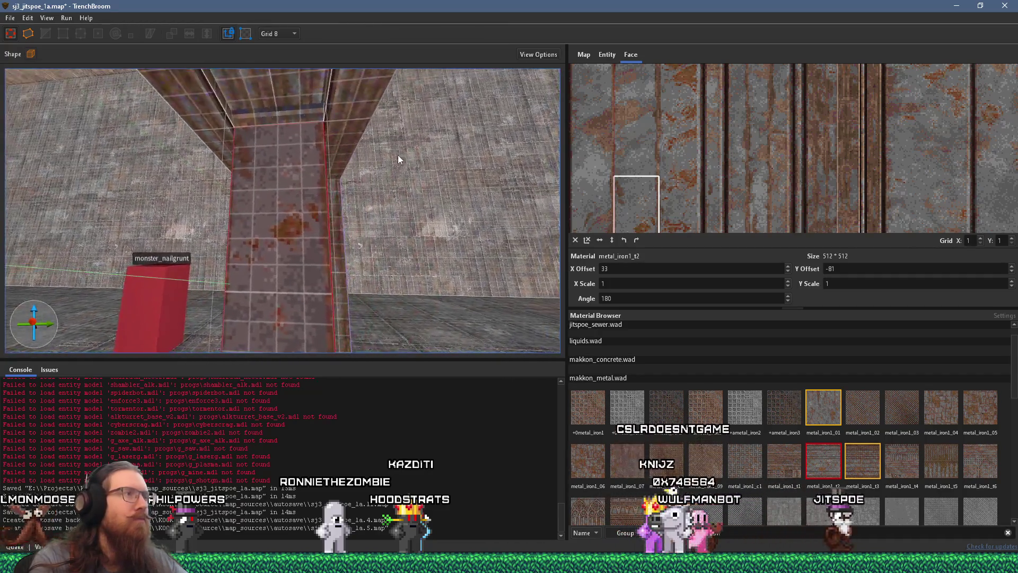
# Step: Inspect a ceiling face's texture and briefly enter, then leave, vertex editing
pyautogui.click(406, 179)
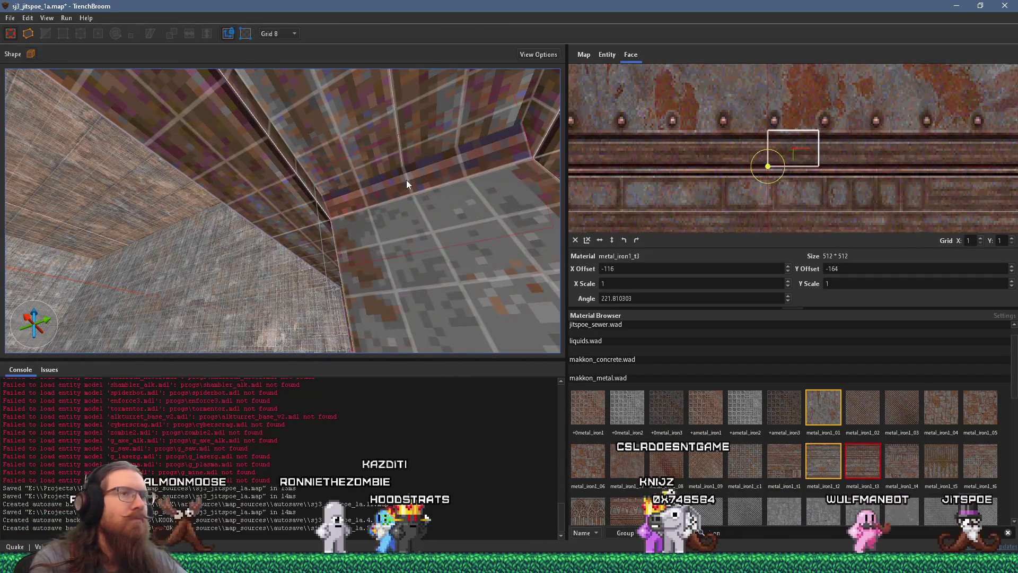
pyautogui.scroll(-5, 407, 180)
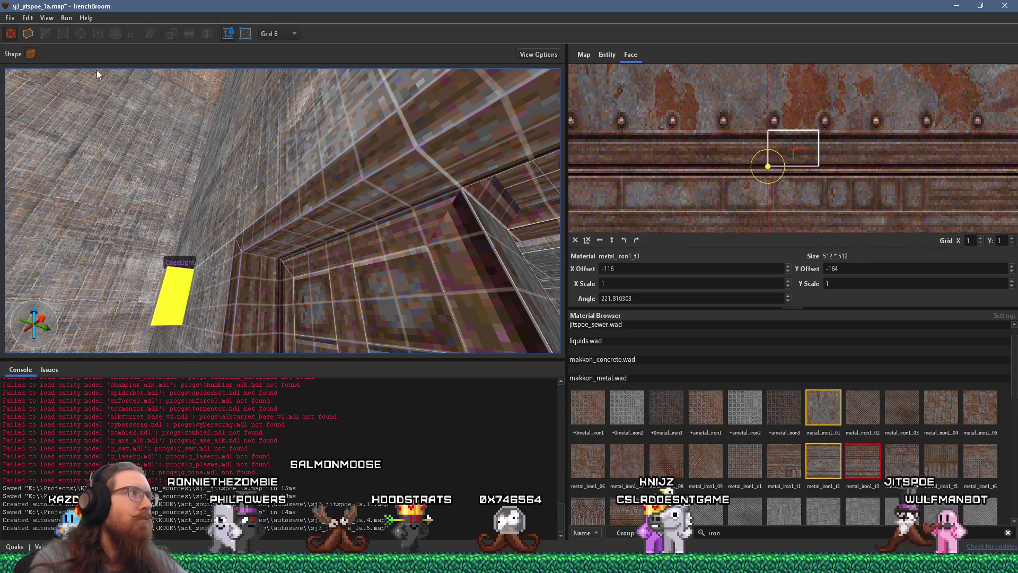
pyautogui.click(28, 33)
pyautogui.scroll(-3, 130, 75)
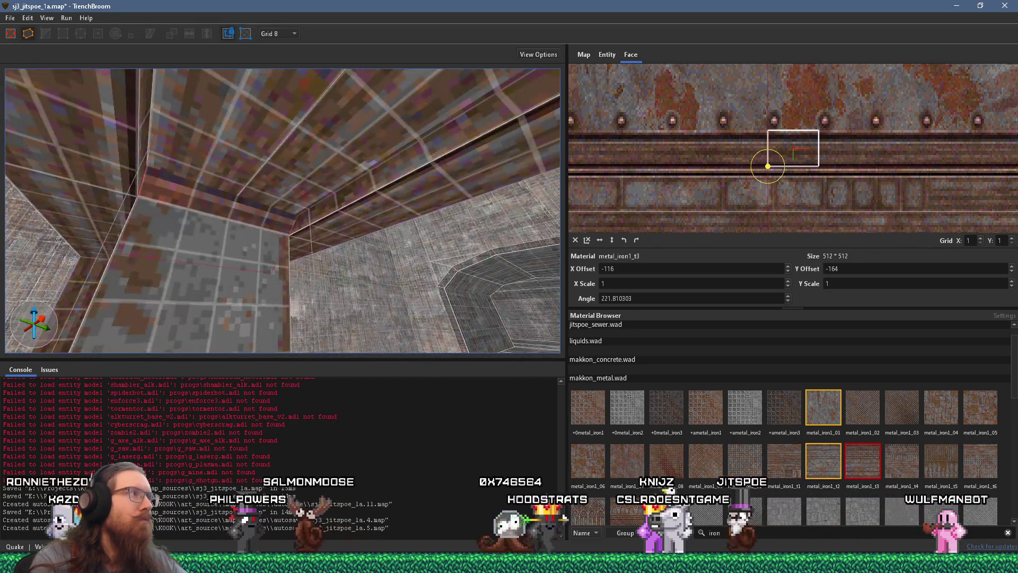
pyautogui.press('Escape')
# Step: Select a door face, start then cancel clipping, and move the view into the doorway
pyautogui.keyDown('shift'); pyautogui.click(190, 198); pyautogui.keyUp('shift')
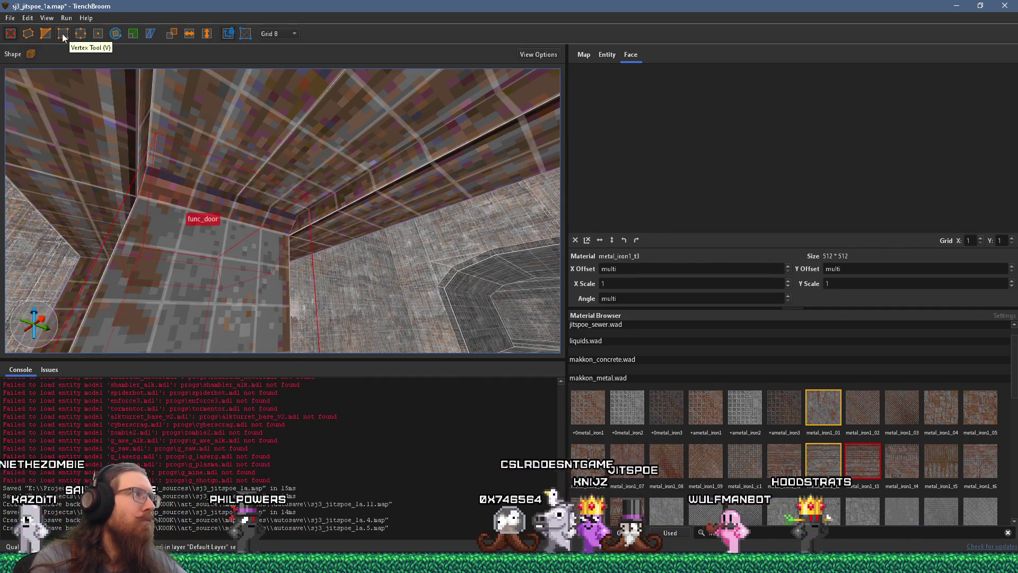
pyautogui.click(46, 35)
pyautogui.moveTo(176, 231); pyautogui.dragTo(268, 227)
pyautogui.press('Escape')
pyautogui.press('Escape')
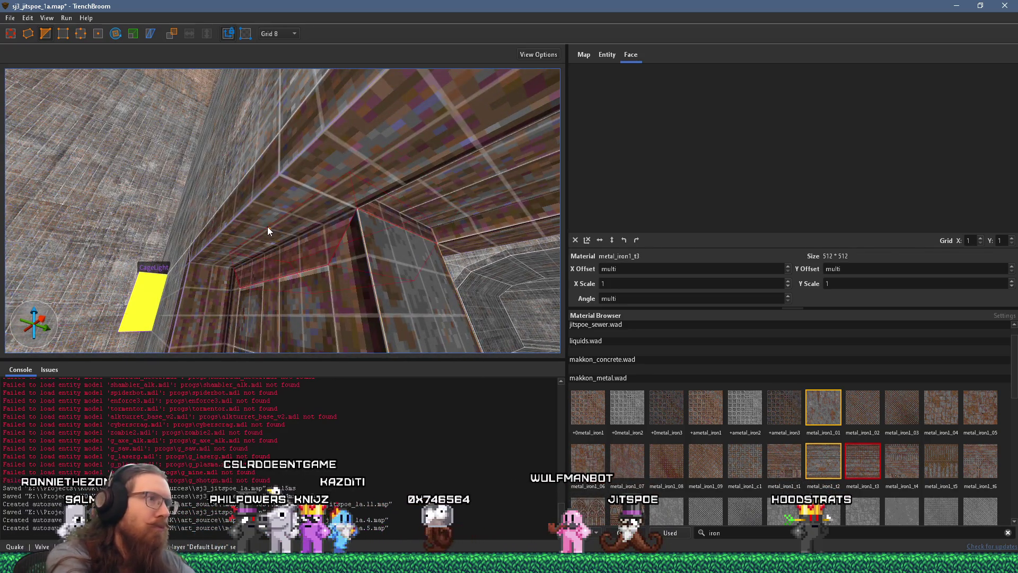
pyautogui.click(383, 245)
pyautogui.moveTo(393, 223)
pyautogui.mouseDown()
pyautogui.moveTo(355, 280)
pyautogui.moveTo(375, 227)
pyautogui.moveTo(312, 284)
pyautogui.moveTo(308, 232)
pyautogui.moveTo(259, 189)
pyautogui.moveTo(300, 172)
pyautogui.moveTo(306, 160)
pyautogui.moveTo(294, 162)
pyautogui.mouseUp()
pyautogui.press('Escape')
# Step: Try several iron materials on the pillar face, including metal_iron1_09 and metal_iron1_t1, shifting metal_iron1_t1 across it
pyautogui.keyDown('shift'); pyautogui.click(371, 167); pyautogui.keyUp('shift')
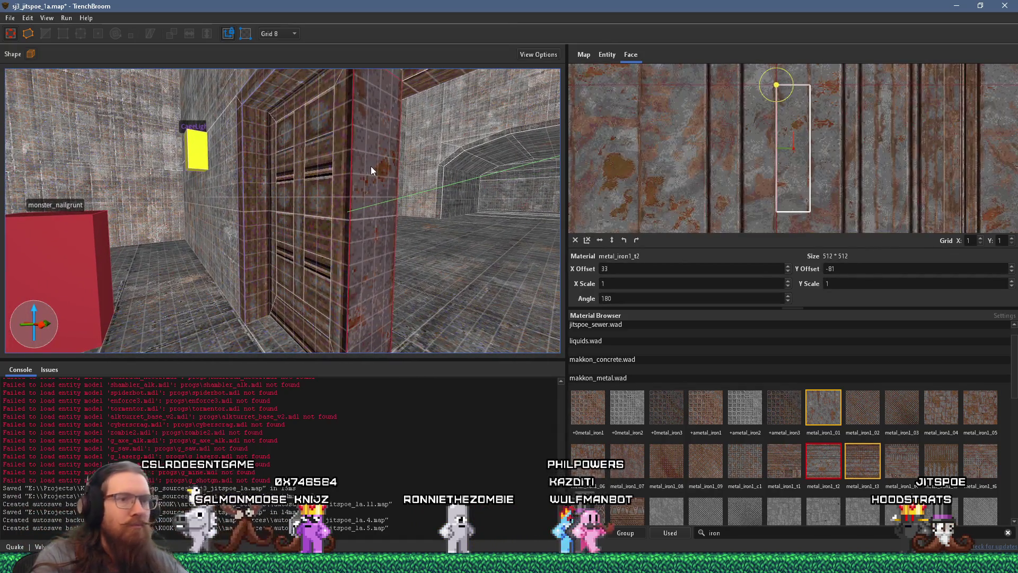
pyautogui.scroll(-2, 827, 487)
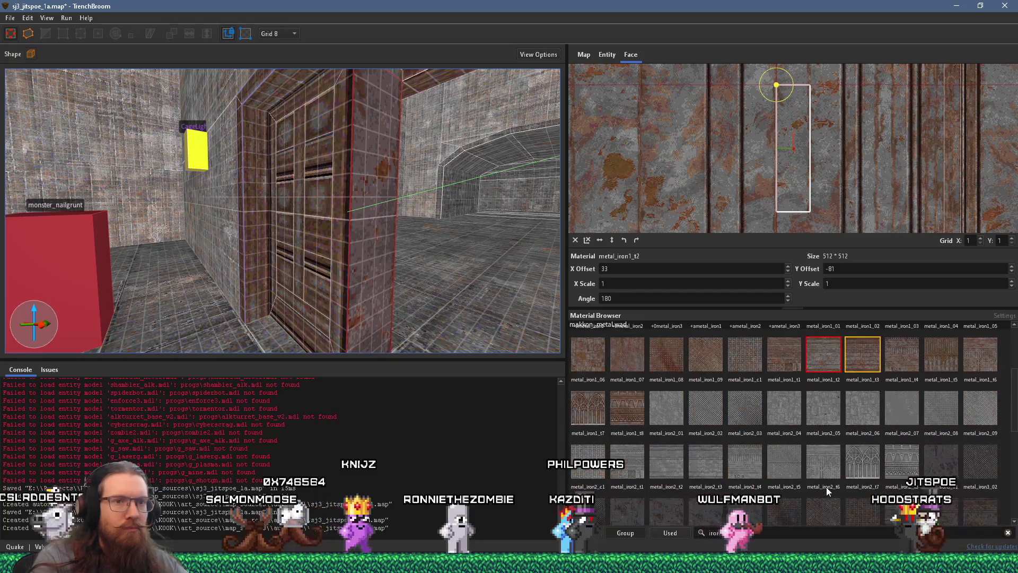
pyautogui.click(632, 418)
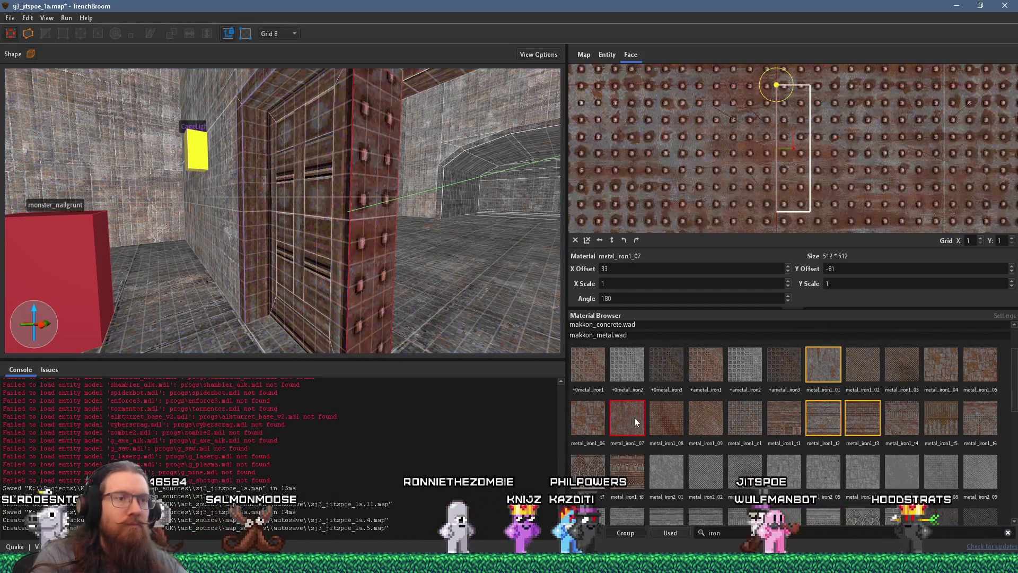
pyautogui.click(667, 416)
pyautogui.click(711, 414)
pyautogui.click(784, 414)
pyautogui.click(827, 412)
pyautogui.click(748, 416)
pyautogui.click(779, 417)
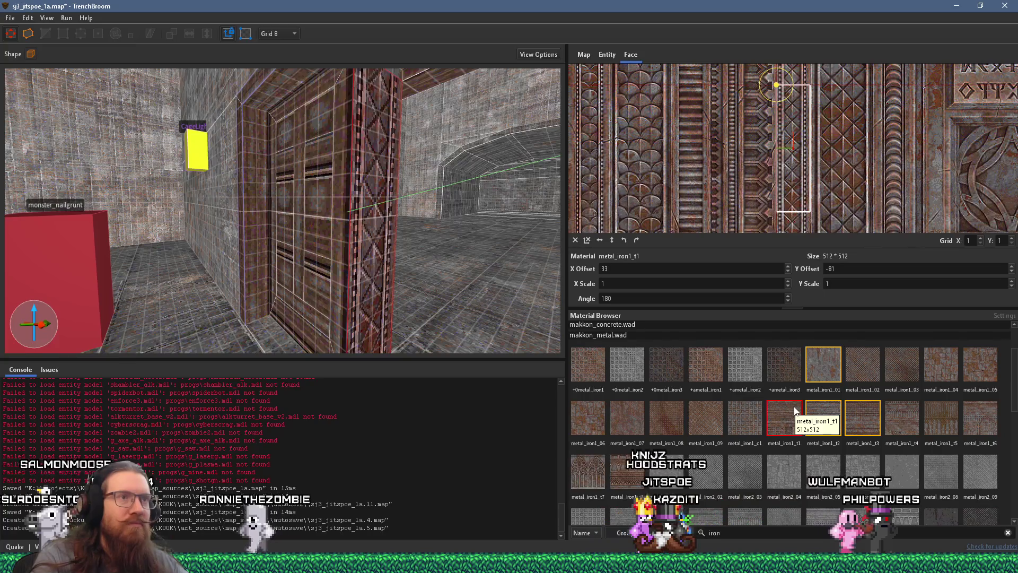
pyautogui.moveTo(696, 188); pyautogui.dragTo(836, 164)
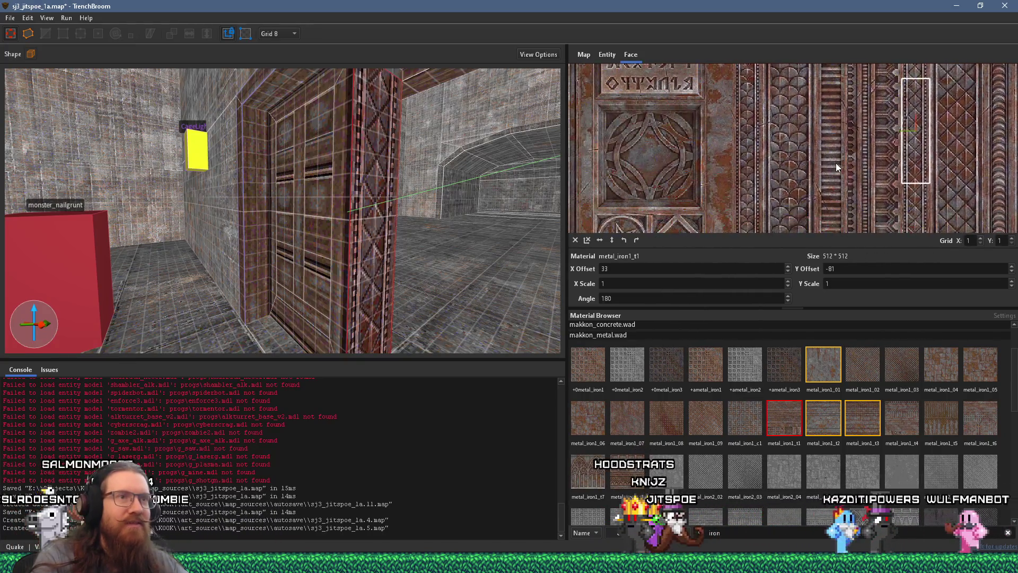
pyautogui.moveTo(786, 193); pyautogui.dragTo(979, 201)
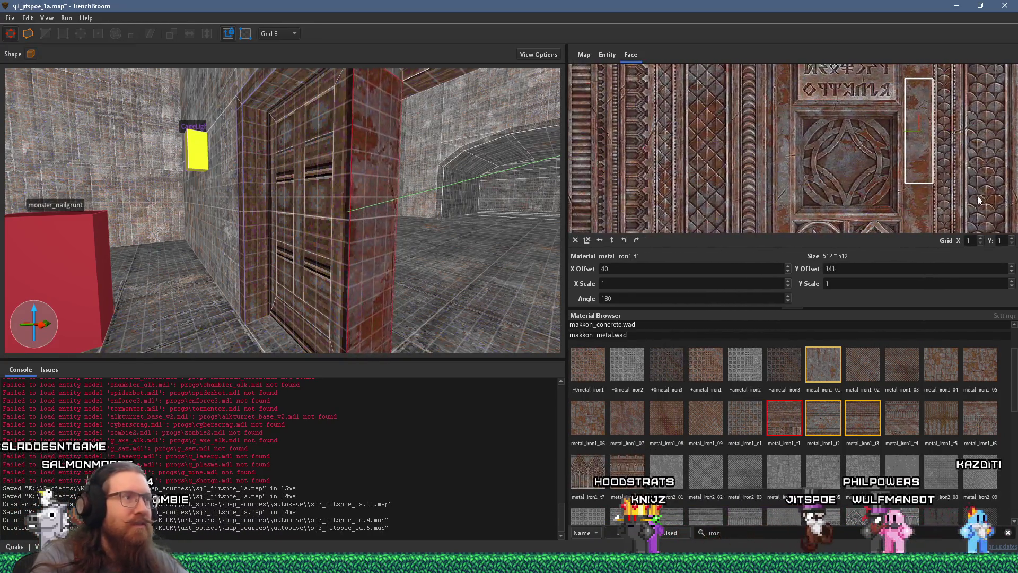
# Step: Try metal_iron1_t4 and t5, settle on striped metal_iron1_t6 at X 99, Y 400
pyautogui.scroll(-2, 922, 417)
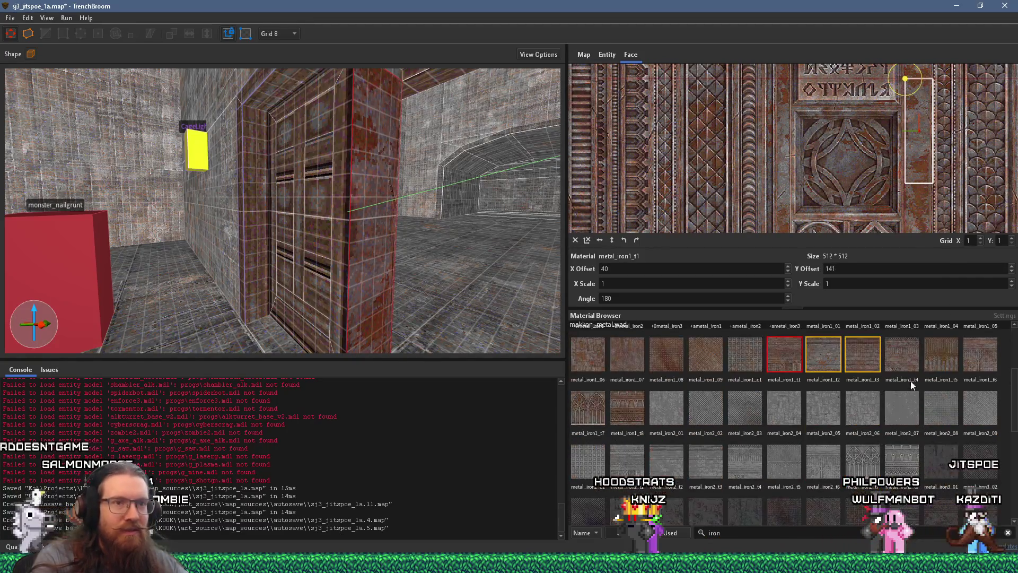
pyautogui.click(907, 360)
pyautogui.click(943, 357)
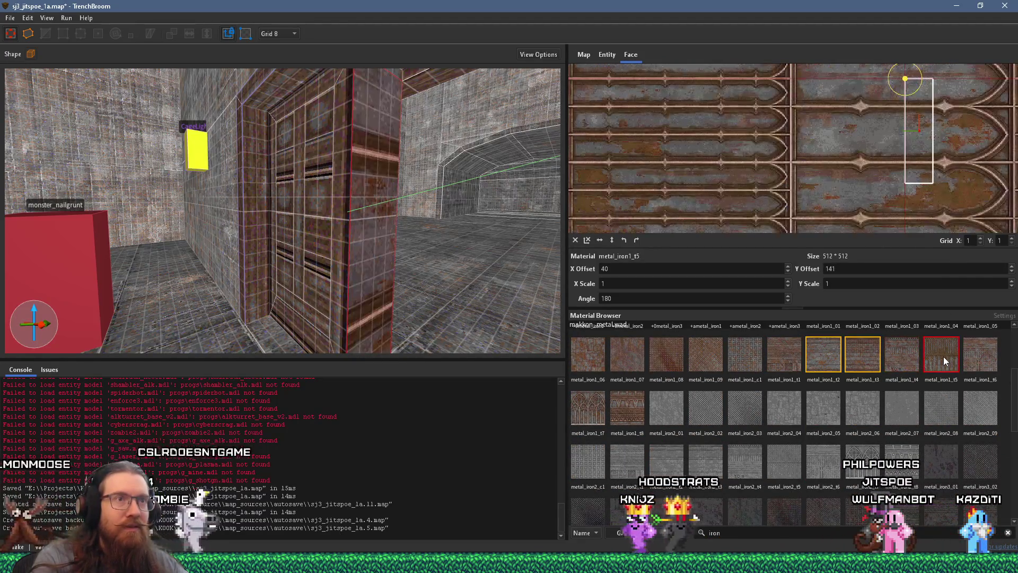
pyautogui.click(974, 362)
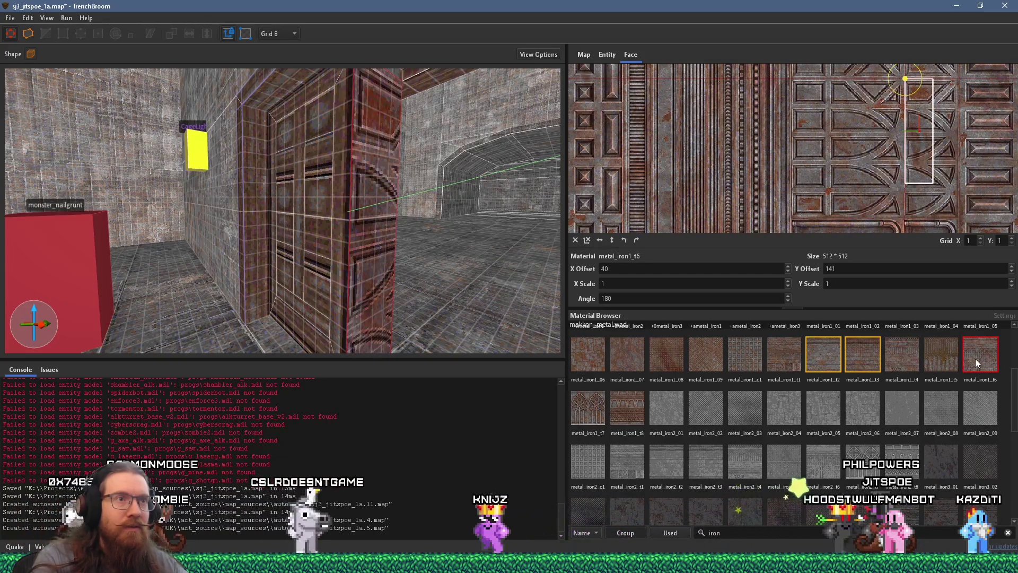
pyautogui.moveTo(755, 163); pyautogui.dragTo(983, 214)
pyautogui.scroll(4, 982, 211)
pyautogui.scroll(-6, 876, 199)
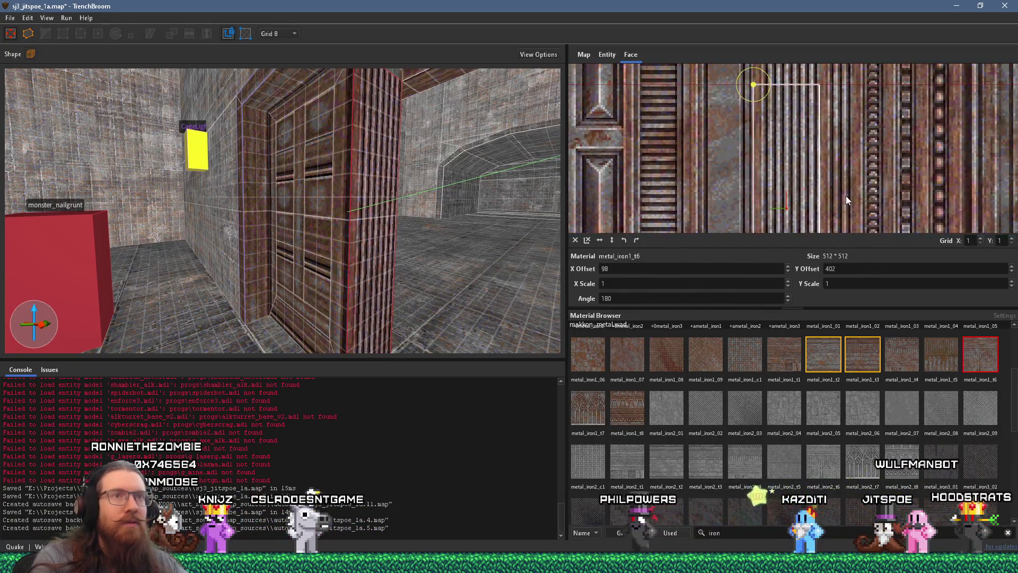
pyautogui.scroll(5, 843, 181)
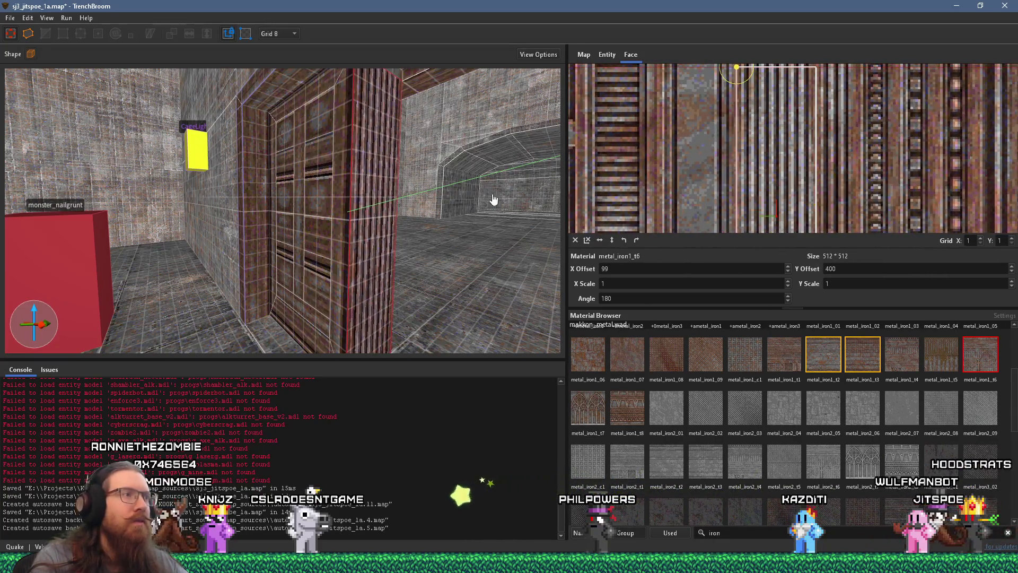
pyautogui.scroll(-6, 442, 186)
# Step: Fly through the doorway and apply the striped material to the ceiling beam face
pyautogui.press('w')
pyautogui.press('w')
pyautogui.press('w')
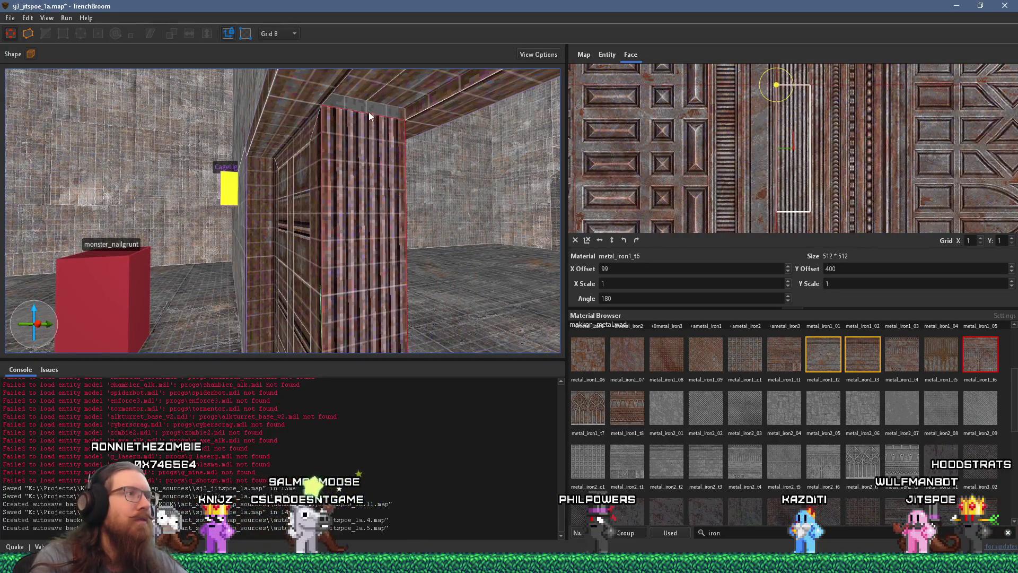
pyautogui.press('w')
pyautogui.press('w')
pyautogui.press('w')
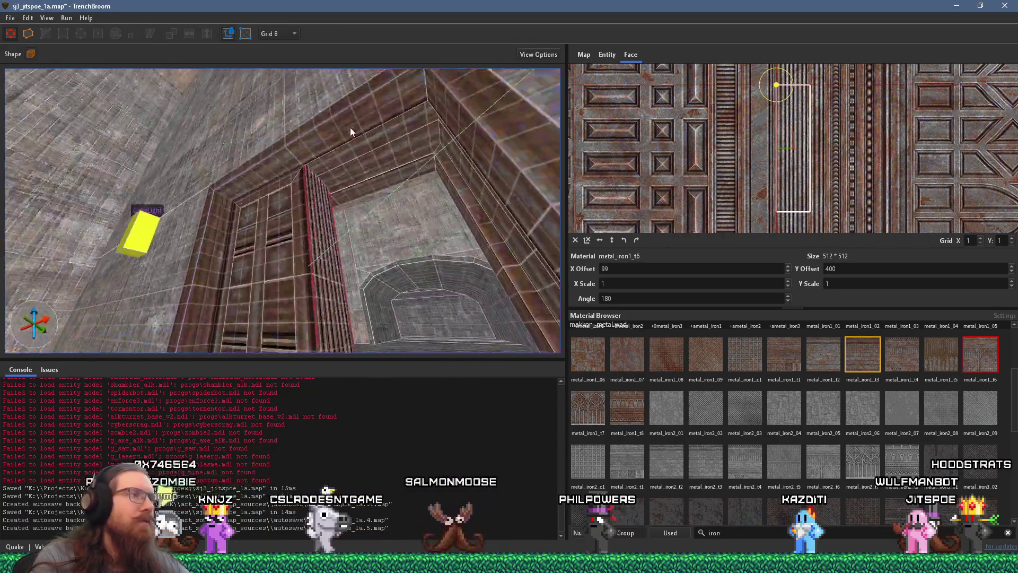
pyautogui.press('w')
pyautogui.press('w')
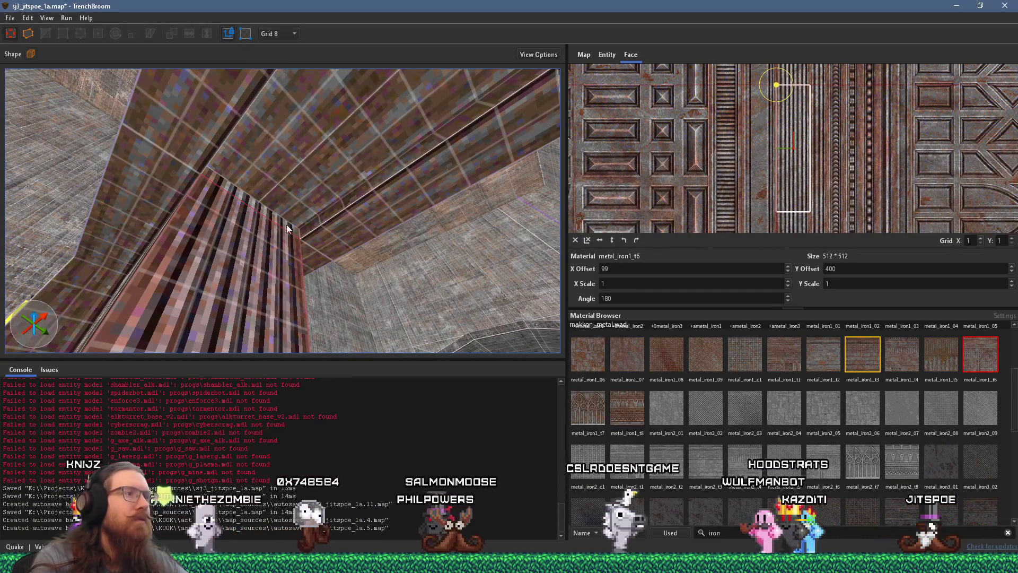
pyautogui.keyDown('alt'); pyautogui.click(285, 187); pyautogui.keyUp('alt')
# Step: Select the thin frame brush's face and shift its metal_iron1_t6 Y offset from 400 to 398
pyautogui.moveTo(284, 163)
pyautogui.mouseDown()
pyautogui.moveTo(383, 160)
pyautogui.moveTo(364, 155)
pyautogui.mouseUp()
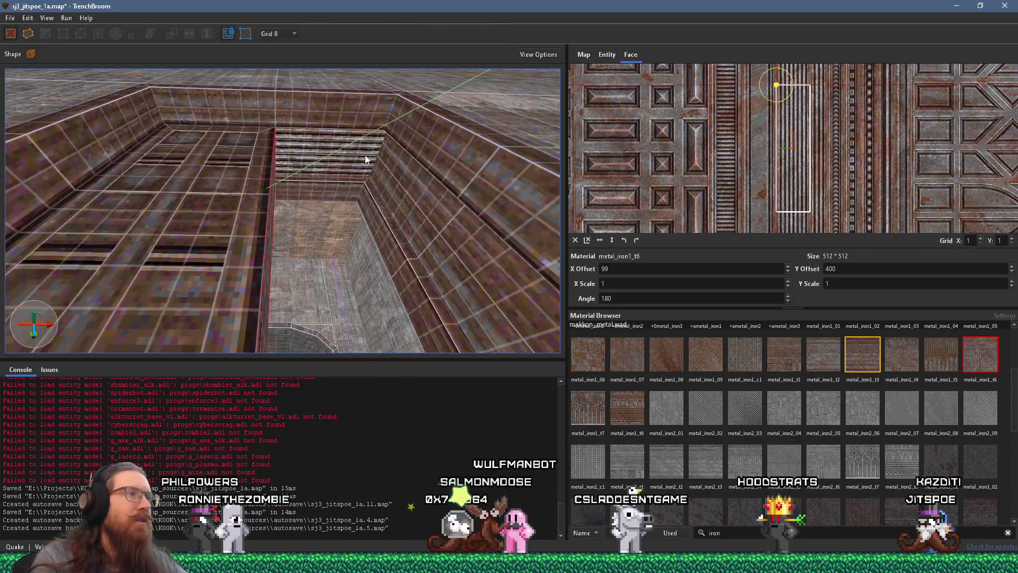
pyautogui.click(358, 148)
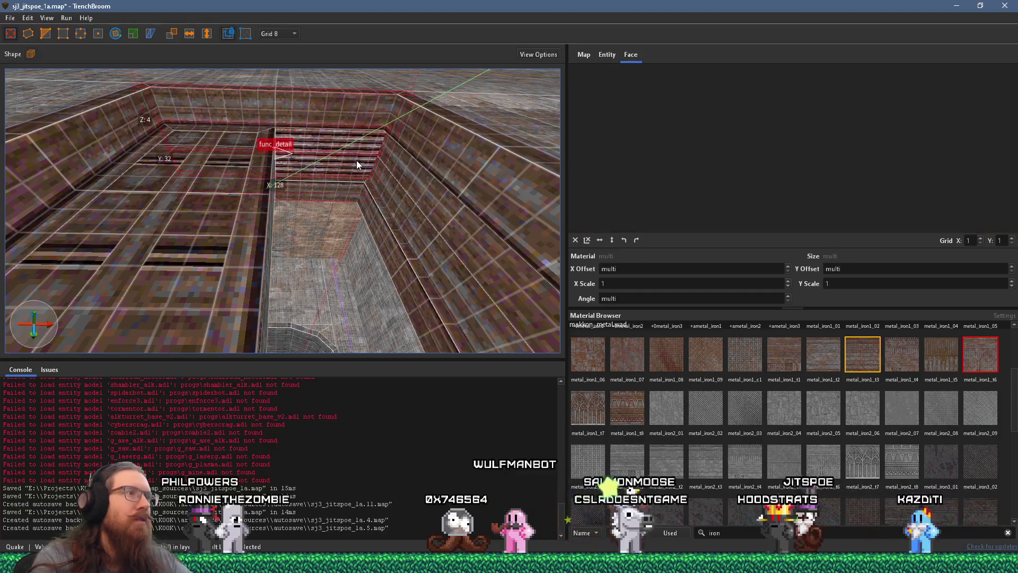
pyautogui.moveTo(357, 160)
pyautogui.mouseDown()
pyautogui.moveTo(330, 171)
pyautogui.moveTo(418, 173)
pyautogui.moveTo(351, 194)
pyautogui.moveTo(319, 172)
pyautogui.moveTo(359, 194)
pyautogui.moveTo(335, 234)
pyautogui.moveTo(339, 303)
pyautogui.moveTo(291, 255)
pyautogui.moveTo(257, 248)
pyautogui.moveTo(243, 223)
pyautogui.mouseUp()
pyautogui.click(394, 185)
pyautogui.keyDown('shift'); pyautogui.click(388, 151); pyautogui.keyUp('shift')
pyautogui.moveTo(230, 176)
pyautogui.mouseDown()
pyautogui.moveTo(205, 195)
pyautogui.moveTo(214, 195)
pyautogui.mouseUp()
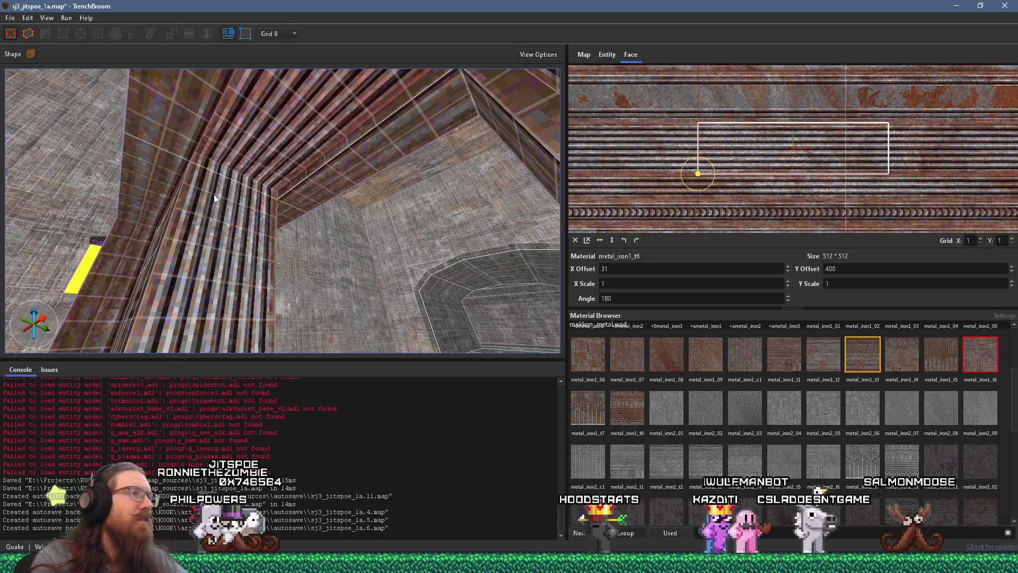
pyautogui.scroll(2, 751, 169)
pyautogui.moveTo(752, 152); pyautogui.dragTo(752, 147)
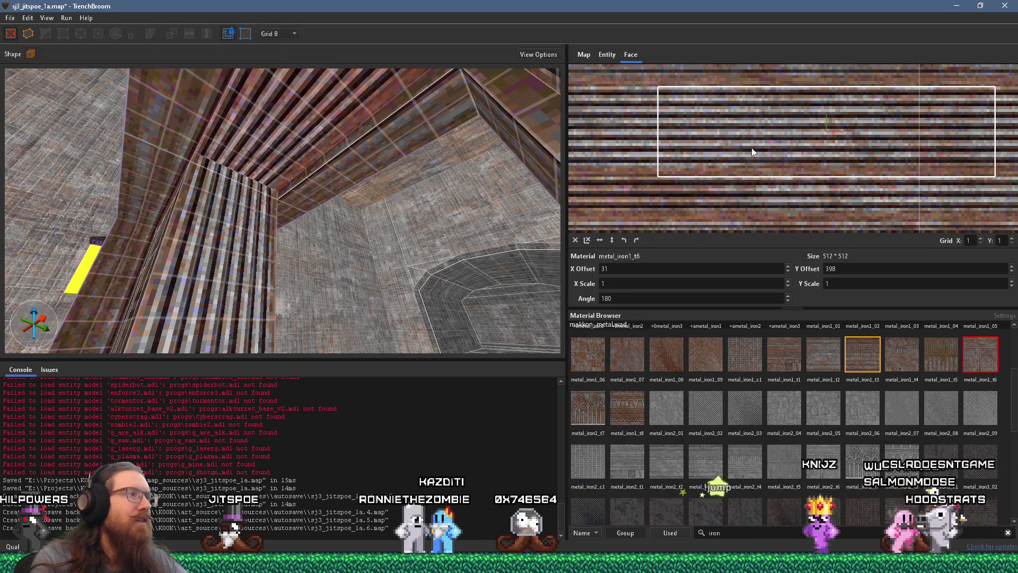
pyautogui.moveTo(475, 228)
pyautogui.mouseDown()
pyautogui.moveTo(314, 222)
pyautogui.moveTo(375, 233)
pyautogui.moveTo(334, 226)
pyautogui.moveTo(370, 180)
pyautogui.moveTo(300, 191)
pyautogui.moveTo(313, 205)
pyautogui.mouseUp()
pyautogui.moveTo(300, 141)
pyautogui.mouseDown()
pyautogui.moveTo(250, 192)
pyautogui.moveTo(225, 191)
pyautogui.moveTo(301, 179)
pyautogui.moveTo(294, 186)
pyautogui.moveTo(183, 211)
pyautogui.moveTo(445, 207)
pyautogui.moveTo(122, 226)
pyautogui.mouseUp()
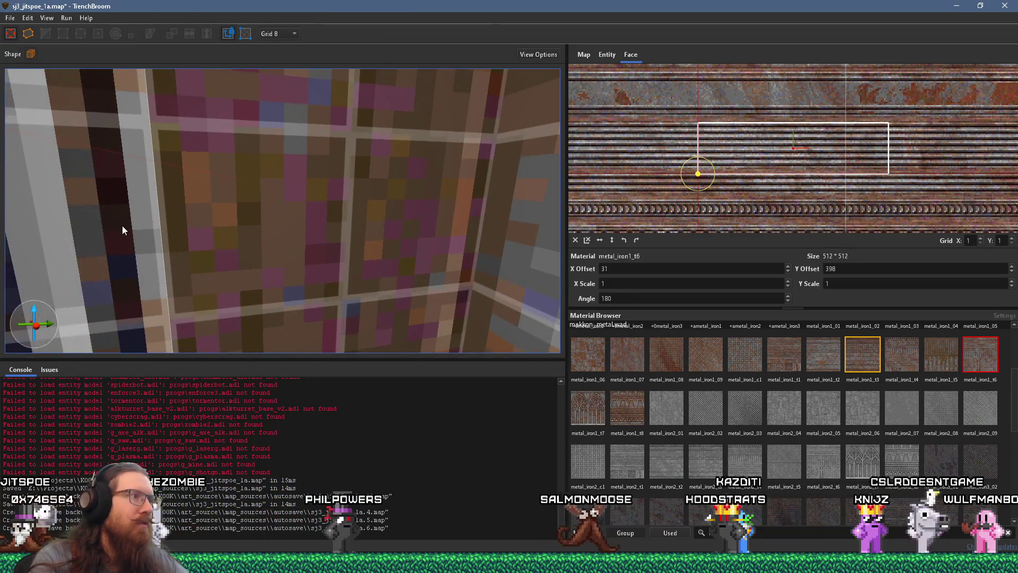
# Step: Select a func_door face and slide its metal_iron1_t3 texture sideways to X offset 296
pyautogui.click(241, 225)
pyautogui.press('Escape')
pyautogui.scroll(-5, 250, 244)
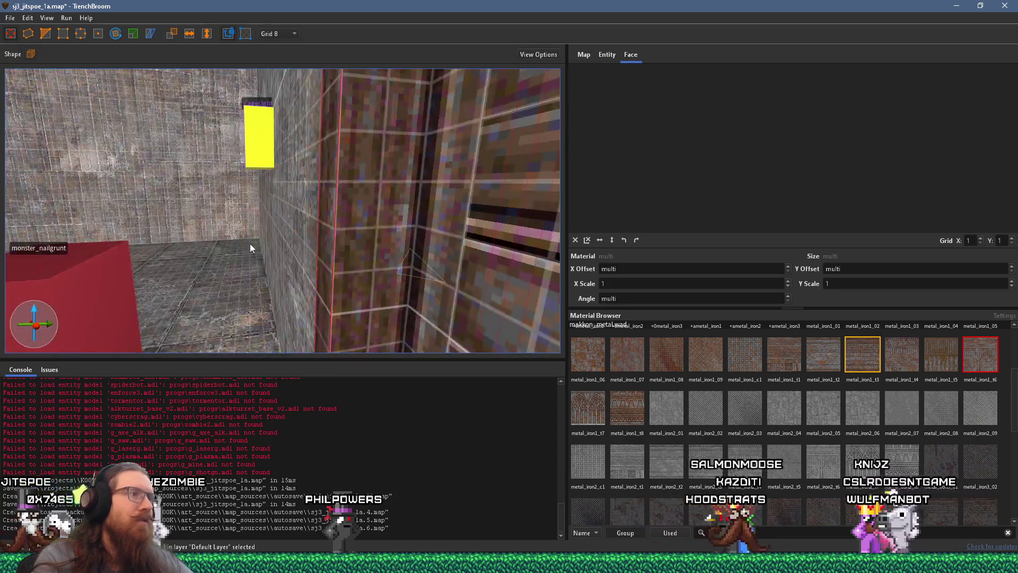
pyautogui.moveTo(249, 242); pyautogui.dragTo(217, 228)
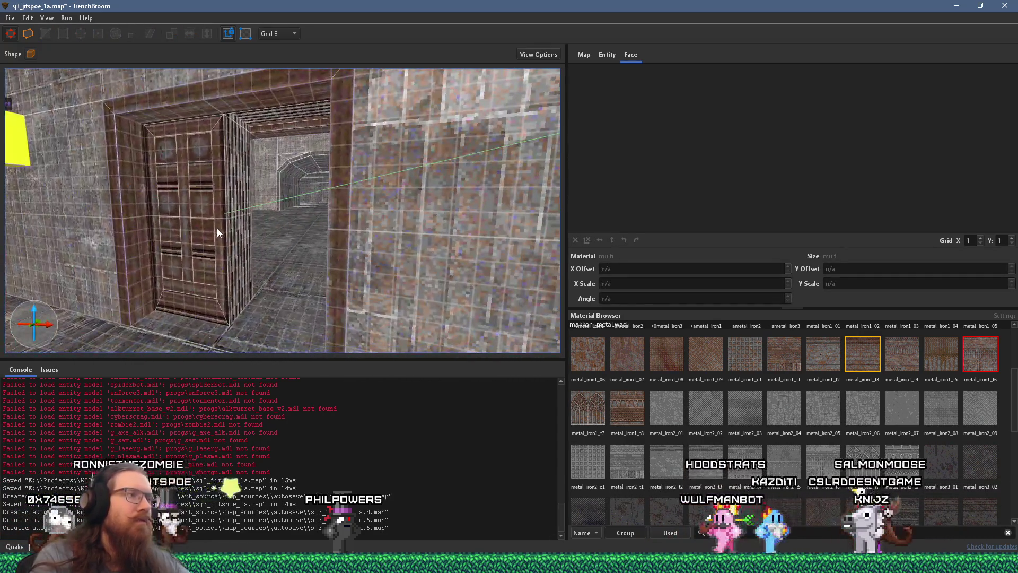
pyautogui.scroll(5, 248, 218)
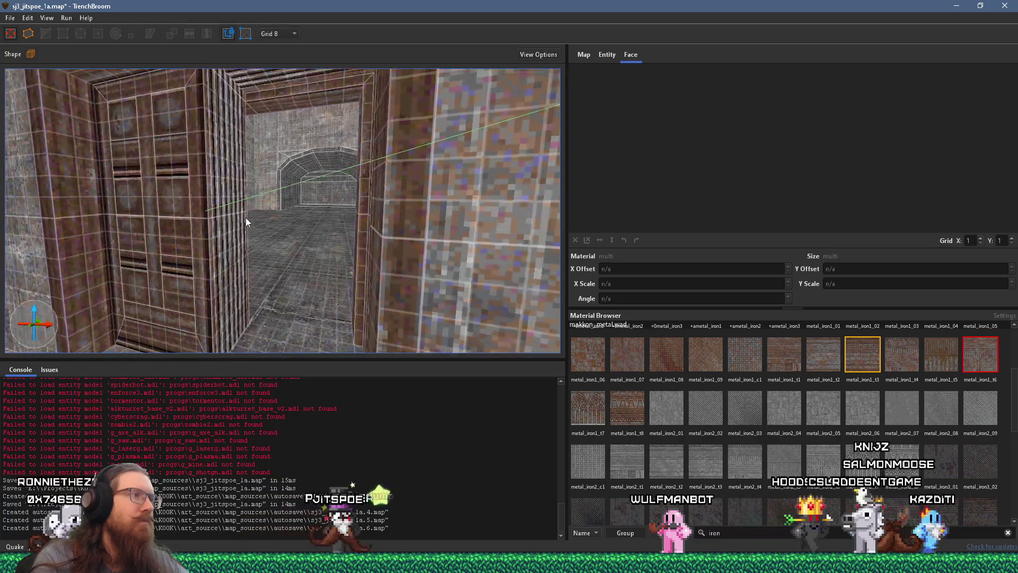
pyautogui.scroll(-3, 279, 215)
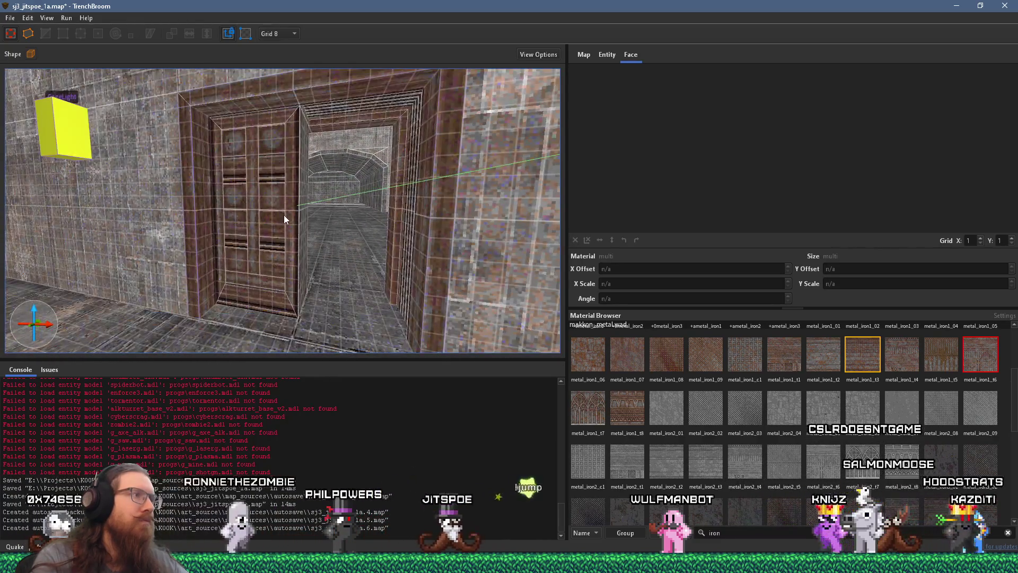
pyautogui.click(284, 215)
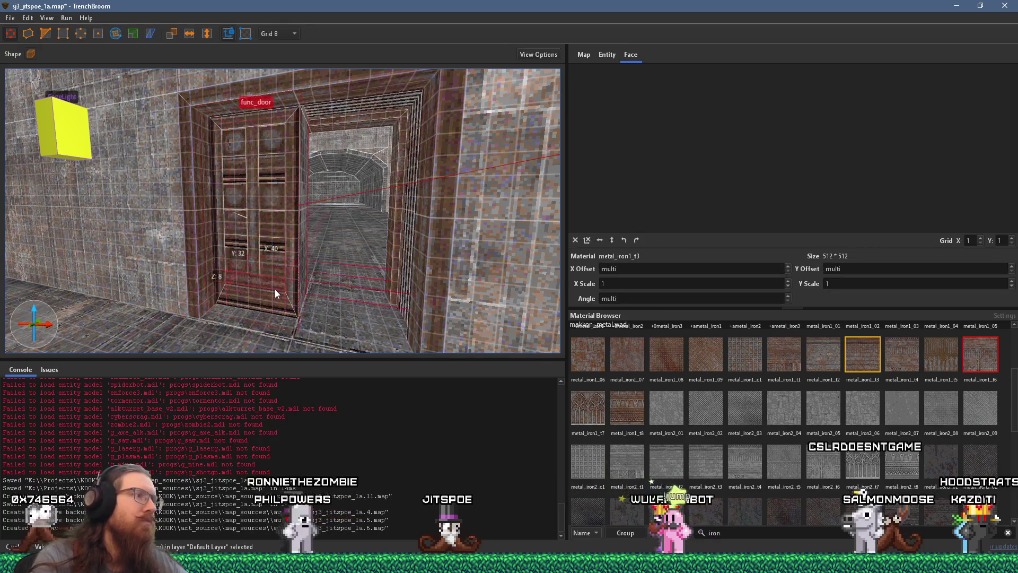
pyautogui.scroll(3, 271, 286)
pyautogui.keyDown('shift'); pyautogui.click(370, 258); pyautogui.keyUp('shift')
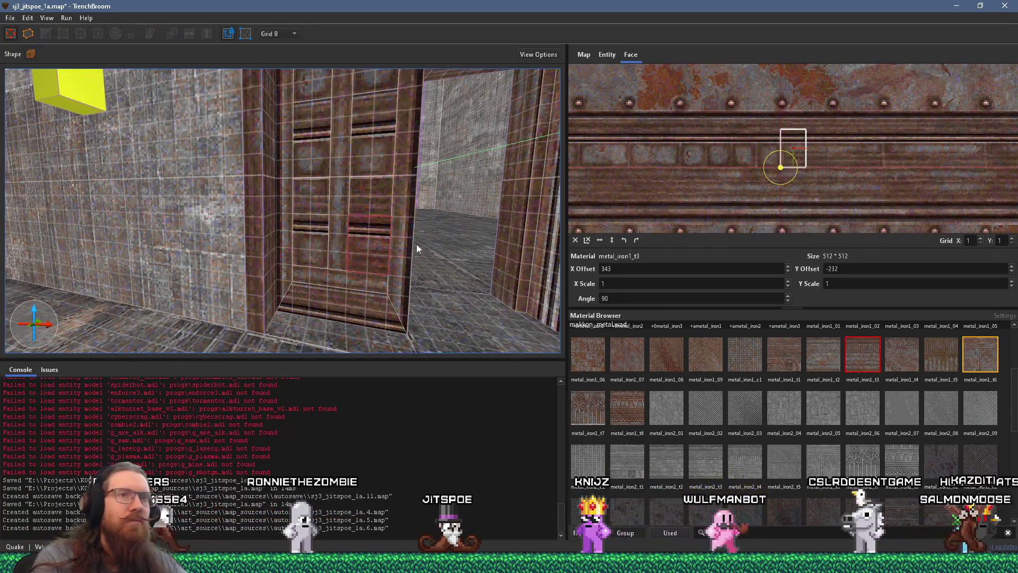
pyautogui.scroll(3, 801, 162)
pyautogui.moveTo(816, 186)
pyautogui.mouseDown()
pyautogui.moveTo(874, 180)
pyautogui.moveTo(801, 187)
pyautogui.moveTo(813, 186)
pyautogui.mouseUp()
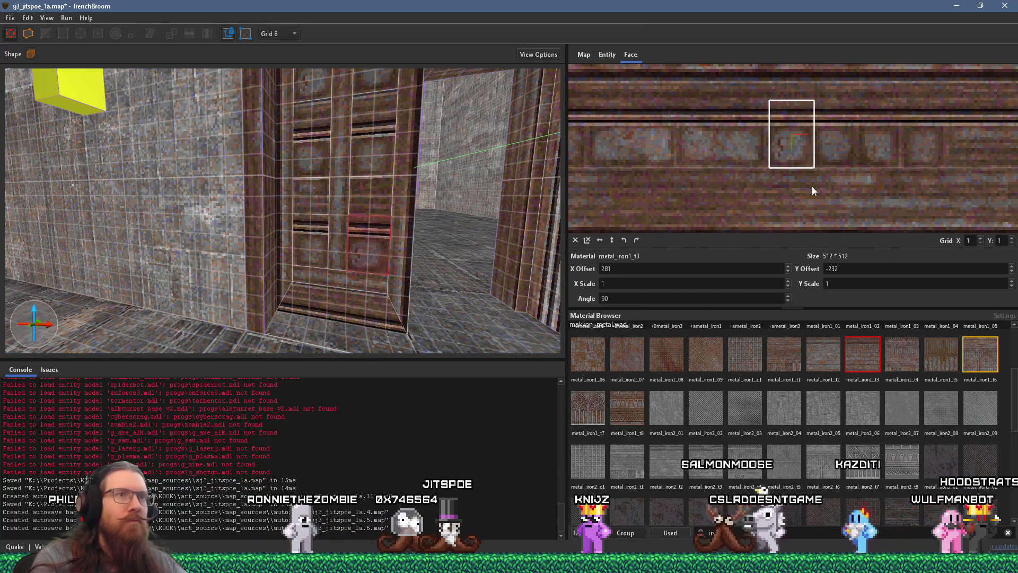
pyautogui.moveTo(813, 186); pyautogui.dragTo(770, 185)
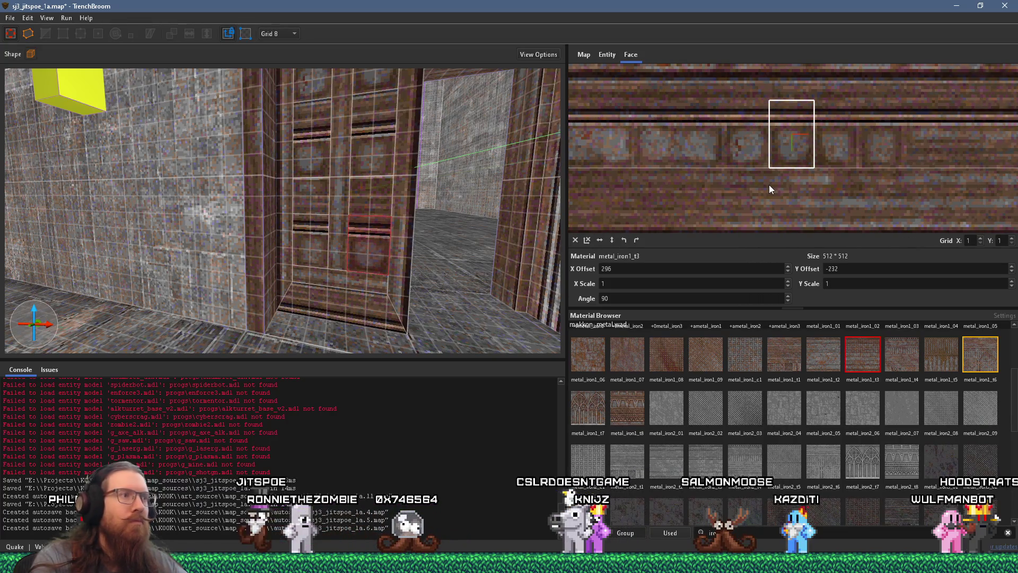
pyautogui.scroll(-5, 379, 195)
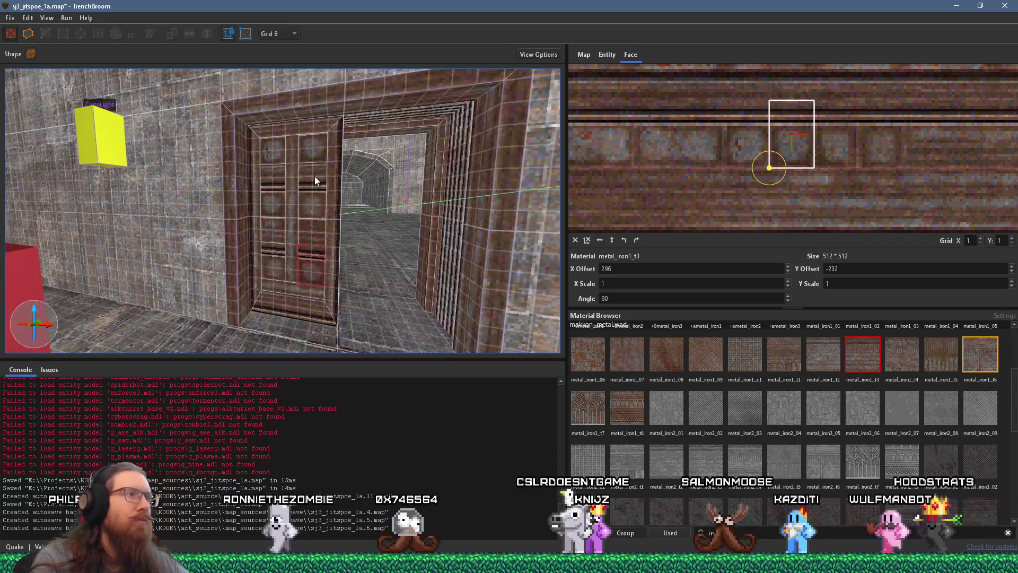
# Step: Duplicate the func_door into the doorway's right half, then delete the copy
pyautogui.click(315, 180)
pyautogui.scroll(5, 315, 206)
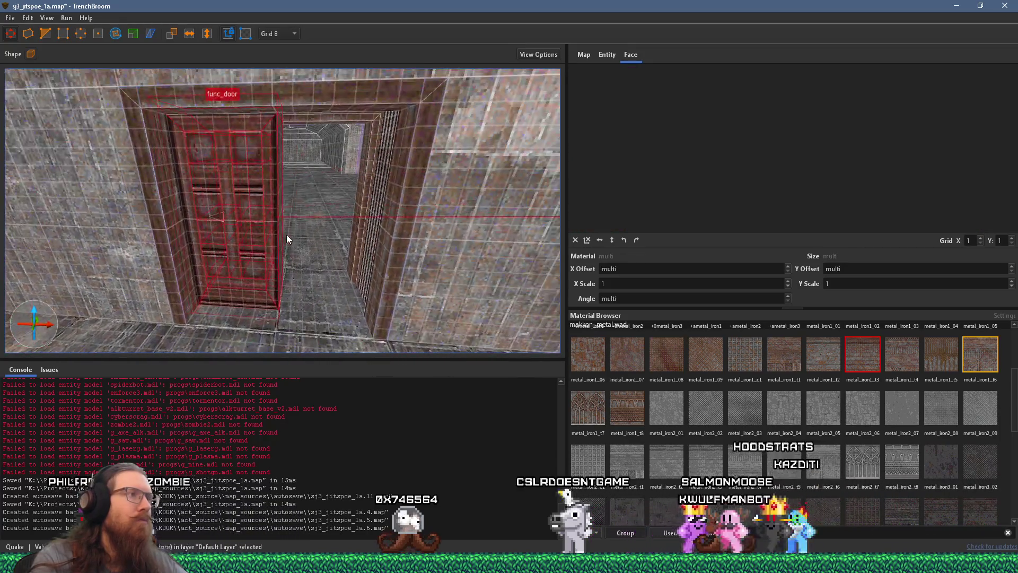
pyautogui.moveTo(266, 261); pyautogui.dragTo(342, 261)
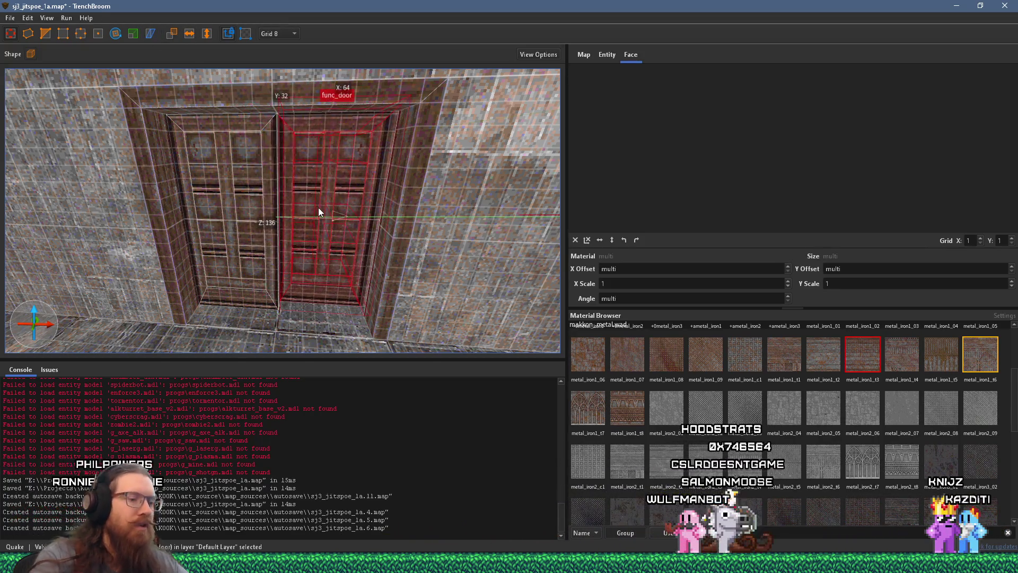
pyautogui.press('Delete')
pyautogui.scroll(10, 377, 227)
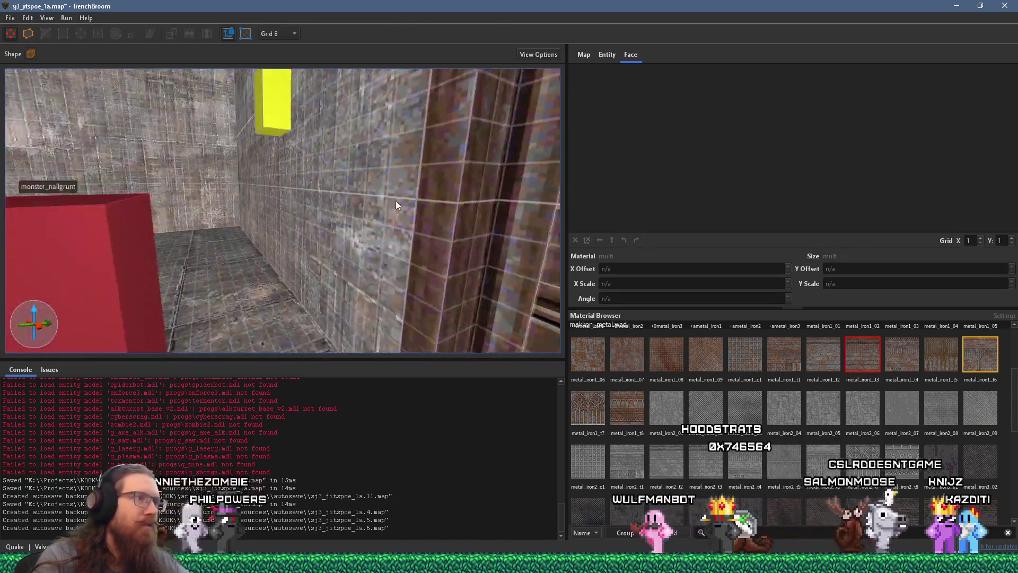
pyautogui.scroll(-8, 263, 204)
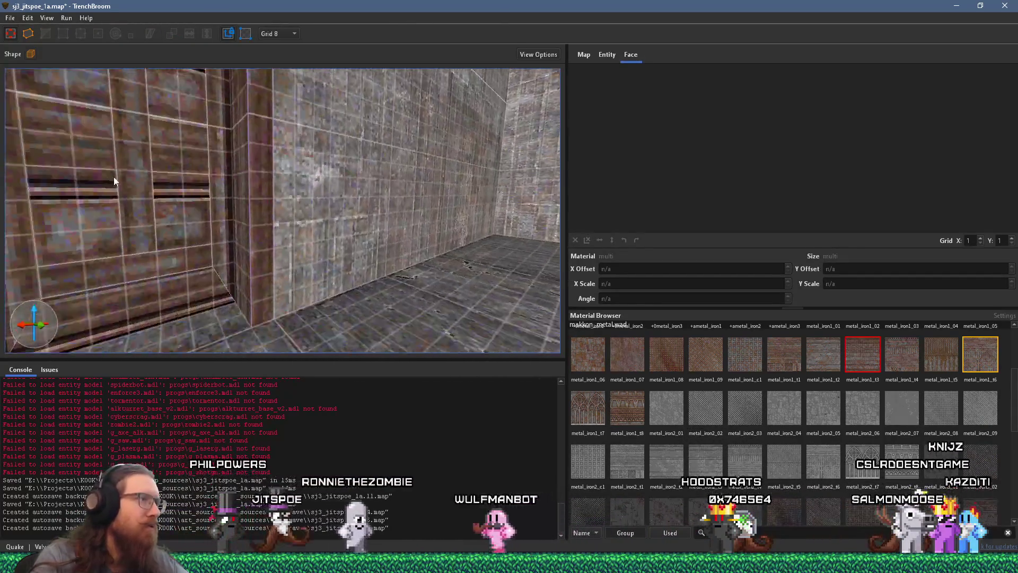
pyautogui.scroll(-5, 149, 188)
pyautogui.scroll(-4, 259, 197)
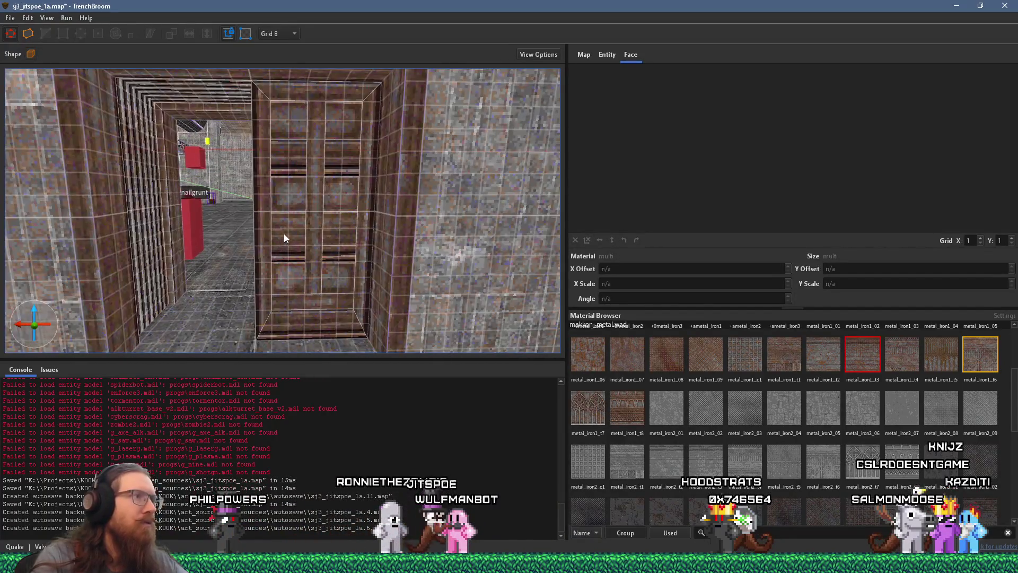
# Step: Align the metal_iron1_t3 texture offsets on the lower and upper door panel faces
pyautogui.click(335, 272)
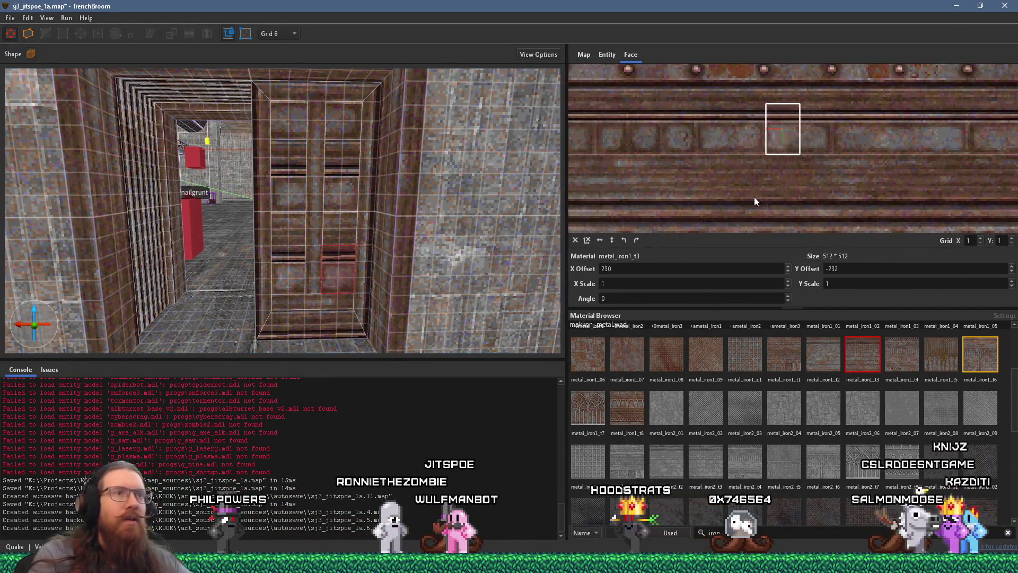
pyautogui.moveTo(833, 205); pyautogui.dragTo(820, 201)
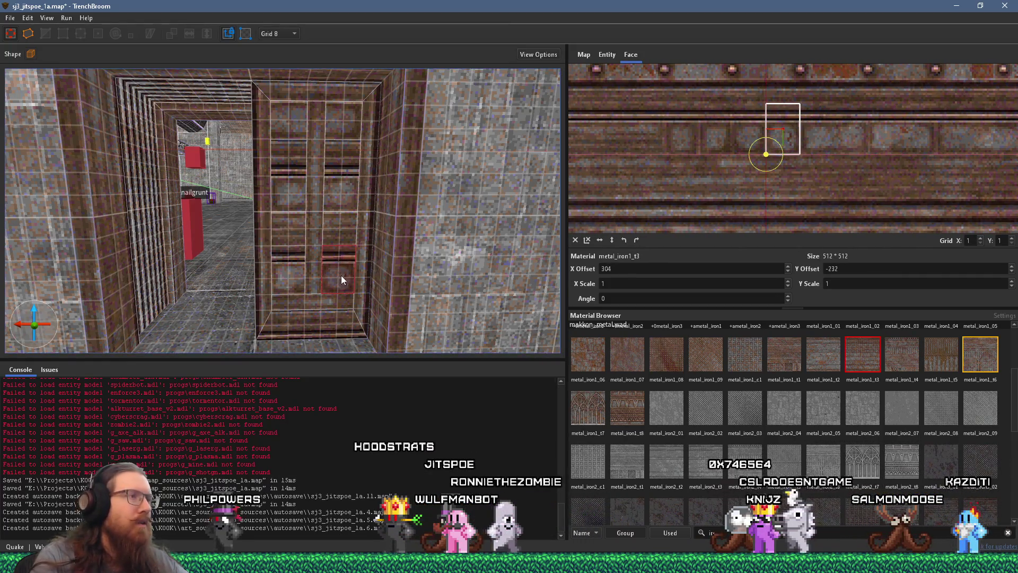
pyautogui.press('a')
pyautogui.click(355, 188)
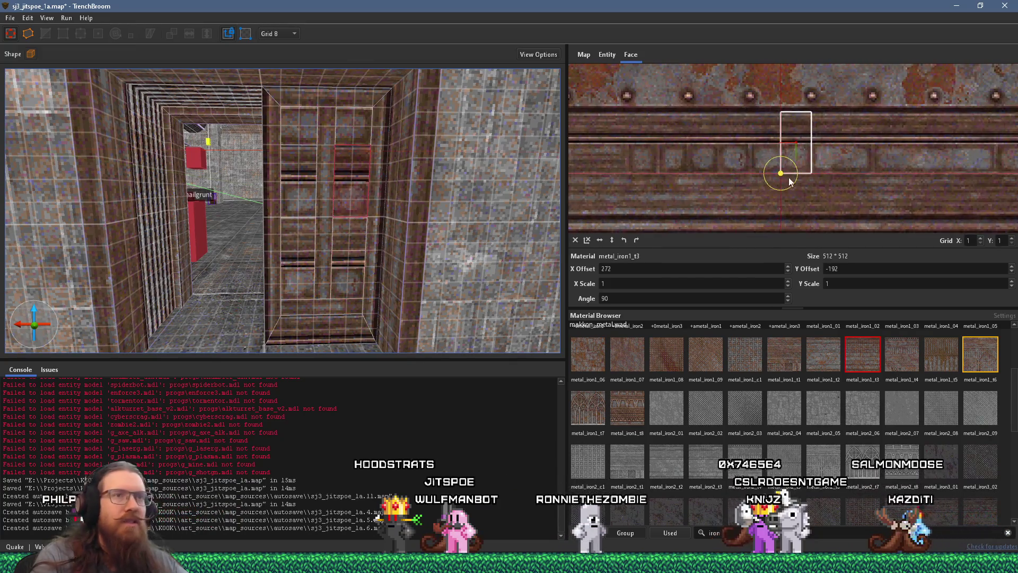
pyautogui.moveTo(863, 184); pyautogui.dragTo(884, 200)
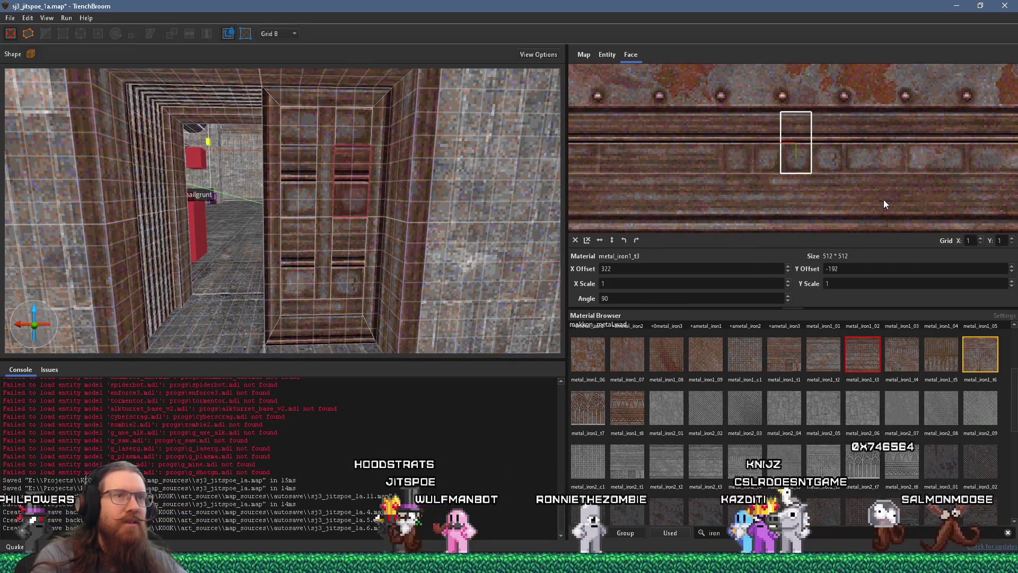
pyautogui.keyDown('ctrl'); pyautogui.keyDown('shift'); pyautogui.click(358, 135); pyautogui.keyUp('shift'); pyautogui.keyUp('ctrl')
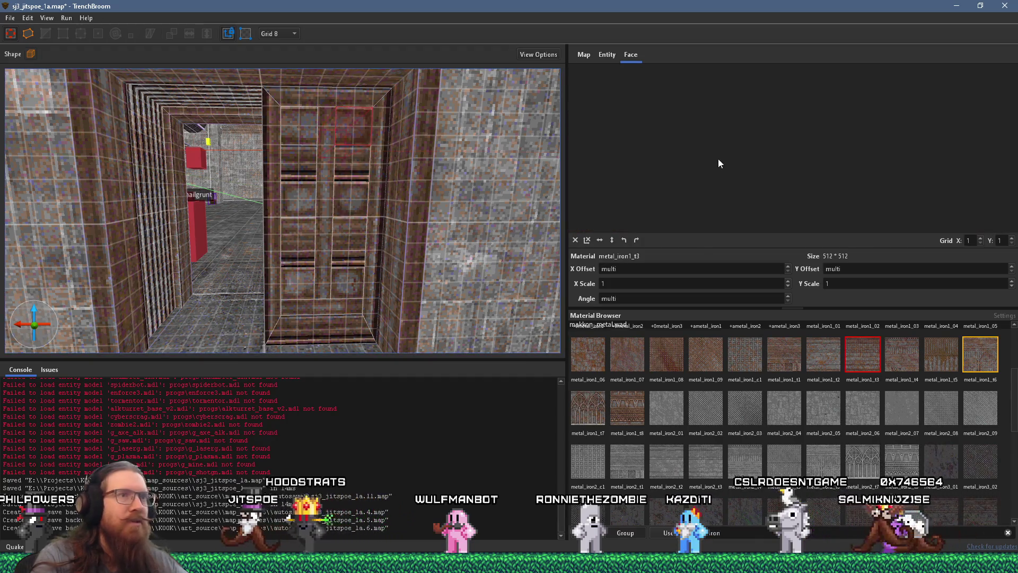
pyautogui.click(368, 135)
pyautogui.moveTo(807, 183)
pyautogui.mouseDown()
pyautogui.moveTo(991, 177)
pyautogui.moveTo(689, 187)
pyautogui.moveTo(963, 179)
pyautogui.moveTo(763, 173)
pyautogui.moveTo(816, 192)
pyautogui.moveTo(717, 182)
pyautogui.moveTo(748, 171)
pyautogui.mouseUp()
pyautogui.click(309, 133)
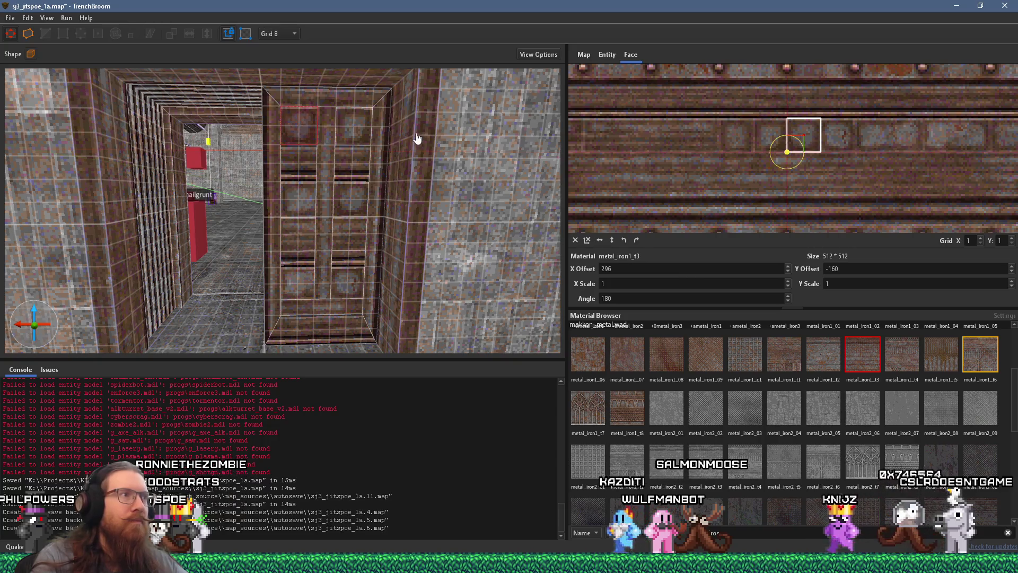
pyautogui.click(354, 135)
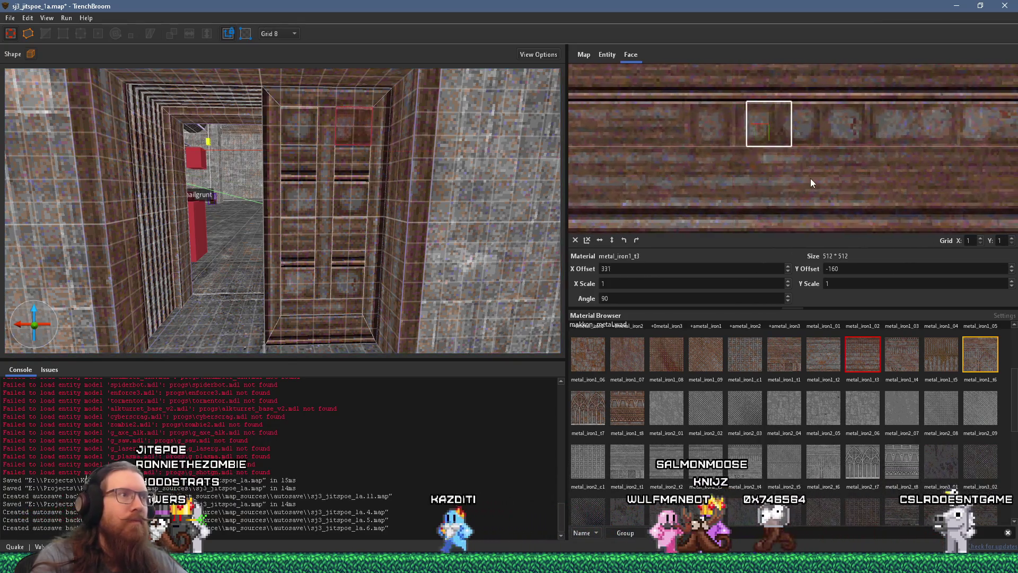
pyautogui.moveTo(793, 184); pyautogui.dragTo(780, 180)
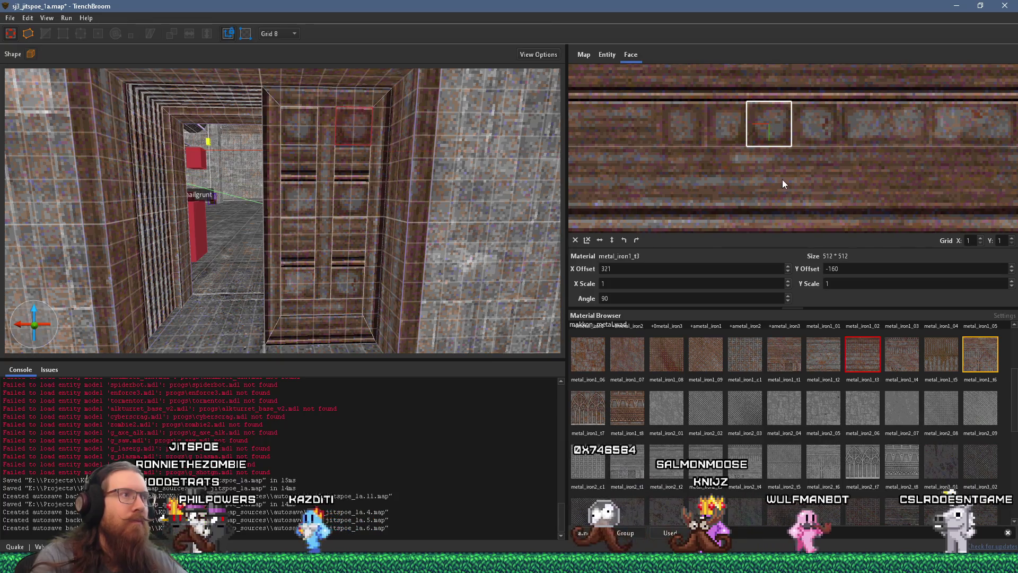
# Step: Align the middle-left, middle-right and lower-left panel textures by adjusting their X offsets
pyautogui.click(301, 193)
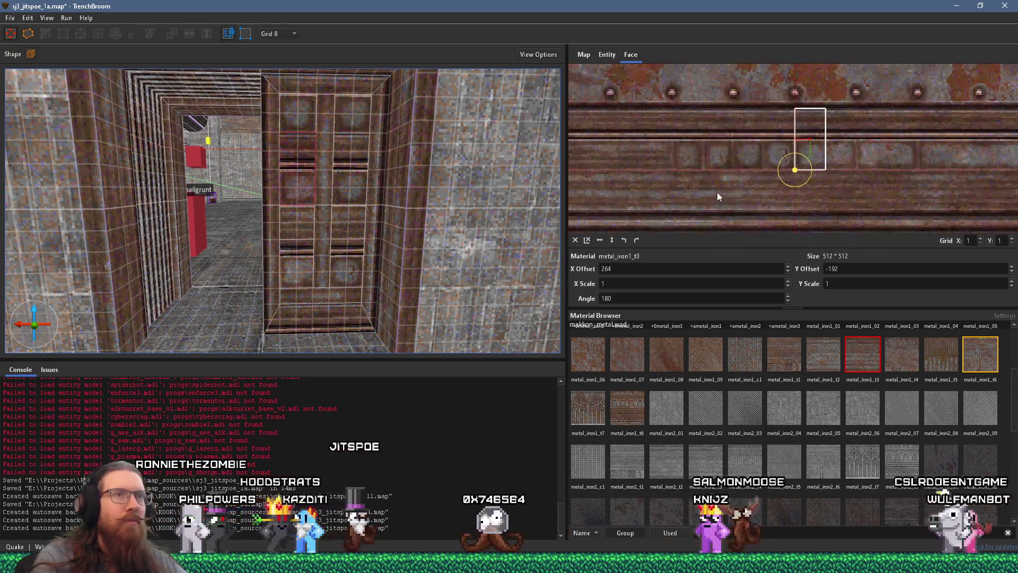
pyautogui.moveTo(715, 197); pyautogui.dragTo(779, 196)
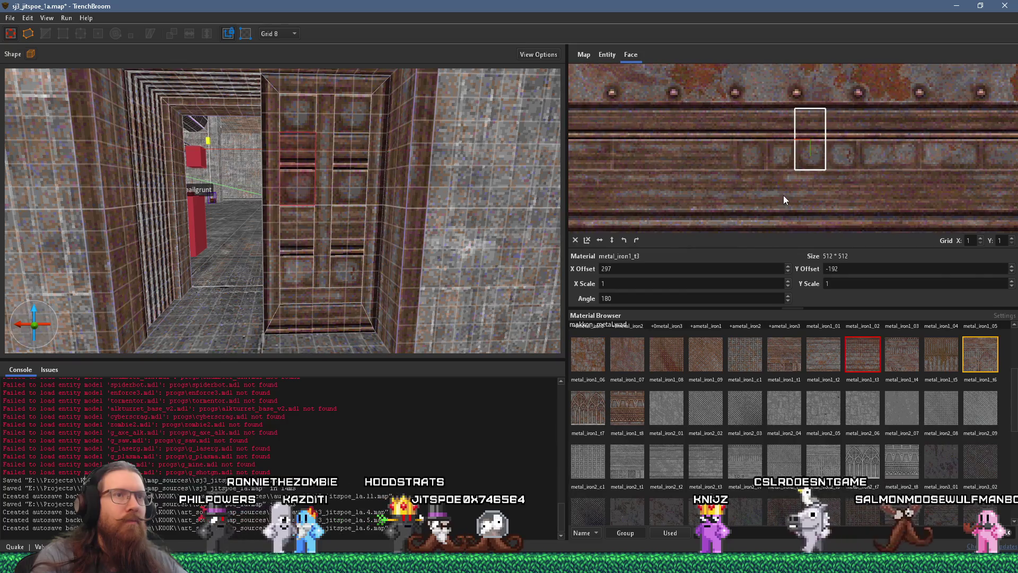
pyautogui.click(352, 190)
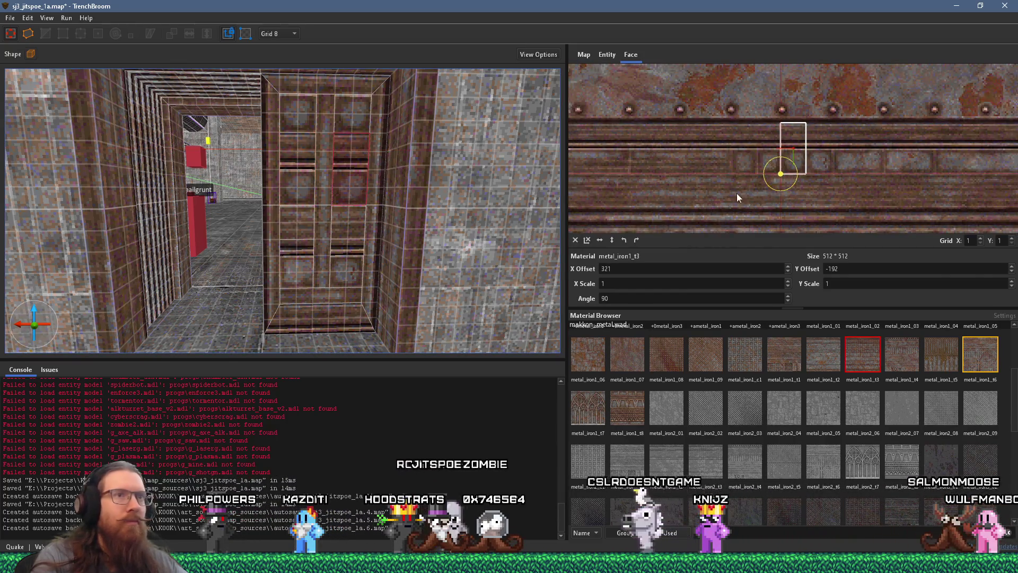
pyautogui.moveTo(846, 195); pyautogui.dragTo(824, 194)
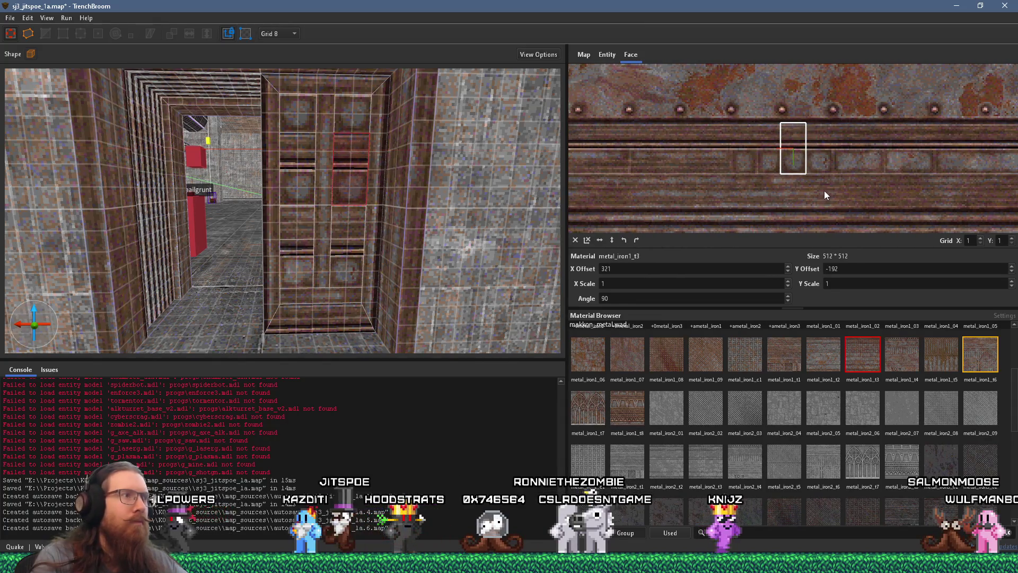
pyautogui.click(317, 242)
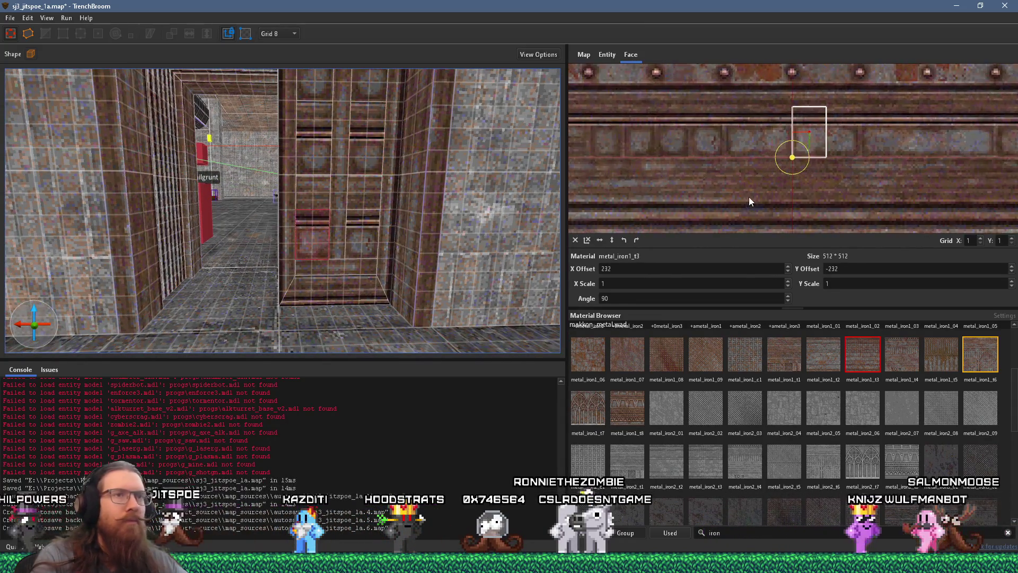
pyautogui.moveTo(632, 197); pyautogui.dragTo(789, 196)
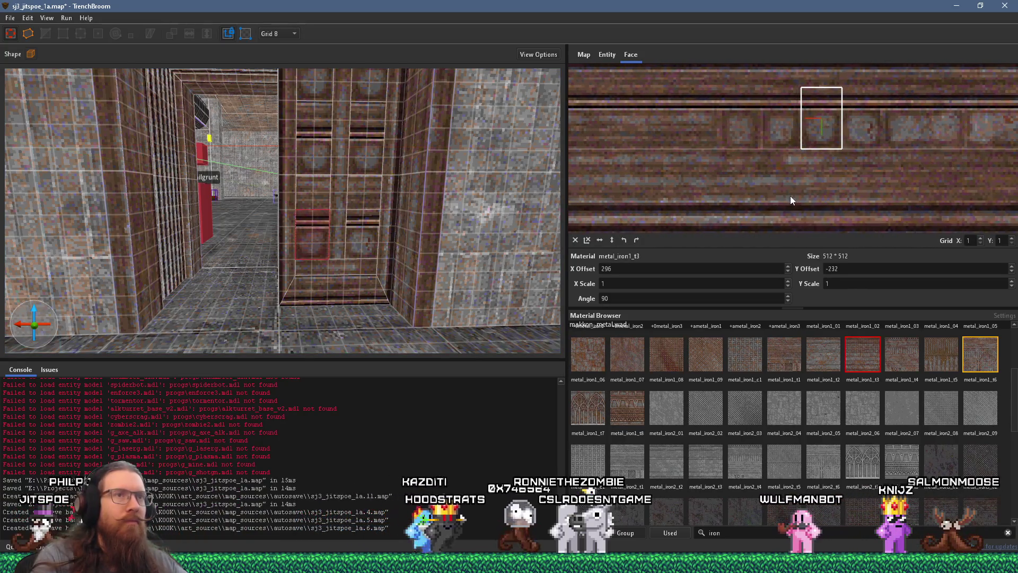
pyautogui.scroll(-5, 408, 194)
pyautogui.scroll(5, 391, 208)
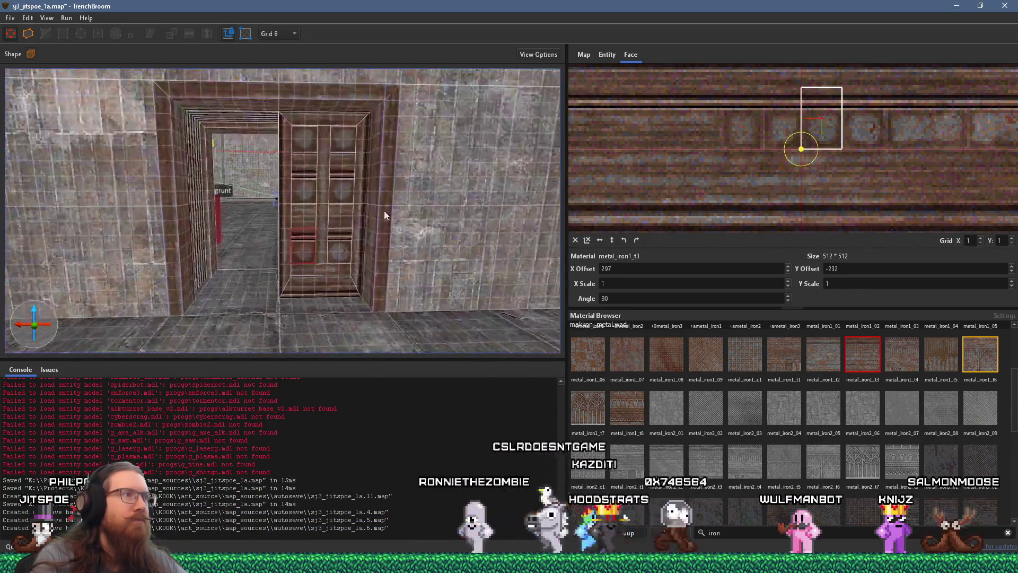
pyautogui.click(326, 265)
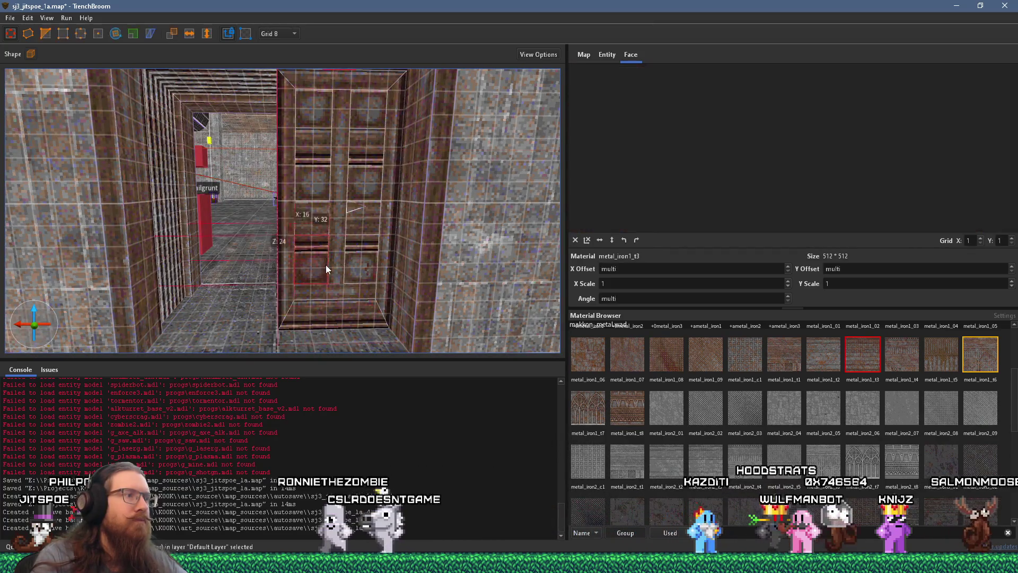
# Step: Alt-drag a copy of the door leaf into the empty half and rotate it about Z
pyautogui.moveTo(355, 292); pyautogui.dragTo(230, 291)
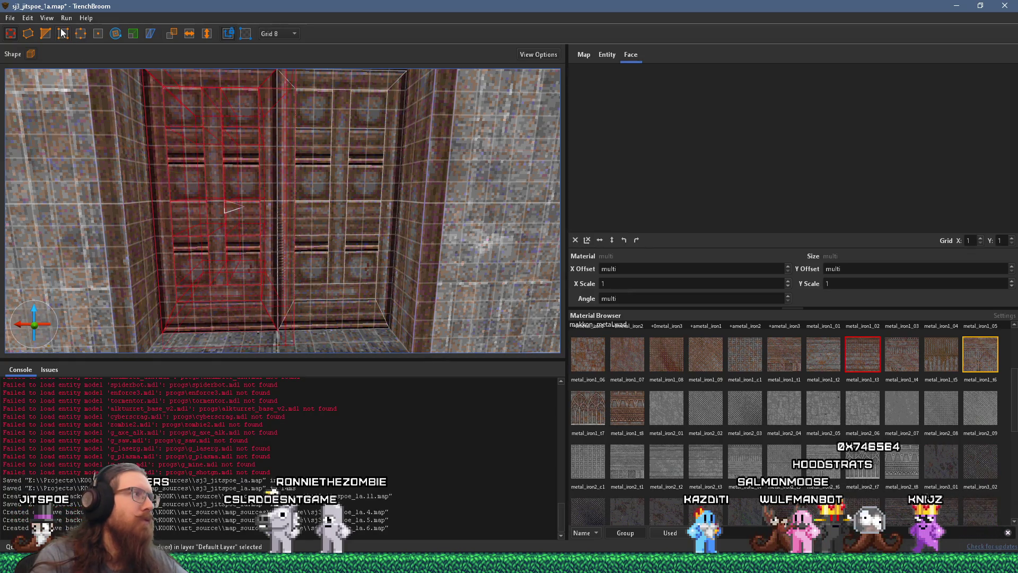
pyautogui.moveTo(252, 218); pyautogui.dragTo(271, 171)
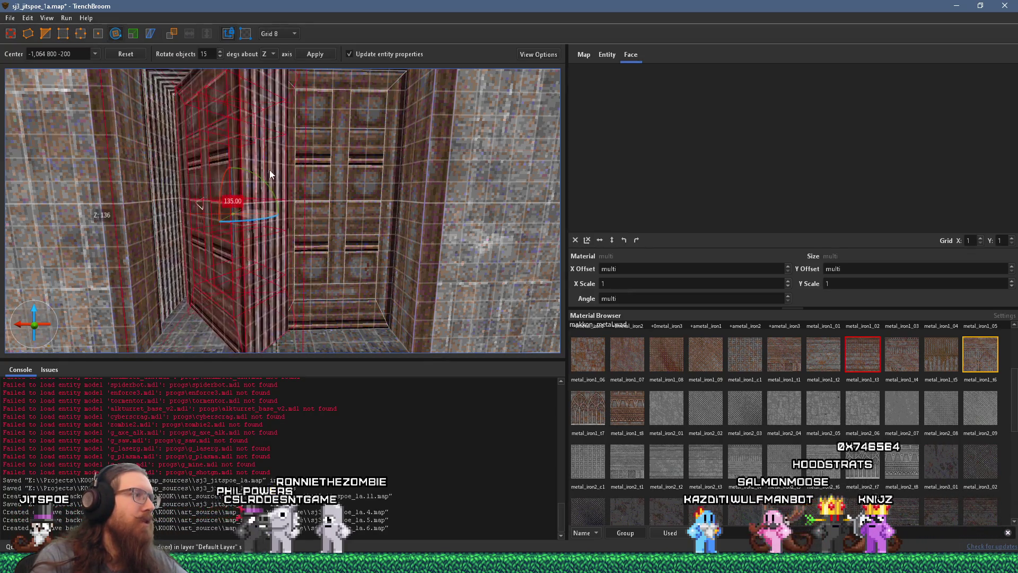
pyautogui.moveTo(252, 219)
pyautogui.mouseDown()
pyautogui.moveTo(384, 223)
pyautogui.moveTo(359, 247)
pyautogui.moveTo(285, 172)
pyautogui.mouseUp()
pyautogui.moveTo(272, 67)
pyautogui.mouseDown()
pyautogui.moveTo(209, 264)
pyautogui.moveTo(381, 104)
pyautogui.moveTo(275, 305)
pyautogui.moveTo(76, 168)
pyautogui.mouseUp()
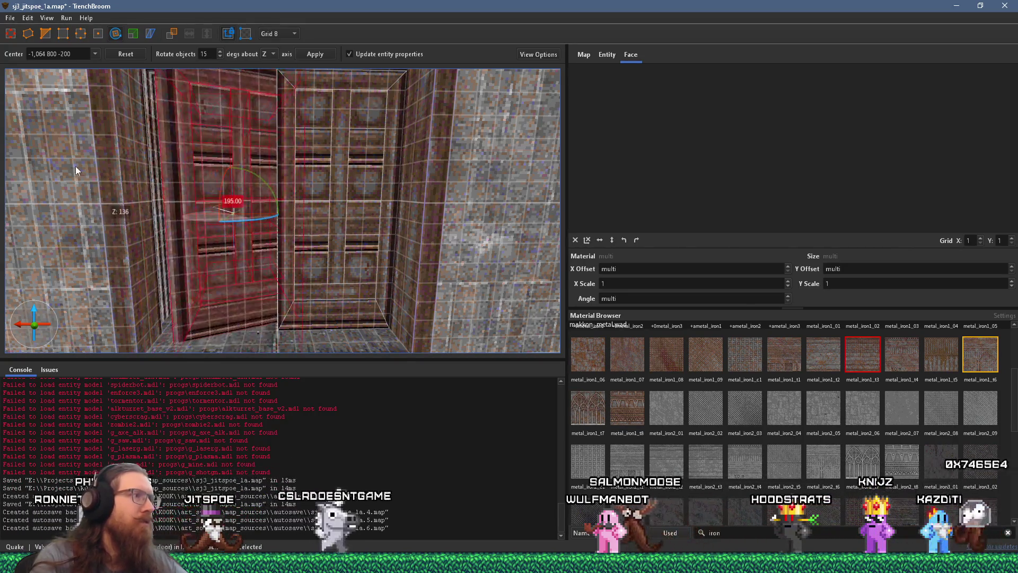
pyautogui.moveTo(176, 150)
pyautogui.mouseDown()
pyautogui.moveTo(53, 222)
pyautogui.moveTo(24, 155)
pyautogui.moveTo(242, 232)
pyautogui.moveTo(89, 211)
pyautogui.moveTo(76, 125)
pyautogui.mouseUp()
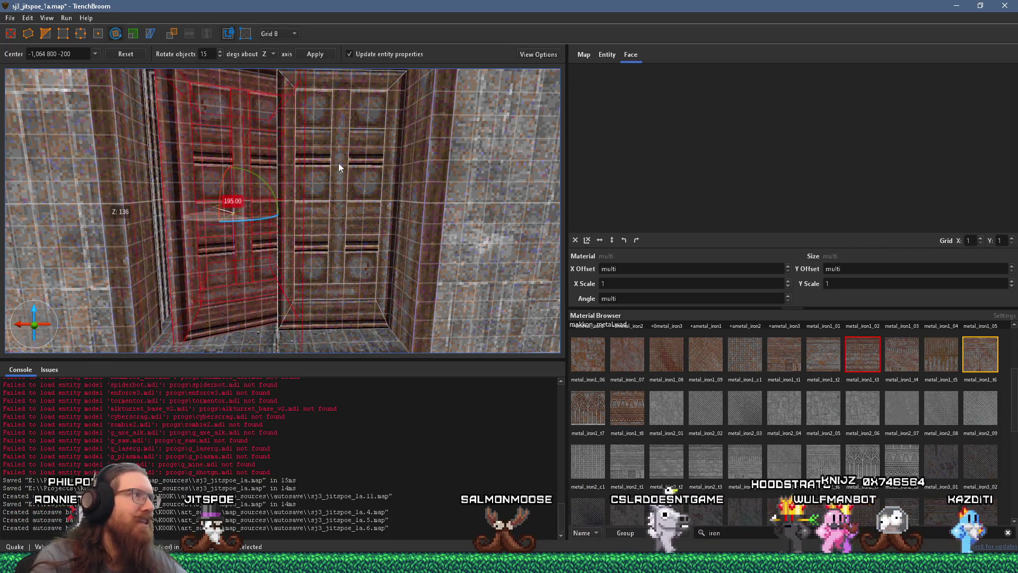
pyautogui.moveTo(340, 190)
pyautogui.mouseDown()
pyautogui.moveTo(273, 470)
pyautogui.moveTo(470, 193)
pyautogui.moveTo(159, 432)
pyautogui.moveTo(331, 408)
pyautogui.moveTo(282, 331)
pyautogui.moveTo(417, 210)
pyautogui.moveTo(365, 263)
pyautogui.moveTo(359, 202)
pyautogui.moveTo(337, 177)
pyautogui.mouseUp()
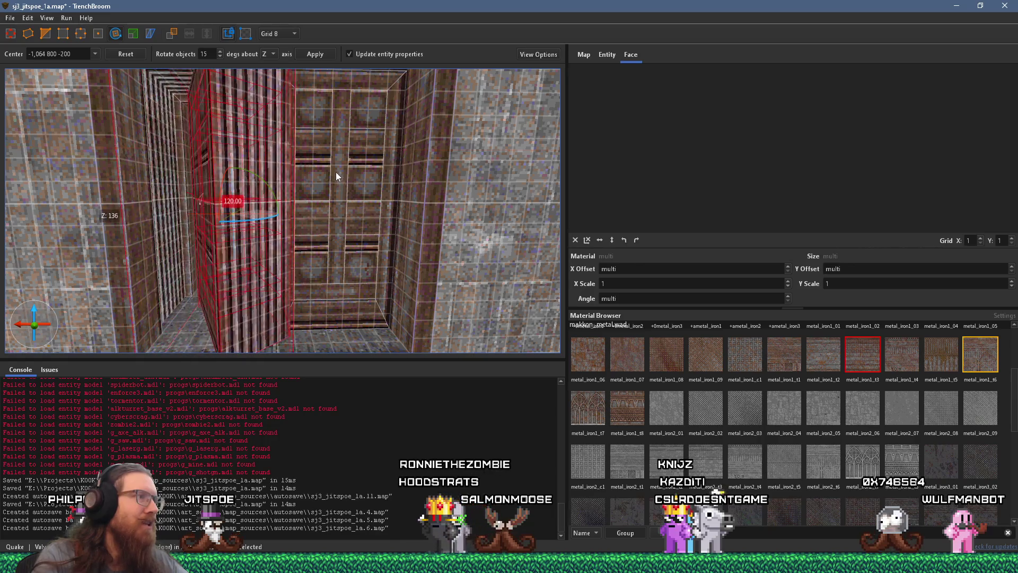
pyautogui.moveTo(475, 108); pyautogui.dragTo(385, 198)
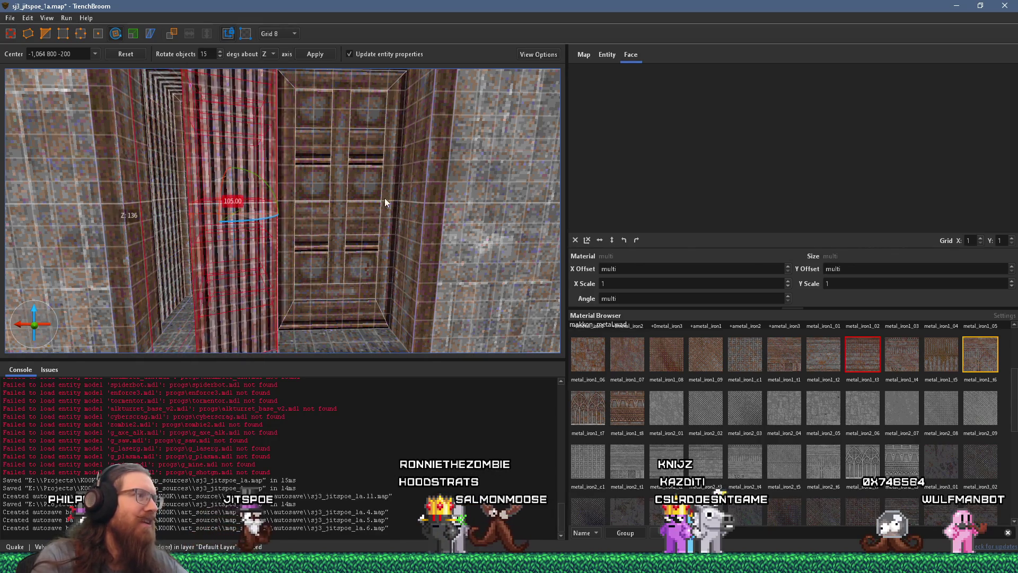
pyautogui.moveTo(237, 91); pyautogui.dragTo(290, 284)
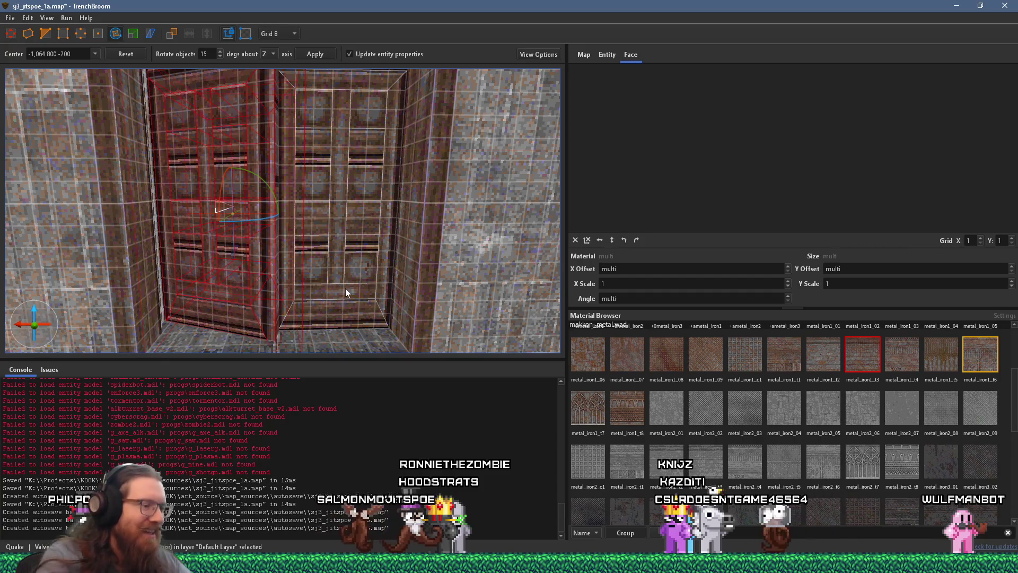
# Step: Finish turning the new leaf, nudge it into place in the doorway, and deselect it
pyautogui.scroll(3, 345, 288)
pyautogui.scroll(-5, 349, 176)
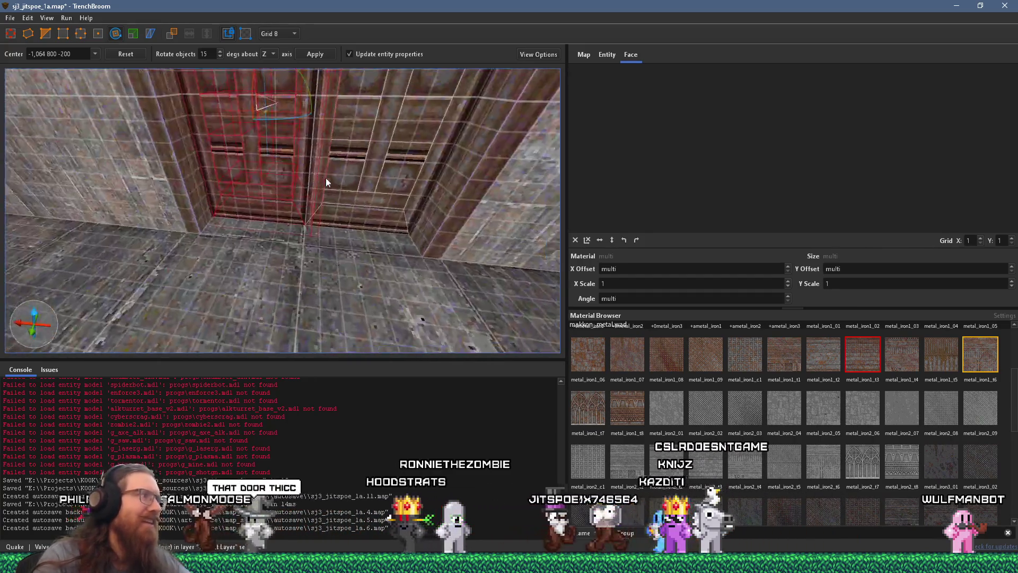
pyautogui.scroll(-4, 350, 239)
pyautogui.moveTo(315, 241)
pyautogui.mouseDown()
pyautogui.moveTo(279, 147)
pyautogui.moveTo(233, 175)
pyautogui.mouseUp()
pyautogui.scroll(5, 346, 255)
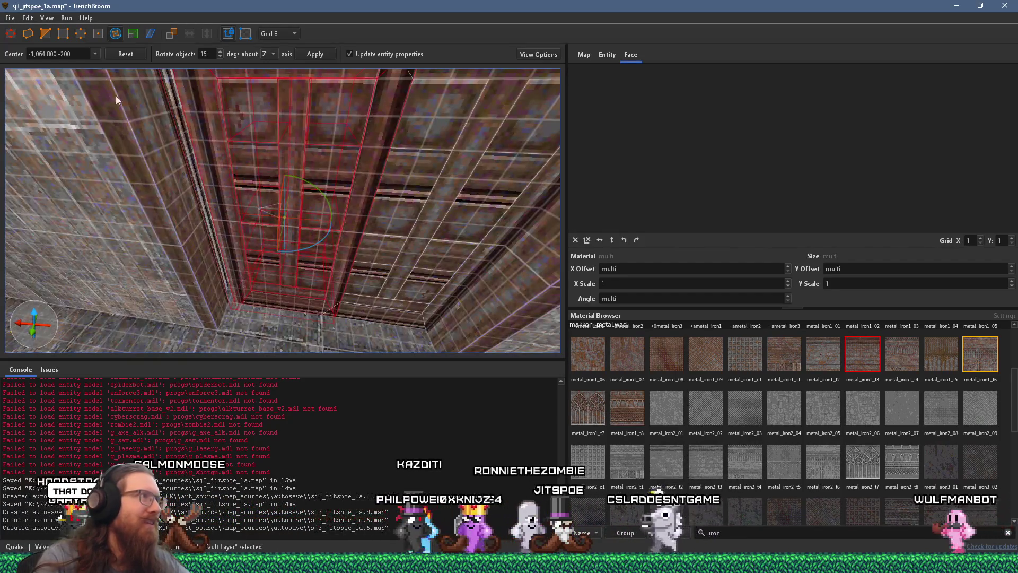
pyautogui.press('r')
pyautogui.moveTo(287, 222); pyautogui.dragTo(286, 216)
pyautogui.scroll(-5, 319, 203)
pyautogui.press('Escape')
pyautogui.scroll(5, 331, 167)
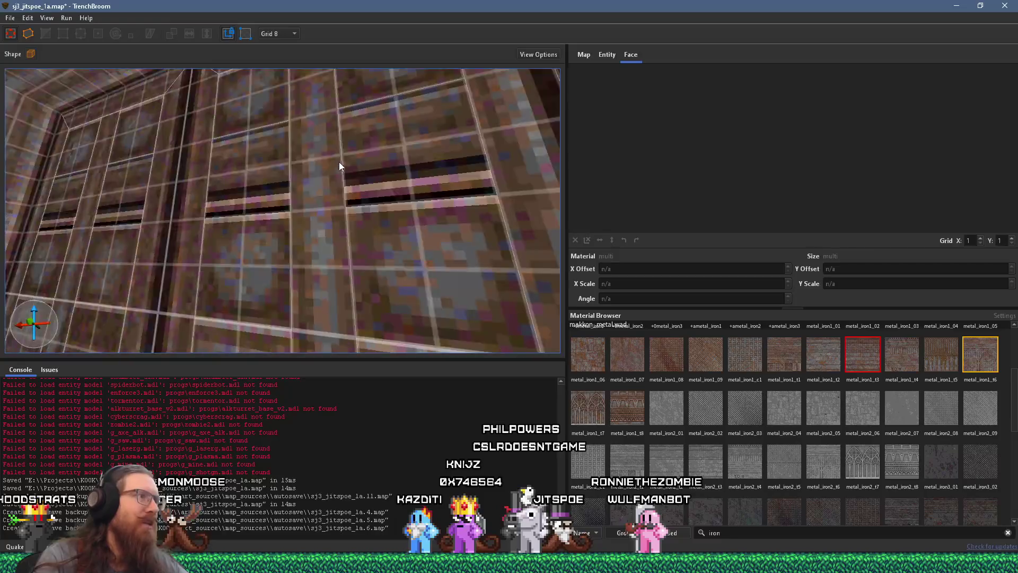
# Step: On a second-leaf panel face, shift the metal_iron1_t3 X offset from 40 to 56
pyautogui.scroll(-5, 338, 166)
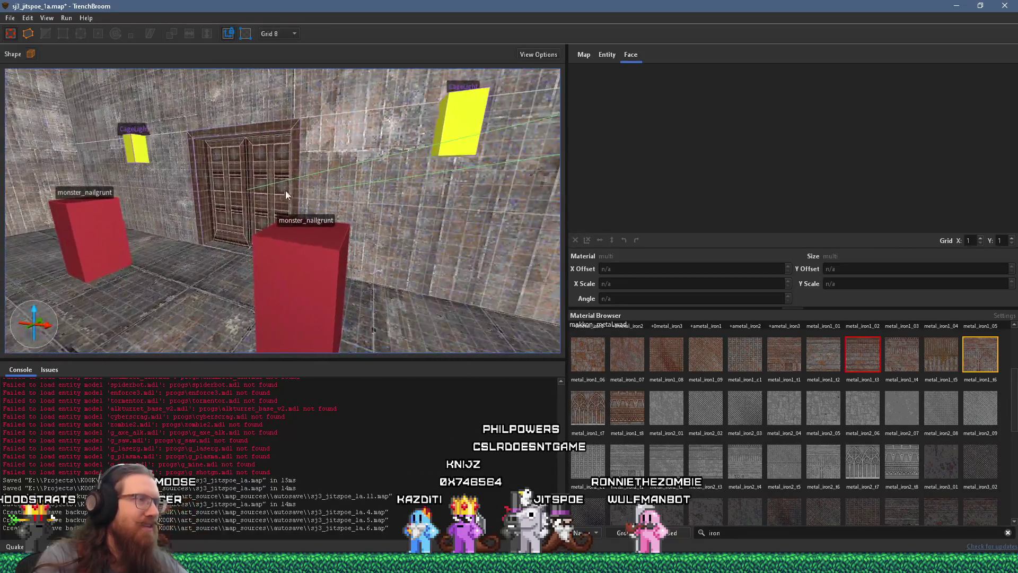
pyautogui.scroll(5, 280, 193)
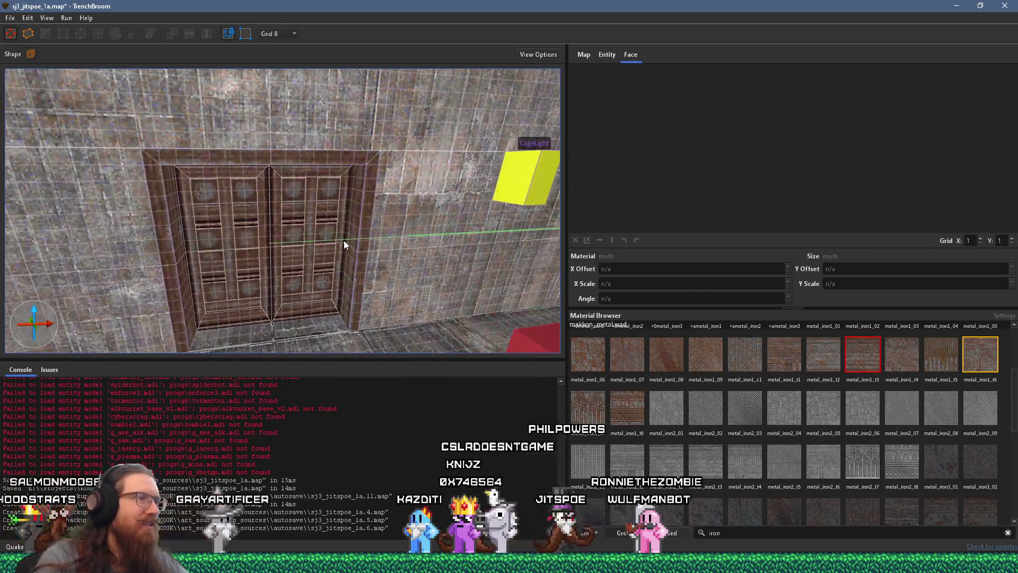
pyautogui.moveTo(343, 240); pyautogui.dragTo(313, 235)
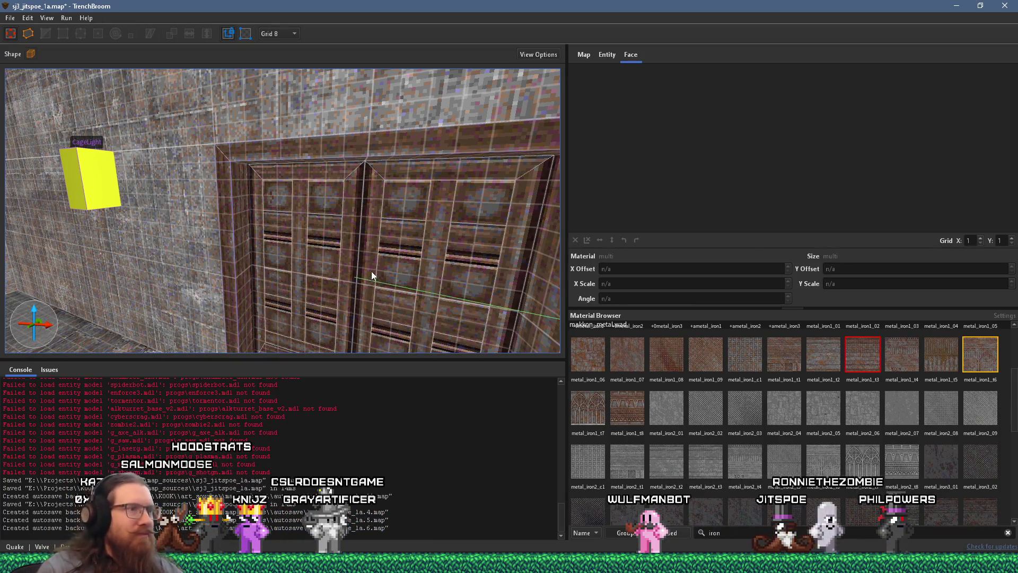
pyautogui.scroll(5, 371, 271)
pyautogui.click(309, 245)
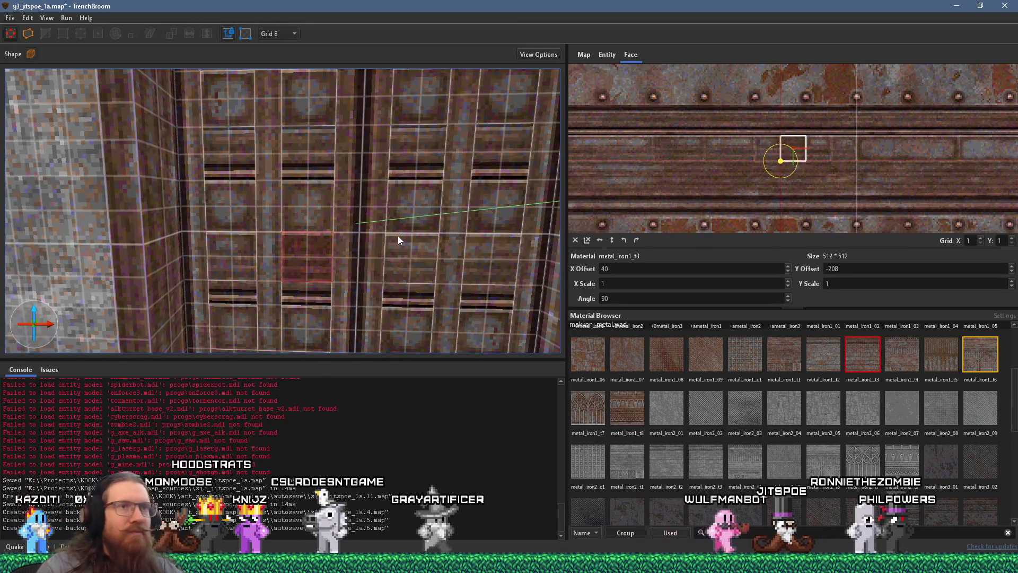
pyautogui.scroll(3, 801, 196)
pyautogui.moveTo(816, 181); pyautogui.dragTo(777, 176)
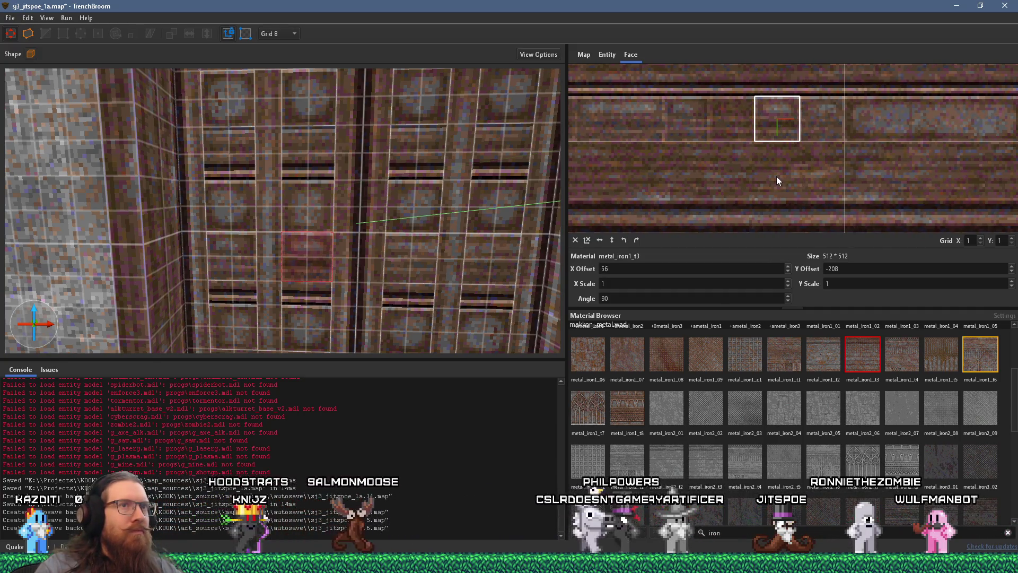
pyautogui.scroll(-5, 376, 197)
pyautogui.press('Escape')
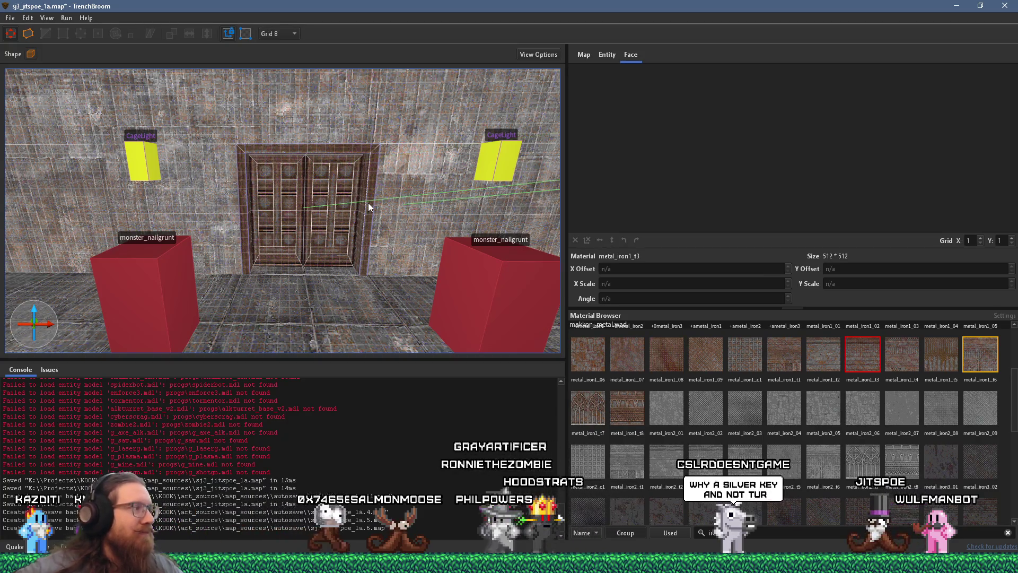
pyautogui.moveTo(394, 244)
pyautogui.mouseDown()
pyautogui.moveTo(351, 207)
pyautogui.moveTo(337, 151)
pyautogui.moveTo(394, 214)
pyautogui.moveTo(317, 244)
pyautogui.moveTo(335, 209)
pyautogui.moveTo(299, 278)
pyautogui.mouseUp()
pyautogui.scroll(5, 297, 208)
pyautogui.moveTo(296, 214)
pyautogui.mouseDown()
pyautogui.moveTo(405, 204)
pyautogui.moveTo(400, 217)
pyautogui.mouseUp()
pyautogui.moveTo(238, 215)
pyautogui.mouseDown()
pyautogui.moveTo(152, 193)
pyautogui.moveTo(459, 138)
pyautogui.moveTo(179, 194)
pyautogui.moveTo(350, 182)
pyautogui.moveTo(370, 209)
pyautogui.moveTo(268, 145)
pyautogui.mouseUp()
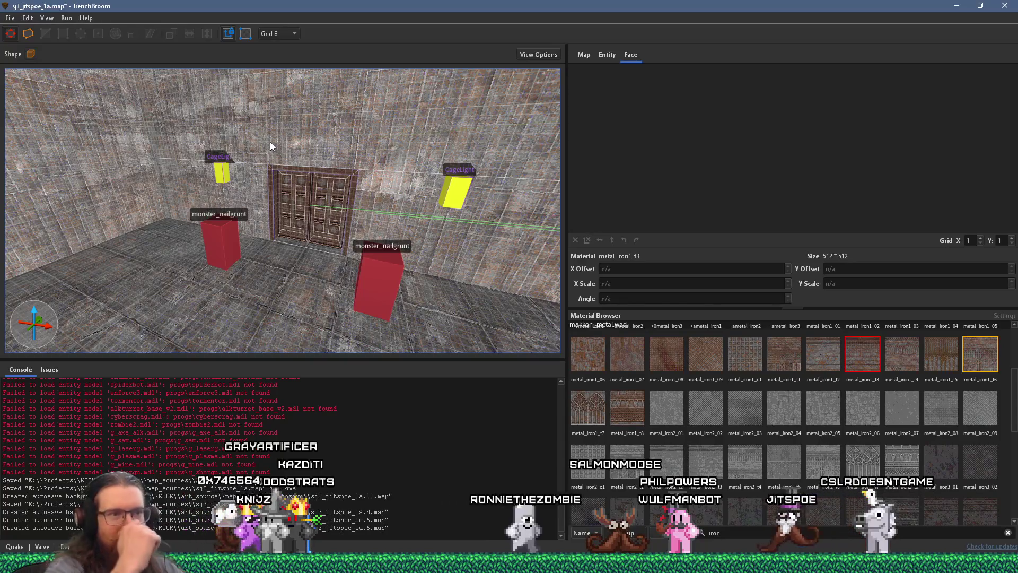
pyautogui.write('ke')
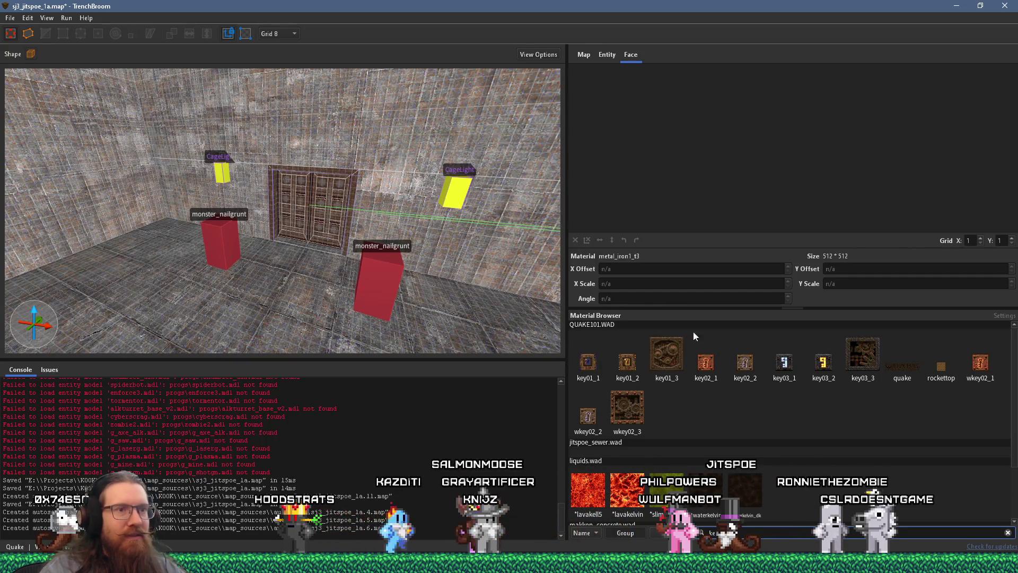
# Step: Zoom the 3D view in and out around the double door
pyautogui.scroll(10, 310, 257)
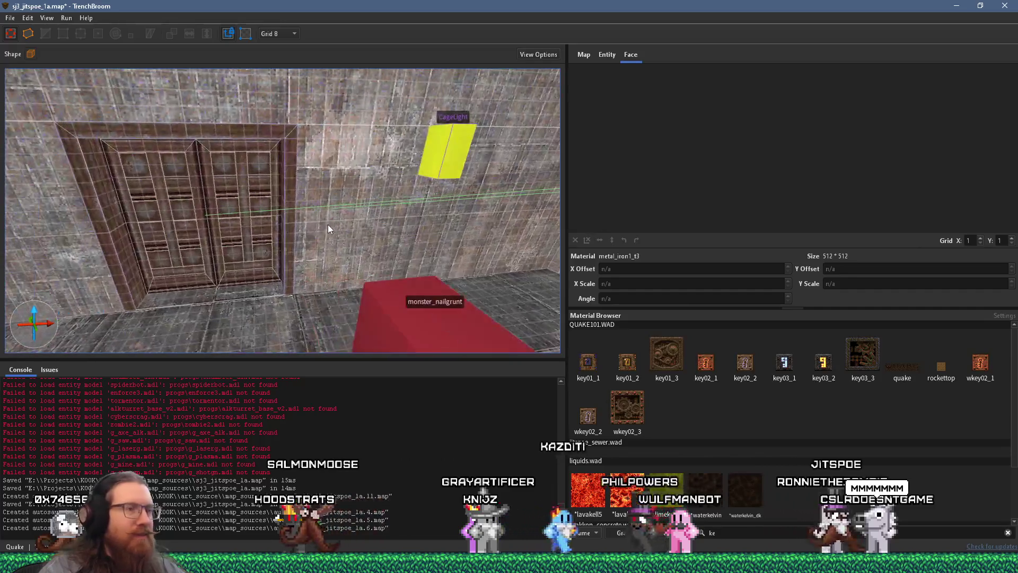
pyautogui.scroll(3, 320, 233)
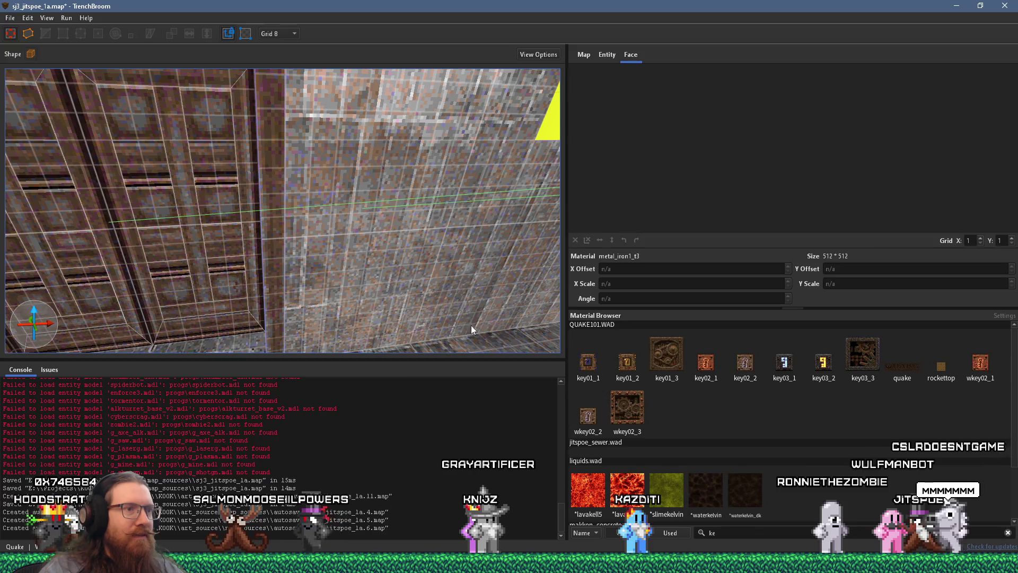
pyautogui.scroll(-5, 423, 267)
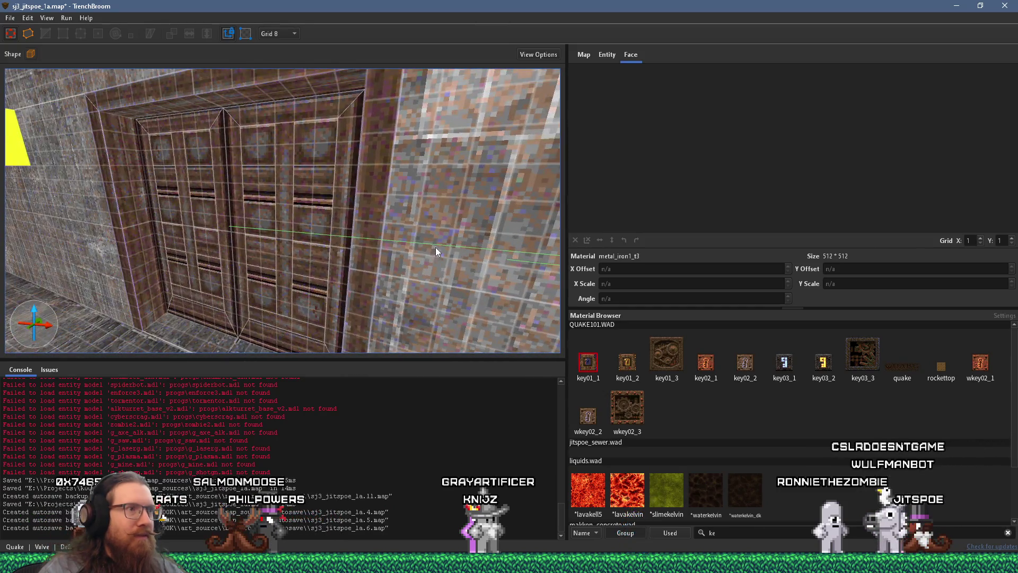